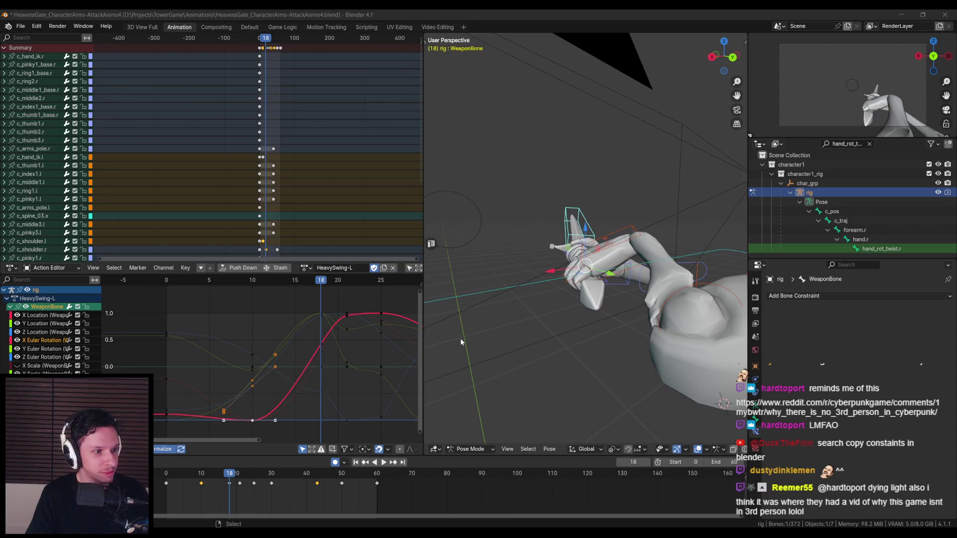
Switch to the maximized browser showing the 'first person sword animations' YouTube search
{"action": "mouse_move", "coordinate": [521, 339]}
{"action": "middle_mouse_down"}
{"action": "mouse_move", "coordinate": [515, 352]}
{"action": "mouse_move", "coordinate": [586, 295]}
{"action": "middle_mouse_up"}
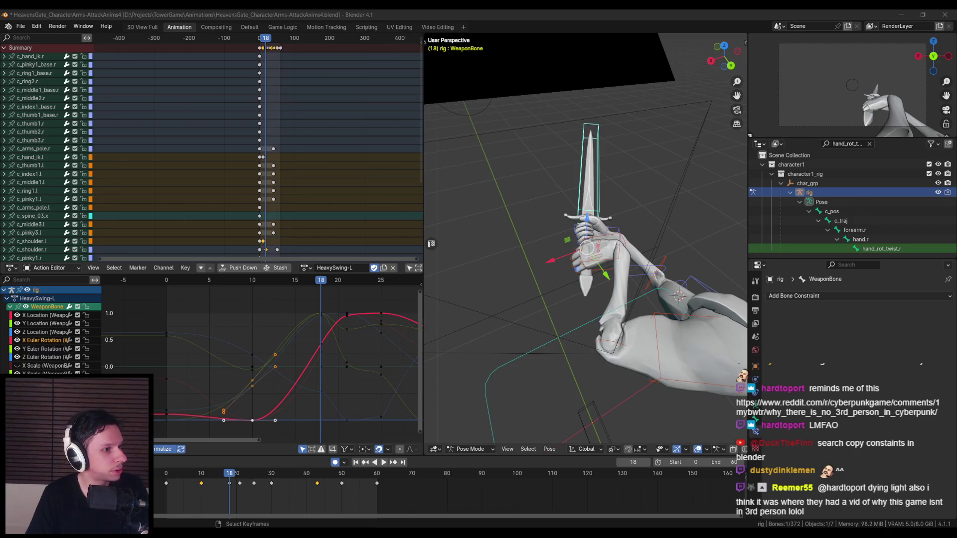
{"action": "key", "text": "alt+Tab"}
{"action": "double_click", "coordinate": [472, 179]}
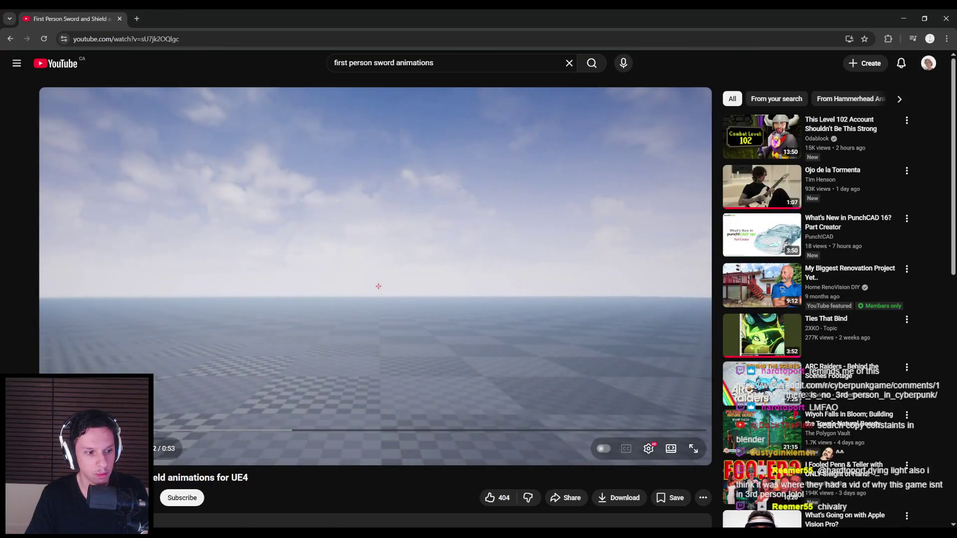
Skim the sword-and-shield reference, then open the 'First Person katana | UE4' video
{"action": "left_click_drag", "start_coordinate": [100, 430], "coordinate": [172, 429]}
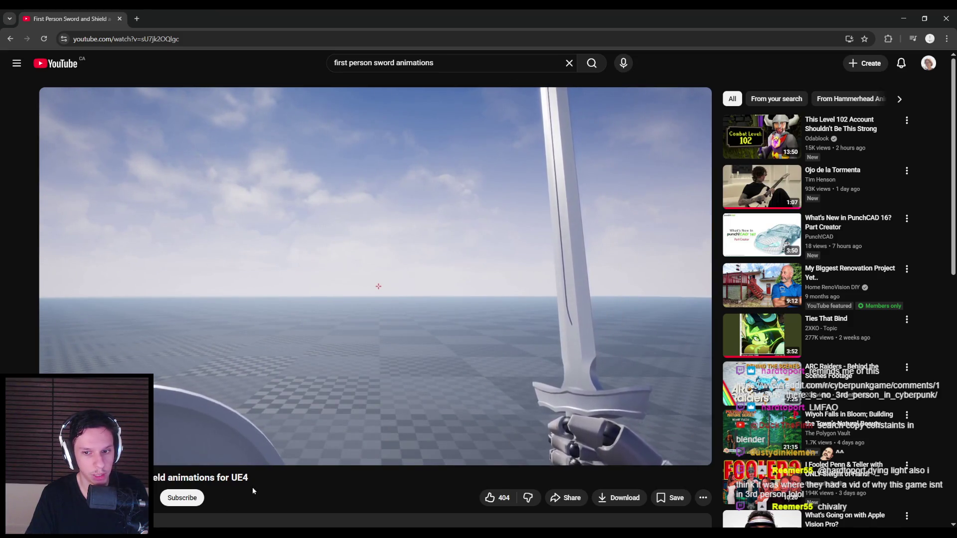
{"action": "left_click_drag", "start_coordinate": [233, 431], "coordinate": [214, 432]}
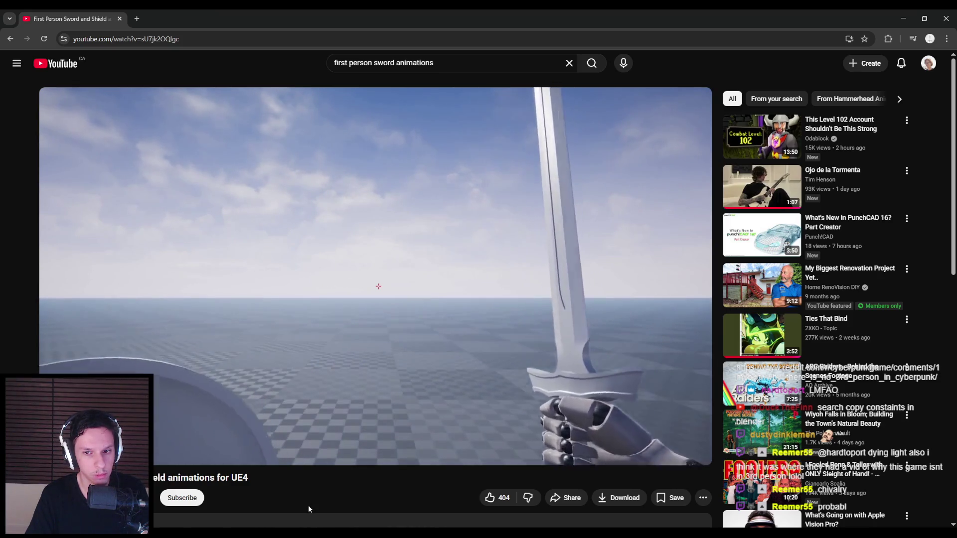
{"action": "left_click", "coordinate": [373, 430]}
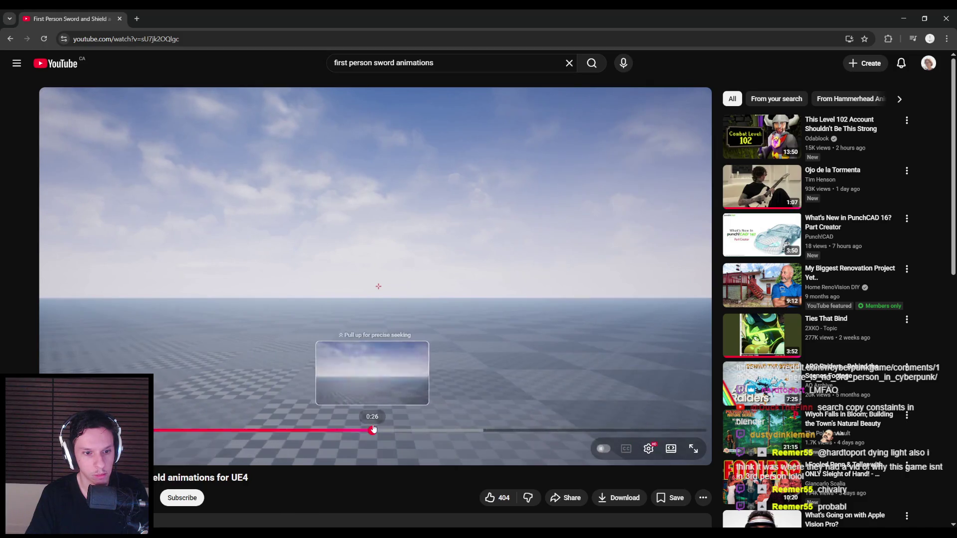
{"action": "key", "text": "alt+Tab"}
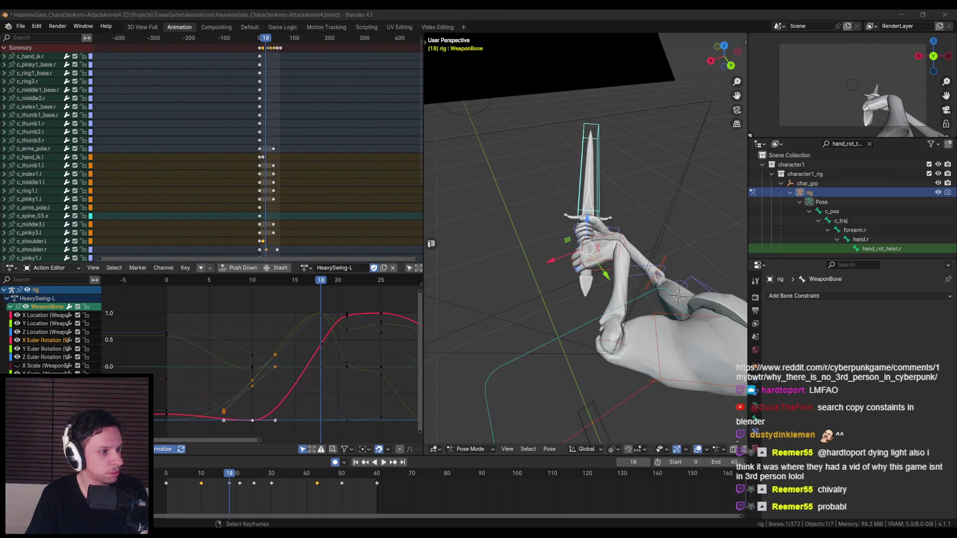
{"action": "key", "text": "alt+Tab"}
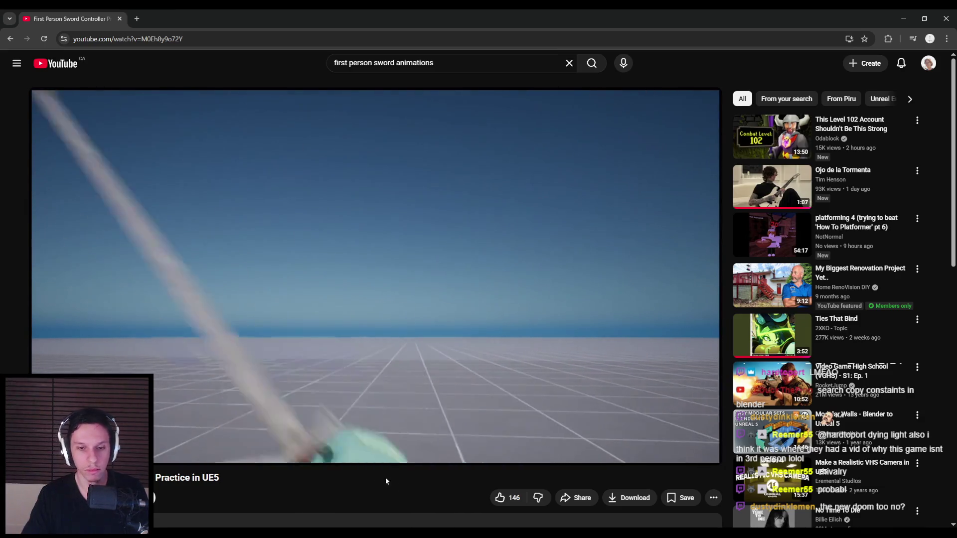
{"action": "key", "text": "alt+Tab"}
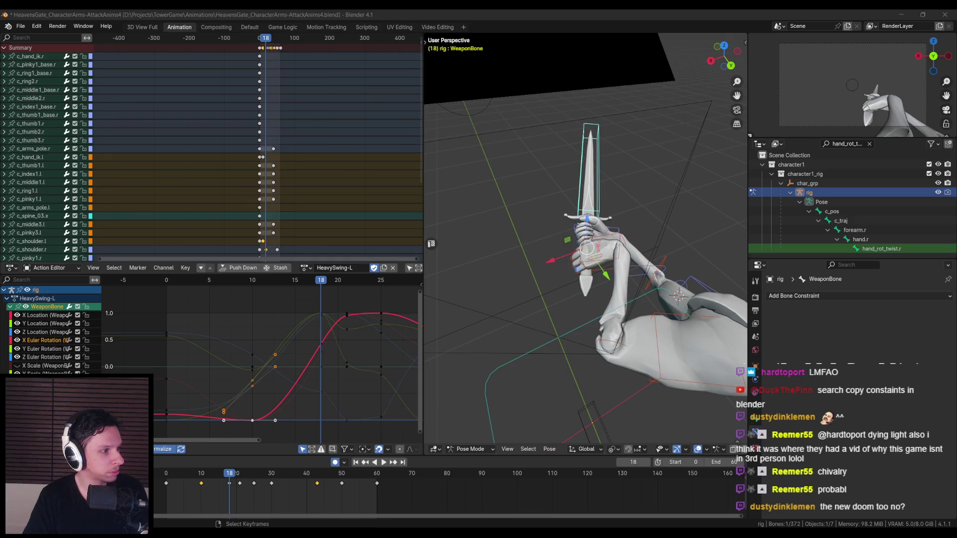
{"action": "key", "text": "alt+Tab"}
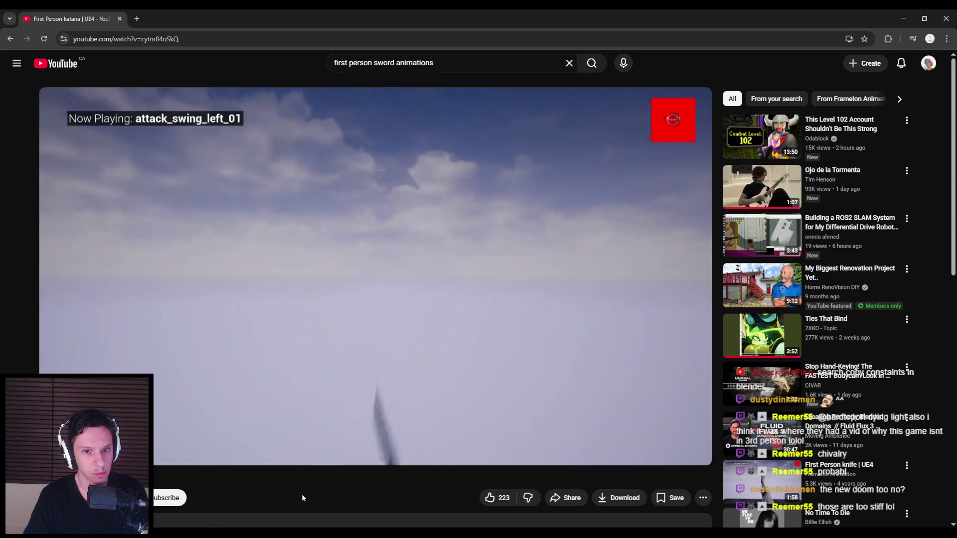
Scrub through attack_swing_left_01, then return to the HeavySwing-L rig in Blender
{"action": "left_click_drag", "start_coordinate": [256, 430], "coordinate": [104, 430]}
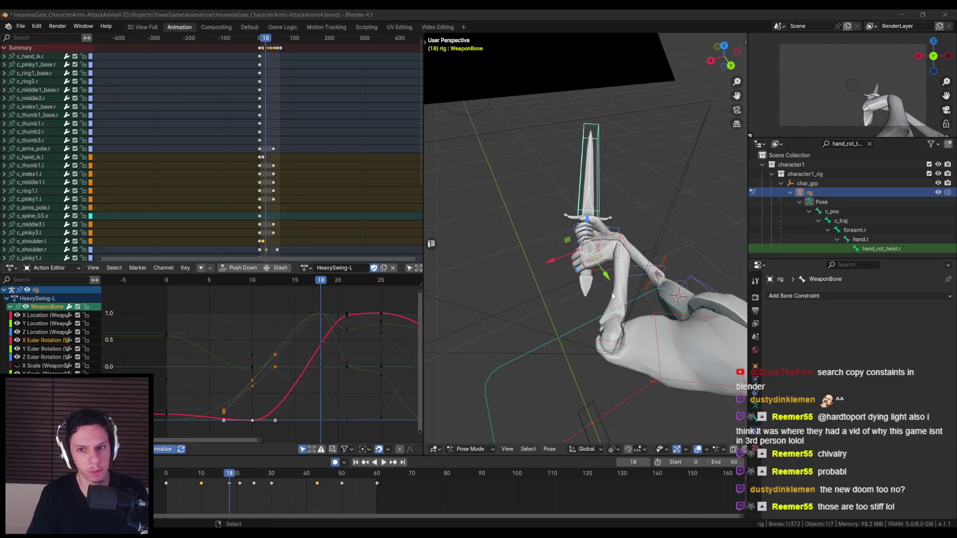
{"action": "mouse_move", "coordinate": [612, 296]}
{"action": "middle_mouse_down"}
{"action": "mouse_move", "coordinate": [595, 269]}
{"action": "mouse_move", "coordinate": [439, 281]}
{"action": "middle_mouse_up"}
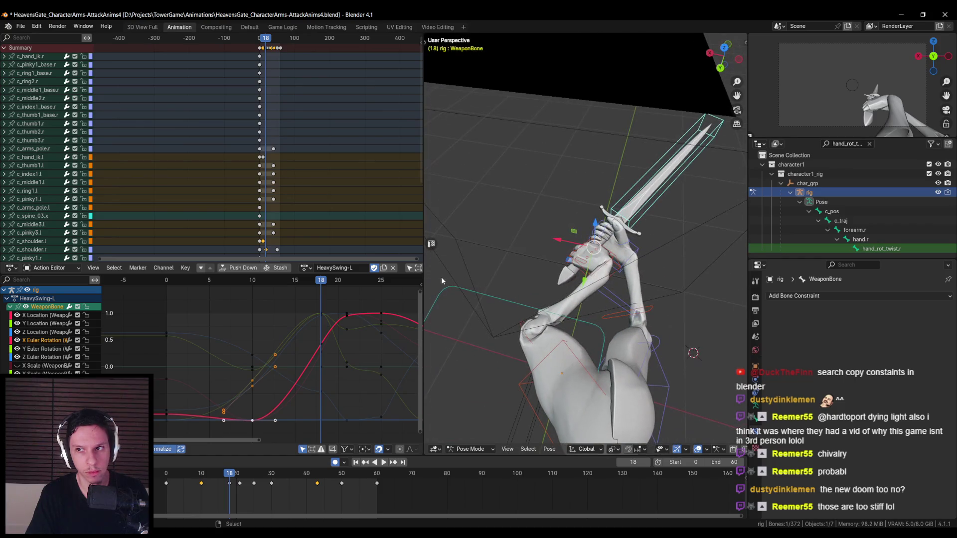
Select the left hand IK control c_hand_ik.l at frame 10
{"action": "middle_click_drag", "start_coordinate": [532, 289], "coordinate": [540, 323]}
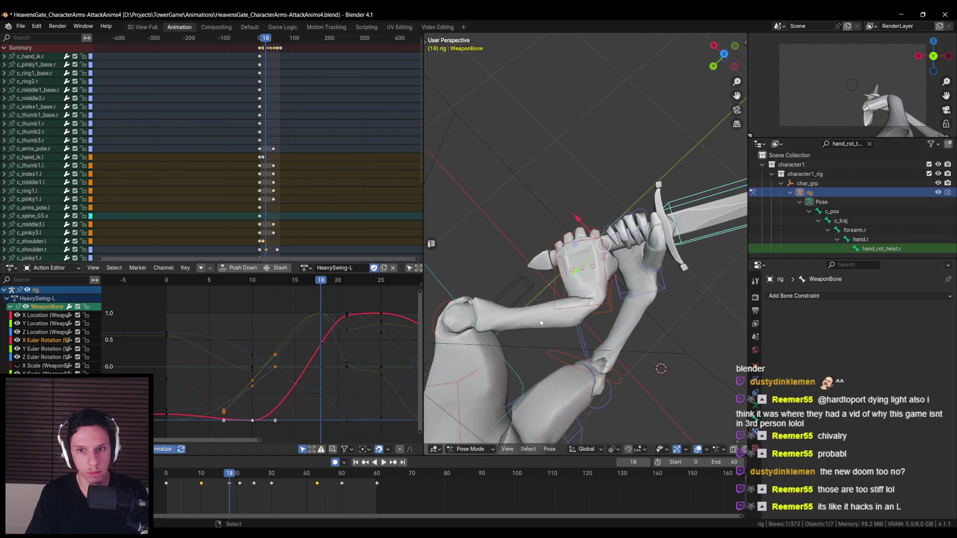
{"action": "middle_click_drag", "start_coordinate": [600, 312], "coordinate": [608, 297]}
{"action": "left_click", "coordinate": [607, 298]}
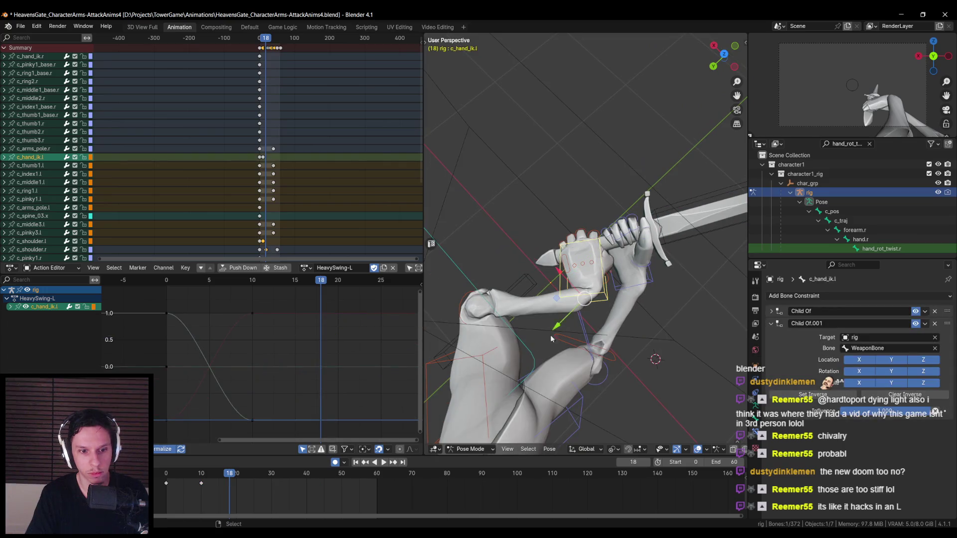
{"action": "key", "text": "space"}
{"action": "left_click", "coordinate": [201, 480]}
{"action": "mouse_move", "coordinate": [635, 361]}
{"action": "middle_mouse_down"}
{"action": "mouse_move", "coordinate": [489, 257]}
{"action": "mouse_move", "coordinate": [599, 310]}
{"action": "middle_mouse_up"}
Rotate the left hand on Z and move it onto the grip below the right hand
{"action": "key", "text": "r"}
{"action": "key", "text": "z"}
{"action": "key", "text": "z"}
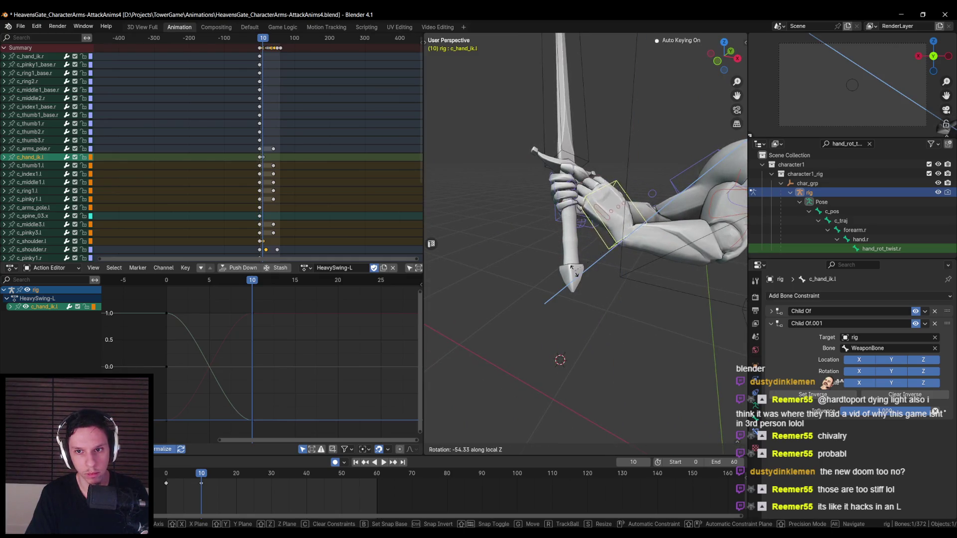
{"action": "left_click", "coordinate": [567, 298]}
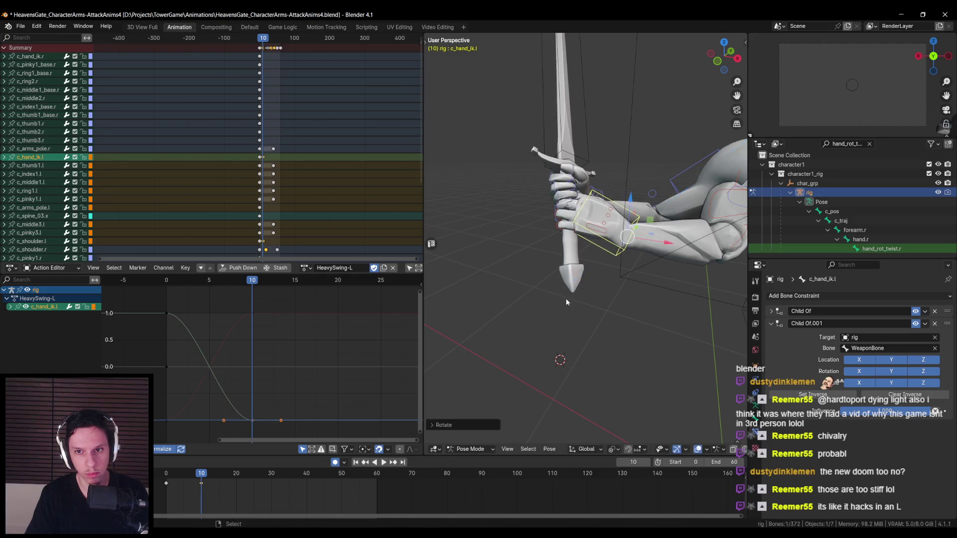
{"action": "key", "text": "g"}
{"action": "left_click", "coordinate": [588, 299]}
{"action": "mouse_move", "coordinate": [589, 299]}
{"action": "middle_mouse_down"}
{"action": "mouse_move", "coordinate": [607, 302]}
{"action": "mouse_move", "coordinate": [572, 310]}
{"action": "mouse_move", "coordinate": [639, 330]}
{"action": "mouse_move", "coordinate": [633, 310]}
{"action": "middle_mouse_up"}
{"action": "key", "text": "shift+z"}
Curl the left index finger c_index1.l around the grip on local X
{"action": "left_click", "coordinate": [637, 305]}
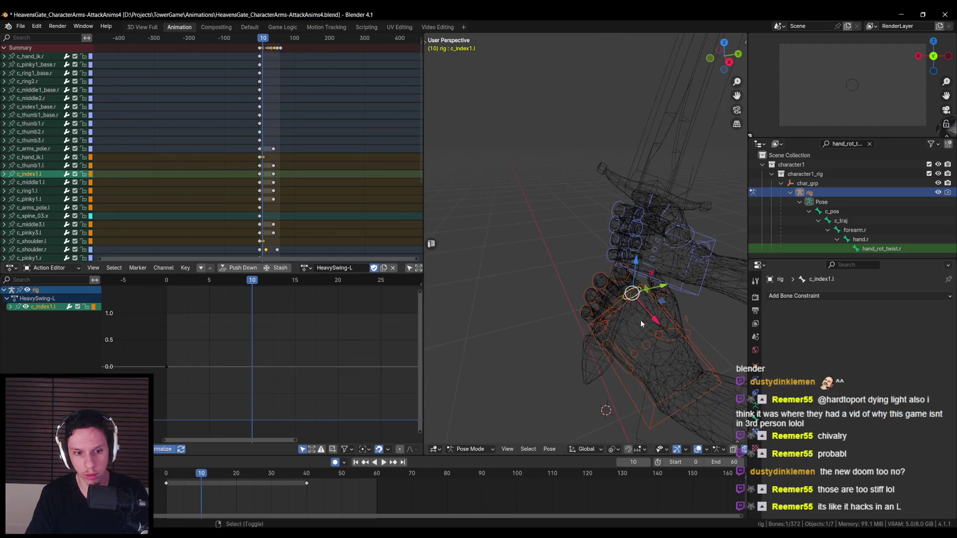
{"action": "key", "text": "shift+z"}
{"action": "key", "text": "s"}
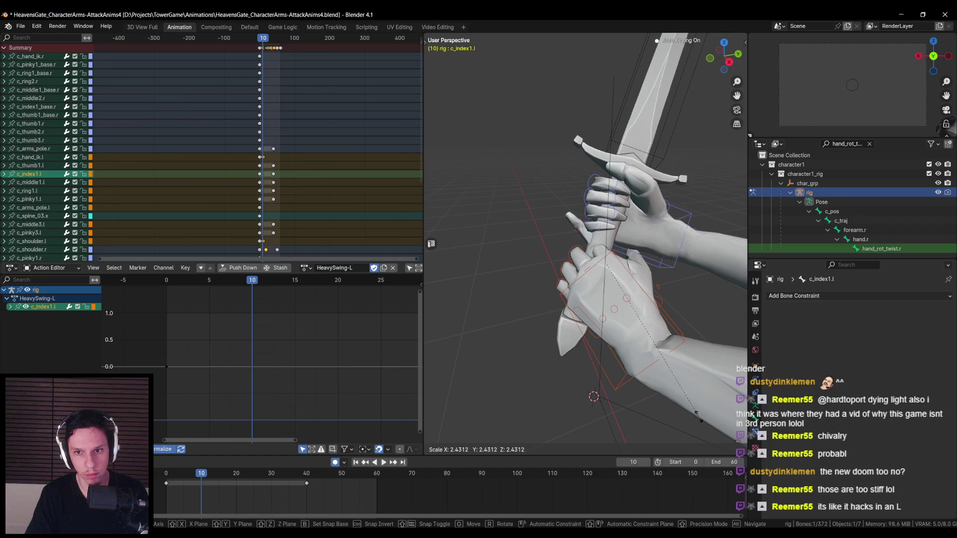
{"action": "right_click", "coordinate": [693, 390]}
{"action": "key", "text": "shift+z"}
{"action": "middle_click_drag", "start_coordinate": [693, 390], "coordinate": [701, 307]}
{"action": "key", "text": "shift+z"}
{"action": "key", "text": "r"}
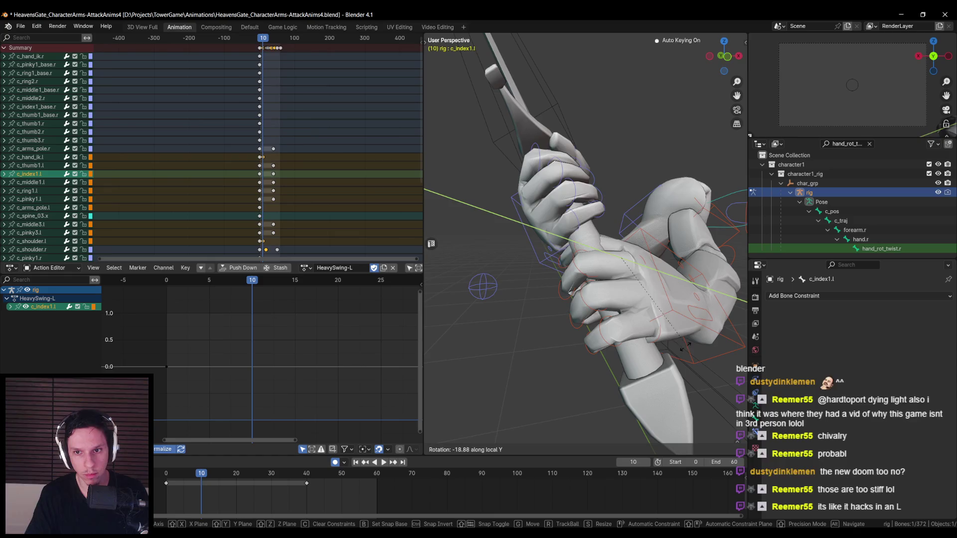
{"action": "key", "text": "x"}
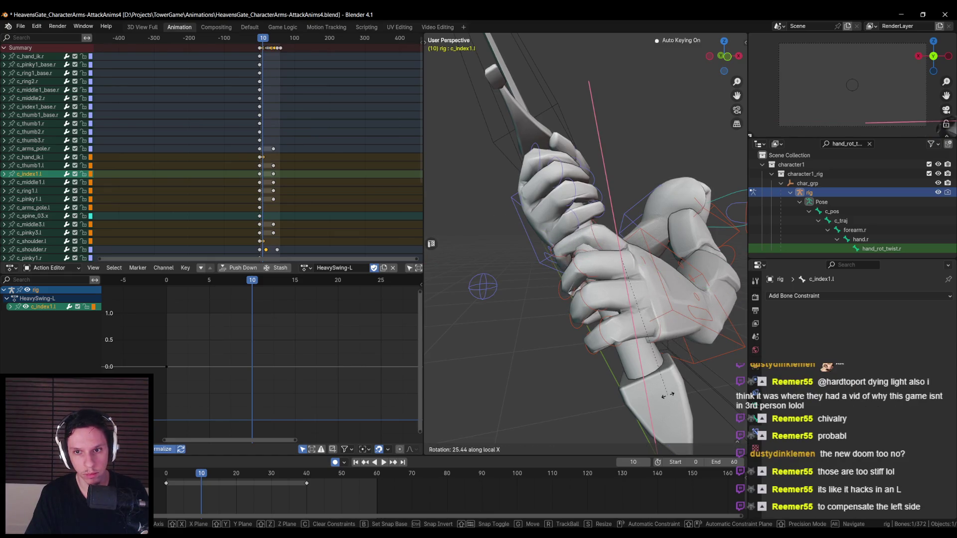
{"action": "left_click", "coordinate": [670, 393]}
{"action": "middle_click_drag", "start_coordinate": [669, 393], "coordinate": [708, 324]}
Twist the index finger on local Z, then review frames 10 to 25
{"action": "key", "text": "r"}
{"action": "key", "text": "z"}
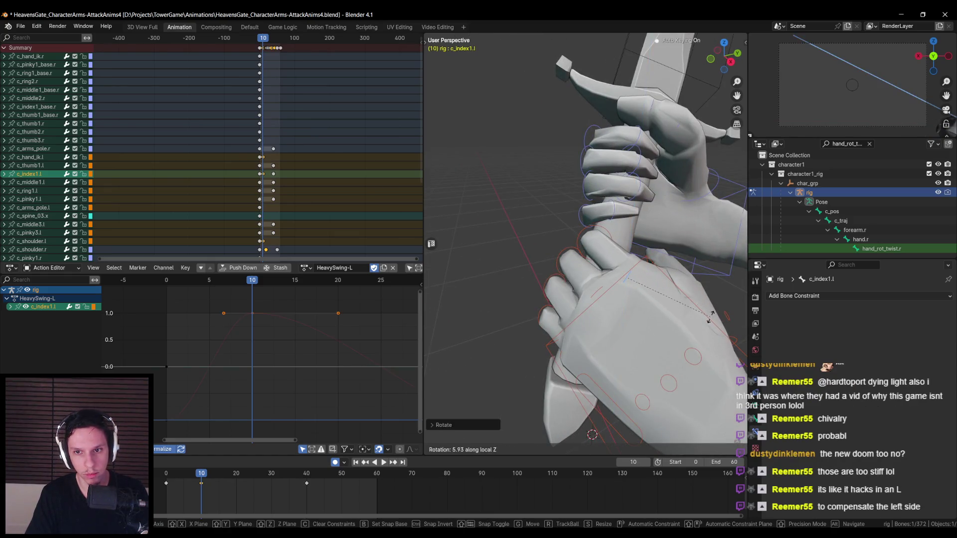
{"action": "left_click", "coordinate": [695, 322]}
{"action": "scroll", "coordinate": [691, 319], "scroll_direction": "down", "scroll_amount": 5}
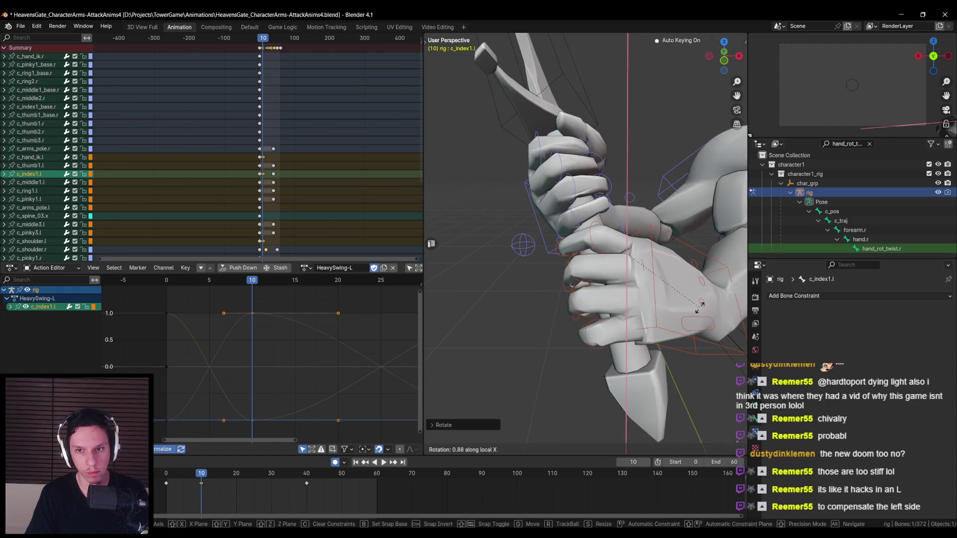
{"action": "mouse_move", "coordinate": [665, 331]}
{"action": "middle_mouse_down"}
{"action": "mouse_move", "coordinate": [556, 352]}
{"action": "mouse_move", "coordinate": [585, 352]}
{"action": "mouse_move", "coordinate": [531, 337]}
{"action": "mouse_move", "coordinate": [475, 343]}
{"action": "middle_mouse_up"}
{"action": "left_click_drag", "start_coordinate": [202, 475], "coordinate": [255, 475]}
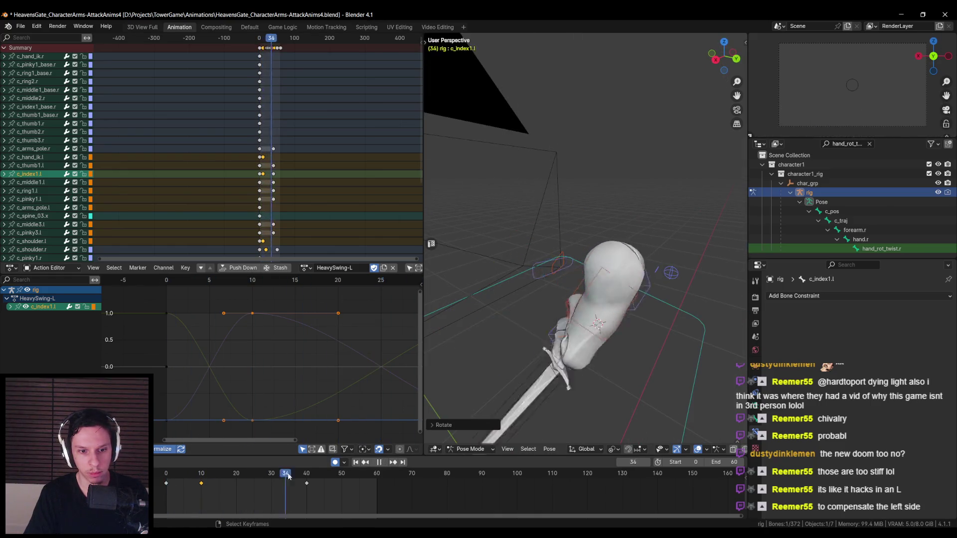
{"action": "key", "text": "Escape"}
At frame 0, select c_hand_ik.l and key its Child Of.001 Influence to WeaponBone
{"action": "mouse_move", "coordinate": [479, 369]}
{"action": "middle_mouse_down"}
{"action": "mouse_move", "coordinate": [522, 357]}
{"action": "mouse_move", "coordinate": [496, 354]}
{"action": "mouse_move", "coordinate": [590, 367]}
{"action": "middle_mouse_up"}
{"action": "left_click", "coordinate": [201, 475]}
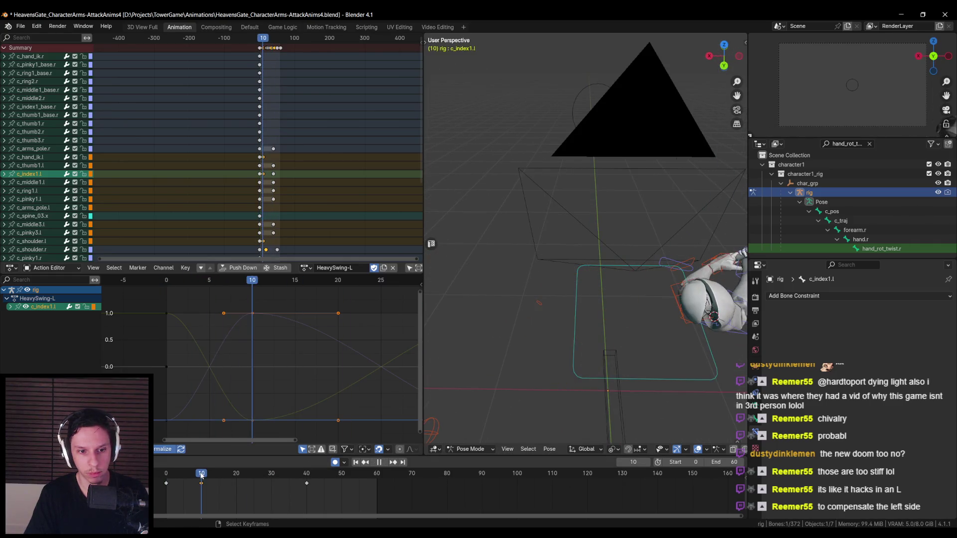
{"action": "left_click_drag", "start_coordinate": [202, 476], "coordinate": [165, 480]}
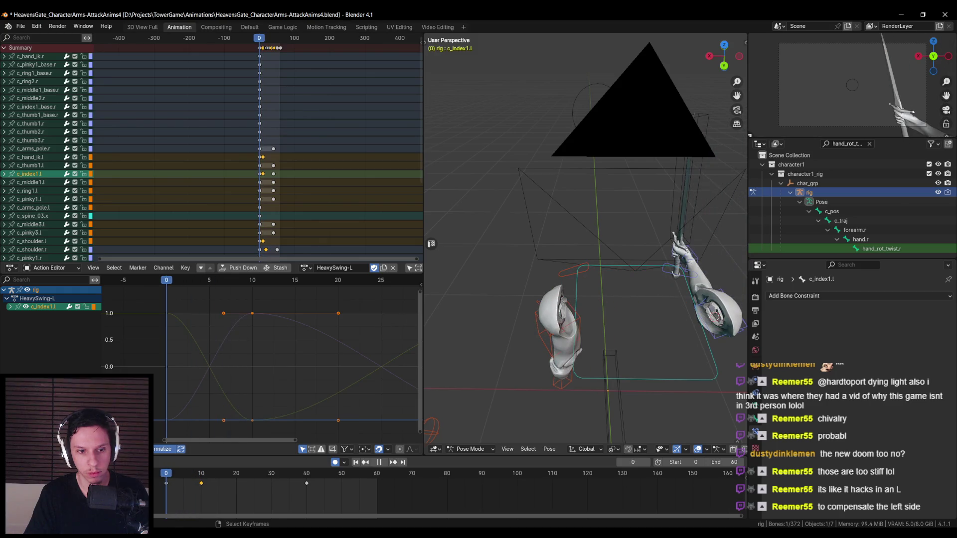
{"action": "middle_click_drag", "start_coordinate": [637, 332], "coordinate": [647, 391]}
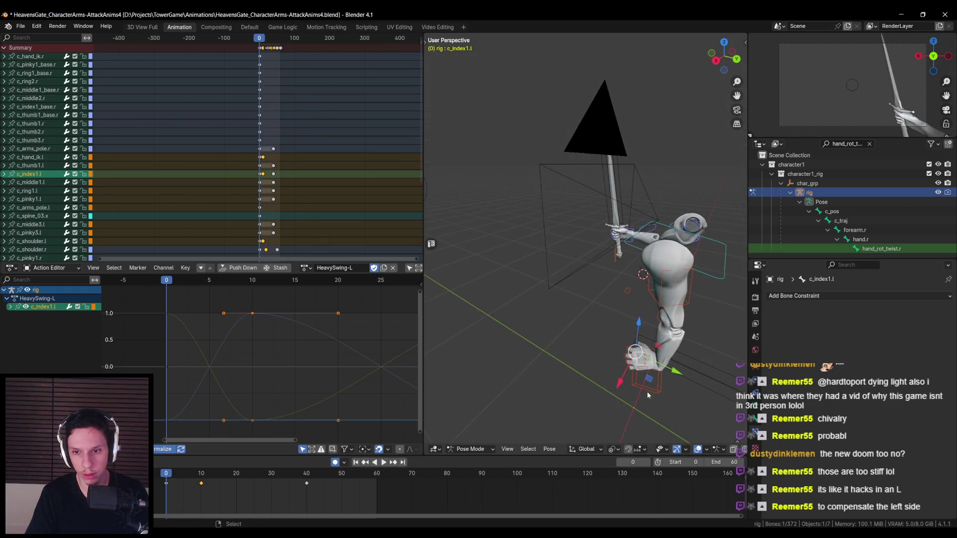
{"action": "left_click", "coordinate": [650, 393]}
{"action": "middle_click_drag", "start_coordinate": [586, 373], "coordinate": [613, 356]}
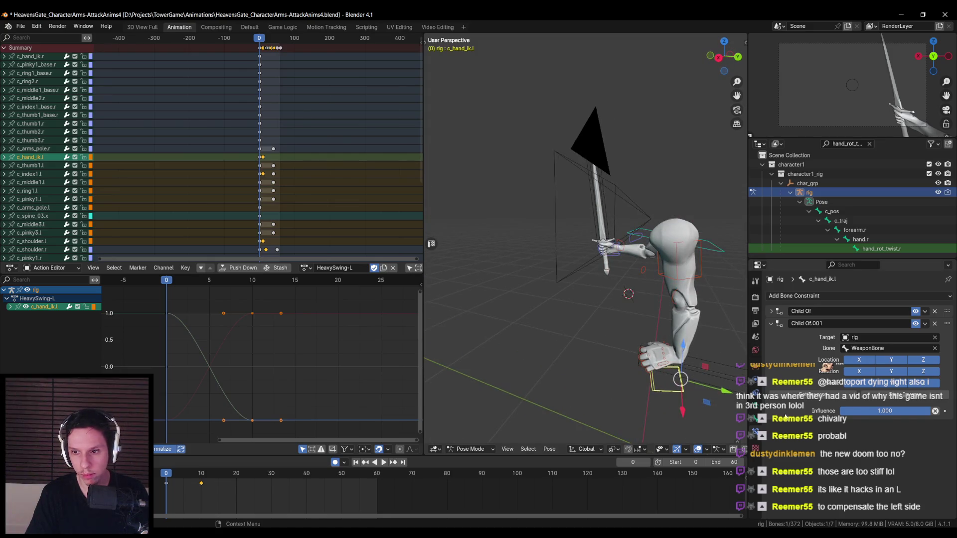
{"action": "mouse_move", "coordinate": [927, 411]}
{"action": "left_mouse_down"}
{"action": "mouse_move", "coordinate": [848, 411]}
{"action": "mouse_move", "coordinate": [931, 411]}
{"action": "left_mouse_up"}
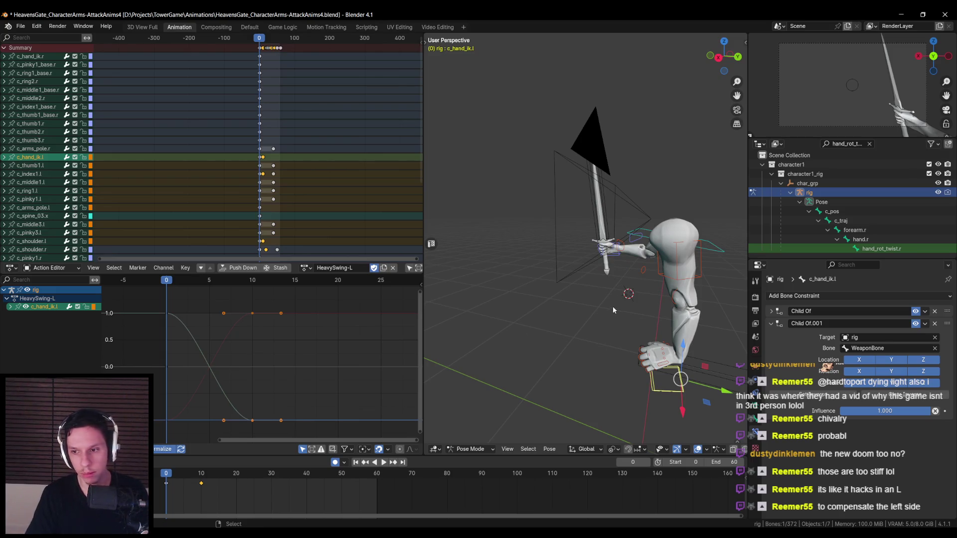
{"action": "left_click", "coordinate": [946, 412]}
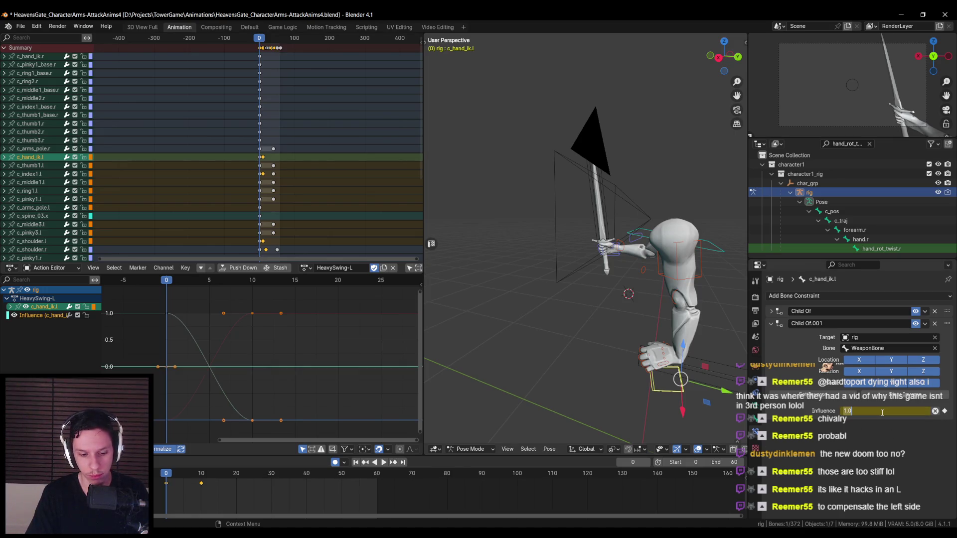
{"action": "type", "text": "0"}
Keep the Child Of.001 Influence keyed at 0.000 on frame 0
{"action": "key", "text": "Return"}
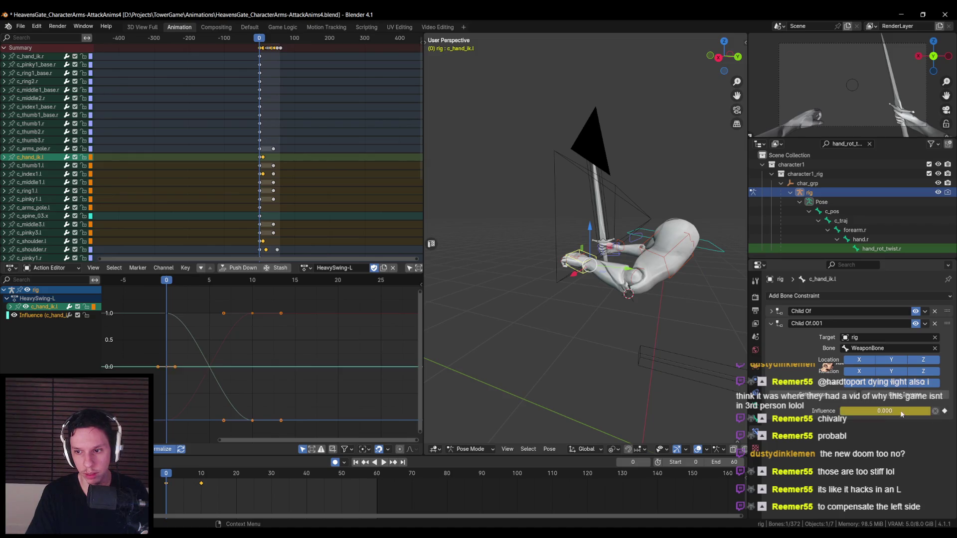
{"action": "right_click", "coordinate": [890, 409]}
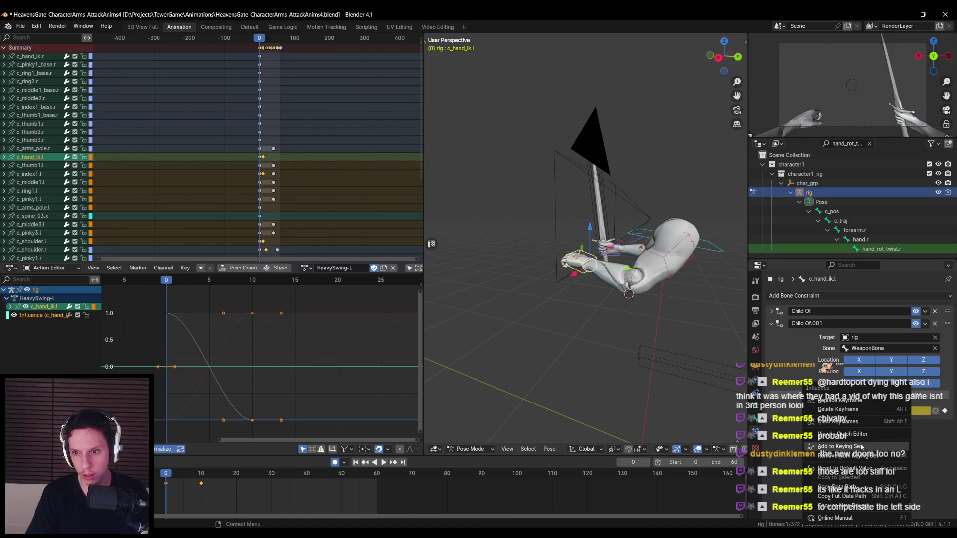
{"action": "left_click", "coordinate": [833, 400]}
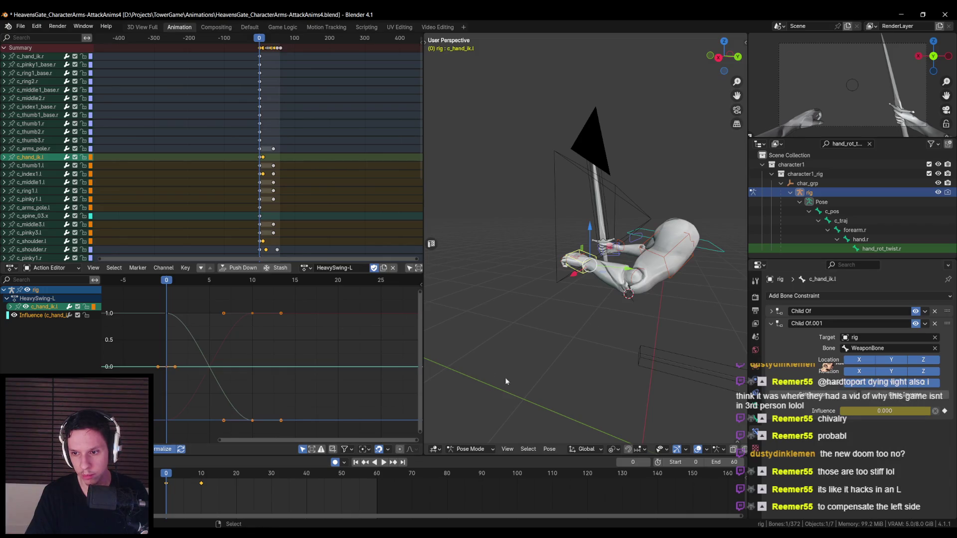
Key Influence 1.0 at frame 10, preview the blend, and save the file
{"action": "left_click", "coordinate": [201, 475]}
{"action": "type", "text": "1"}
{"action": "key", "text": "Return"}
{"action": "left_click_drag", "start_coordinate": [178, 486], "coordinate": [166, 484]}
{"action": "middle_click_drag", "start_coordinate": [543, 349], "coordinate": [565, 370]}
{"action": "key", "text": "ctrl+s"}
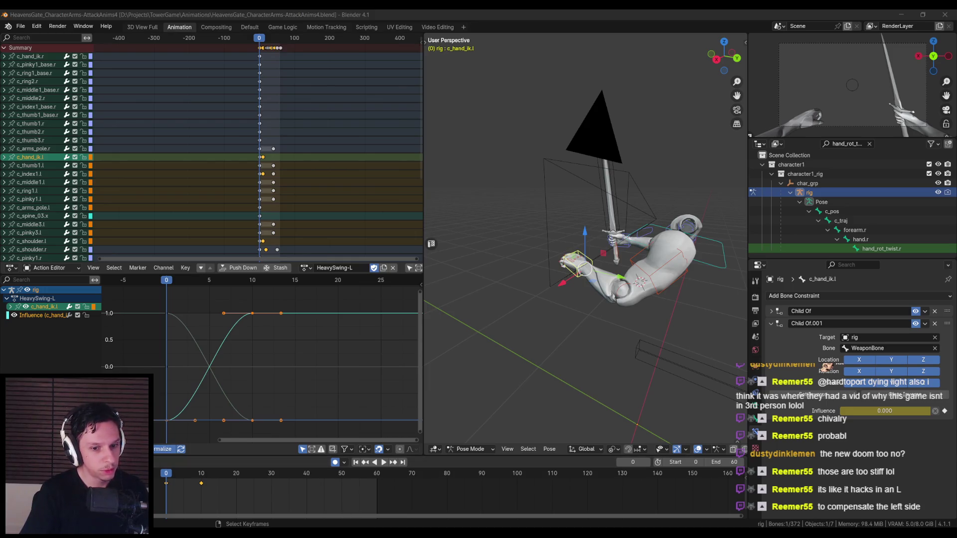
Go to frame 18, frame the sword, and select c_hand_ik.l
{"action": "middle_click_drag", "start_coordinate": [579, 299], "coordinate": [591, 307]}
{"action": "mouse_move", "coordinate": [166, 474]}
{"action": "left_mouse_down"}
{"action": "mouse_move", "coordinate": [207, 479]}
{"action": "mouse_move", "coordinate": [164, 482]}
{"action": "mouse_move", "coordinate": [229, 479]}
{"action": "left_mouse_up"}
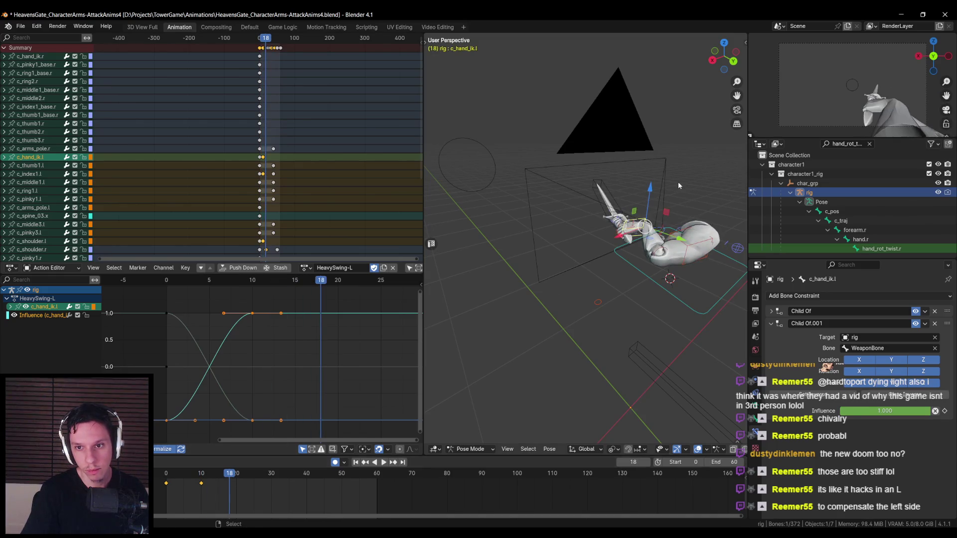
{"action": "left_click", "coordinate": [603, 195]}
{"action": "key", "text": "KP_Decimal"}
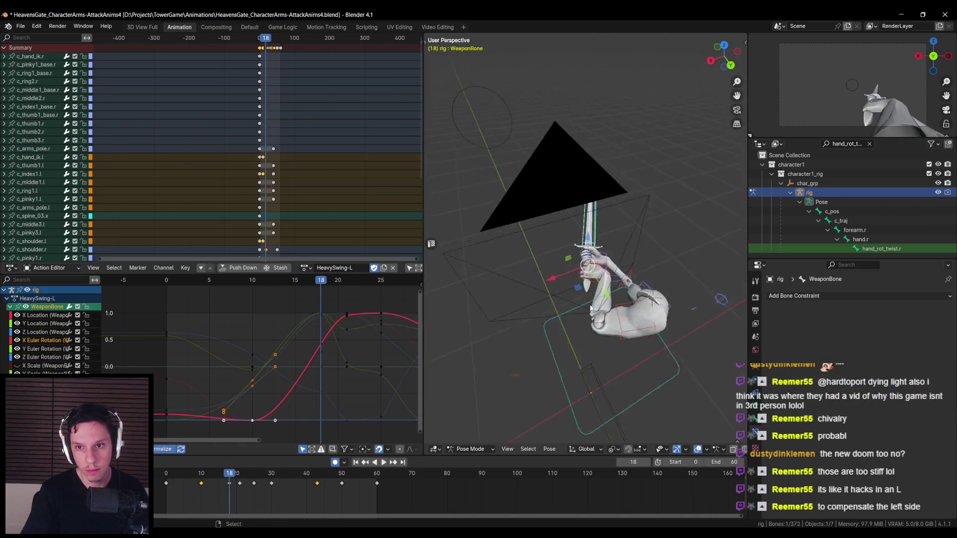
{"action": "left_click", "coordinate": [607, 340]}
{"action": "middle_click_drag", "start_coordinate": [608, 339], "coordinate": [666, 254]}
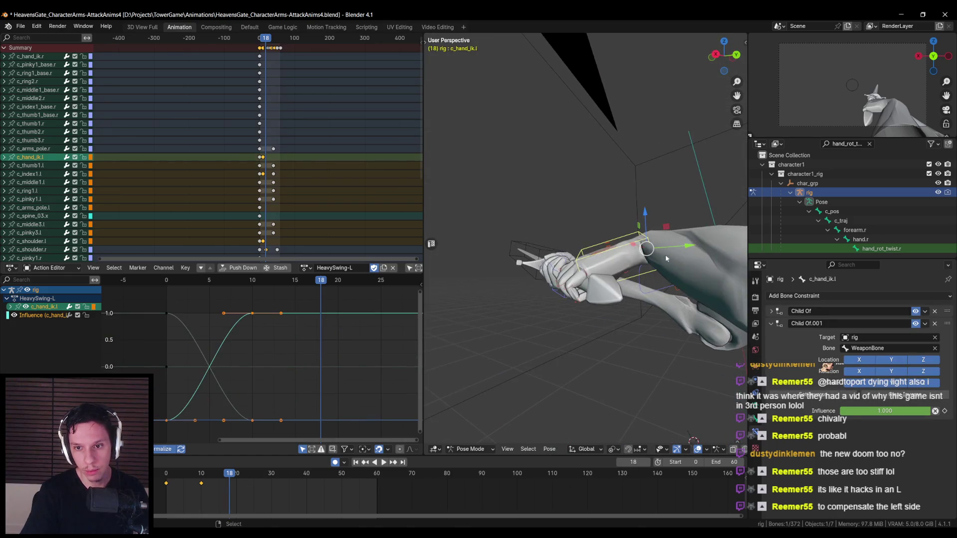
Rotate the left hand on local X, keying its new rotation at frame 18
{"action": "key", "text": "r"}
{"action": "key", "text": "x"}
{"action": "key", "text": "x"}
{"action": "left_click", "coordinate": [684, 284]}
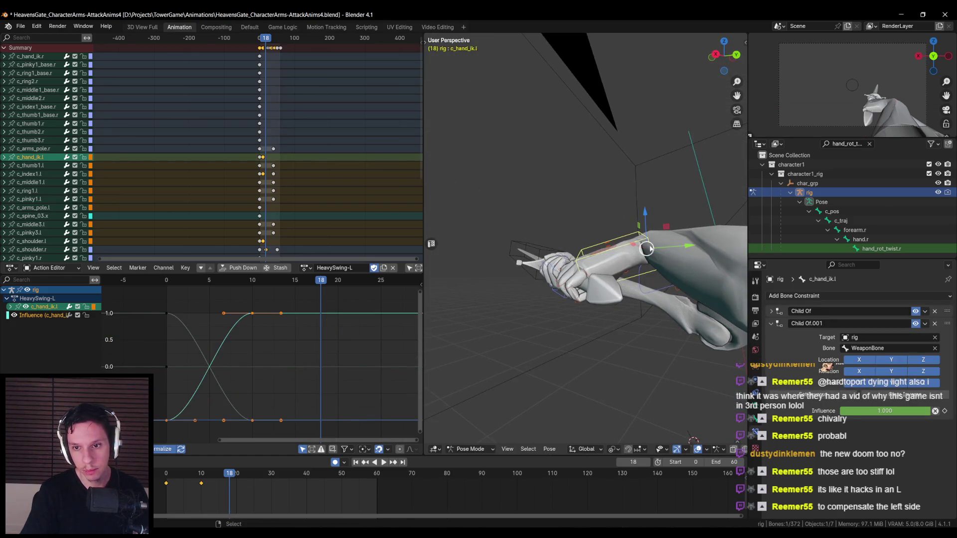
{"action": "key", "text": "r"}
{"action": "key", "text": "Escape"}
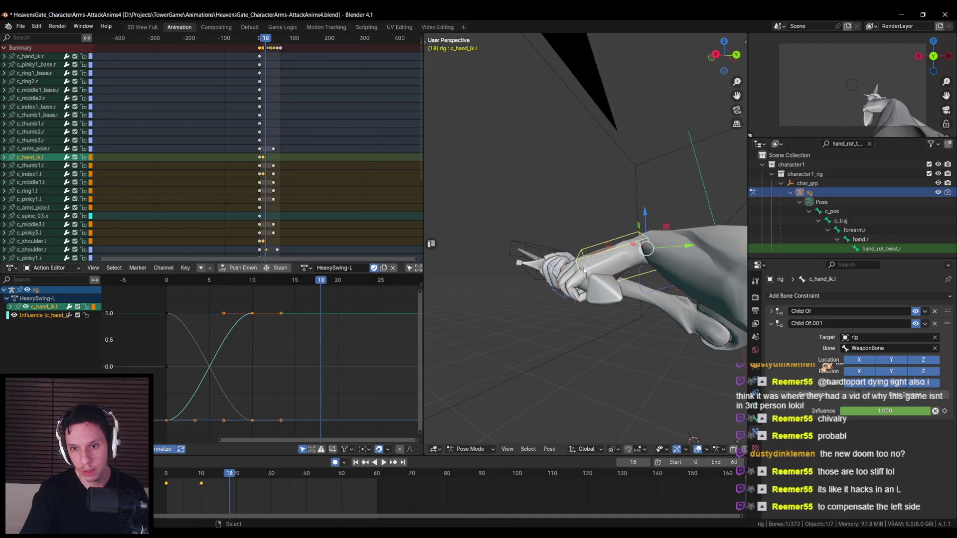
{"action": "middle_click_drag", "start_coordinate": [655, 260], "coordinate": [673, 299]}
{"action": "key", "text": "r"}
{"action": "key", "text": "x"}
{"action": "key", "text": "x"}
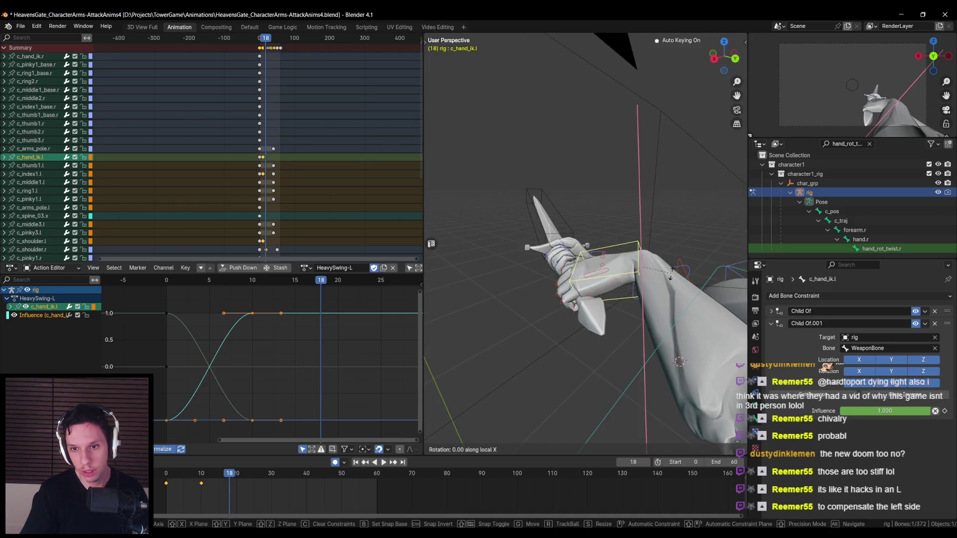
{"action": "left_click", "coordinate": [676, 306]}
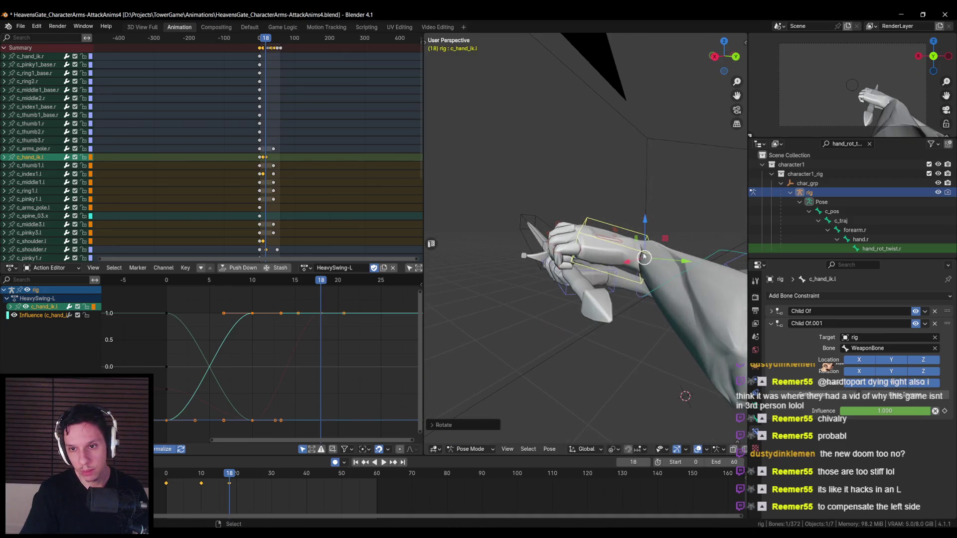
Move the left hand along Z and onto the grip below the right hand
{"action": "key", "text": "z"}
{"action": "left_click", "coordinate": [645, 269]}
{"action": "mouse_move", "coordinate": [644, 269]}
{"action": "middle_mouse_down"}
{"action": "mouse_move", "coordinate": [618, 309]}
{"action": "mouse_move", "coordinate": [540, 339]}
{"action": "mouse_move", "coordinate": [427, 286]}
{"action": "mouse_move", "coordinate": [669, 292]}
{"action": "mouse_move", "coordinate": [629, 341]}
{"action": "middle_mouse_up"}
{"action": "key", "text": "g"}
{"action": "left_click", "coordinate": [609, 333]}
{"action": "key", "text": "g"}
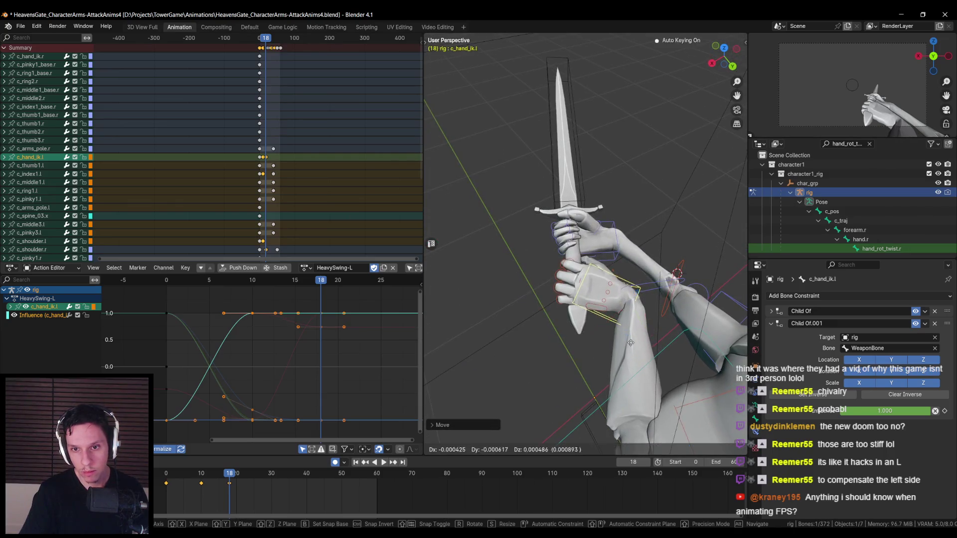
{"action": "left_click", "coordinate": [629, 341]}
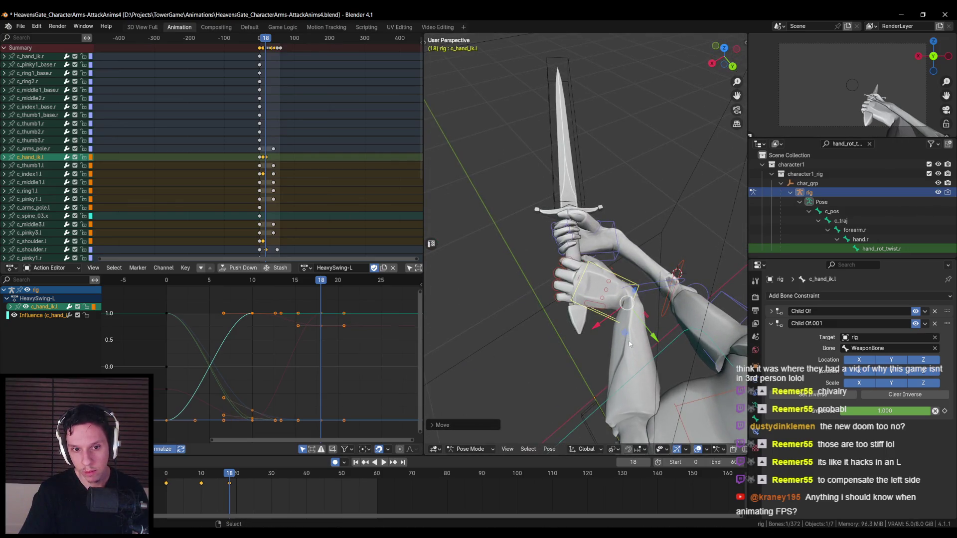
Play back frames 16 to 18 to review the two-handed grip
{"action": "key", "text": "space"}
{"action": "left_click", "coordinate": [222, 478]}
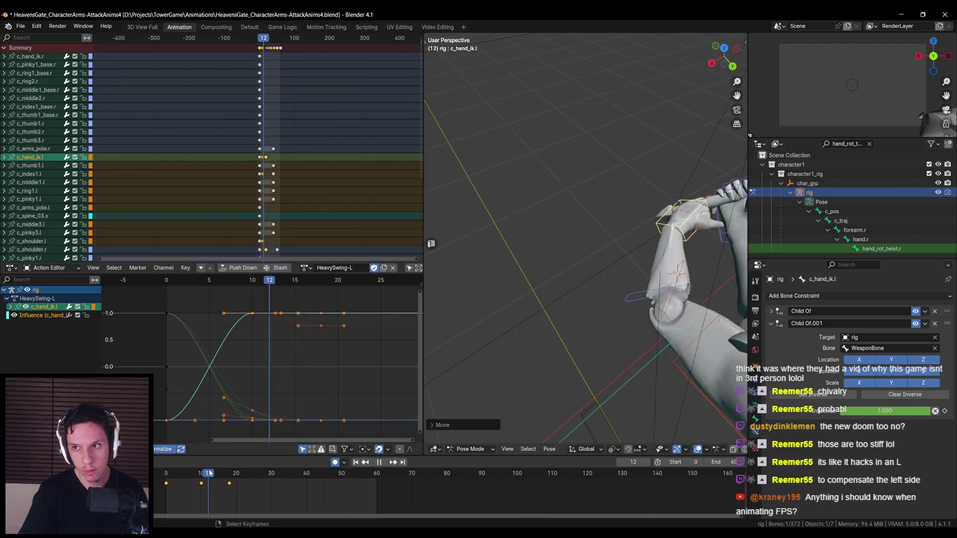
{"action": "left_click_drag", "start_coordinate": [223, 474], "coordinate": [230, 474]}
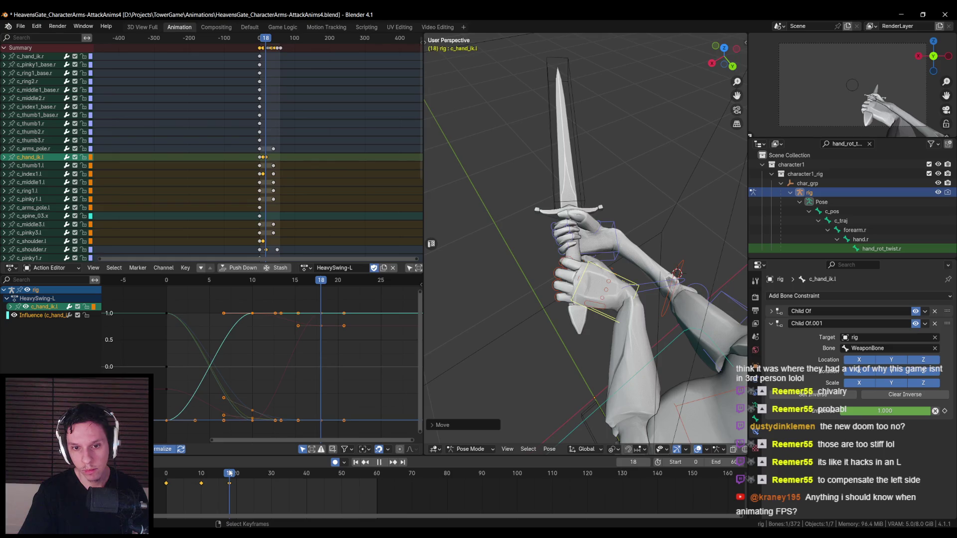
{"action": "key", "text": "space"}
{"action": "mouse_move", "coordinate": [560, 349]}
{"action": "middle_mouse_down"}
{"action": "mouse_move", "coordinate": [498, 354]}
{"action": "mouse_move", "coordinate": [571, 363]}
{"action": "middle_mouse_up"}
{"action": "scroll", "coordinate": [572, 363], "scroll_direction": "down", "scroll_amount": 2}
{"action": "scroll", "coordinate": [578, 353], "scroll_direction": "up", "scroll_amount": 4}
Move the WeaponBone so the sword sits in both hands at frame 18
{"action": "left_click", "coordinate": [606, 252]}
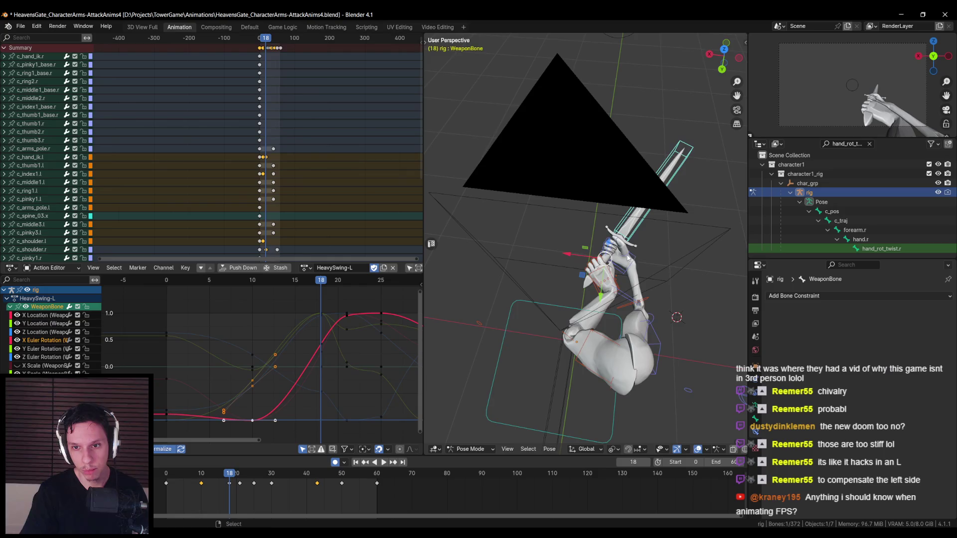
{"action": "key", "text": "g"}
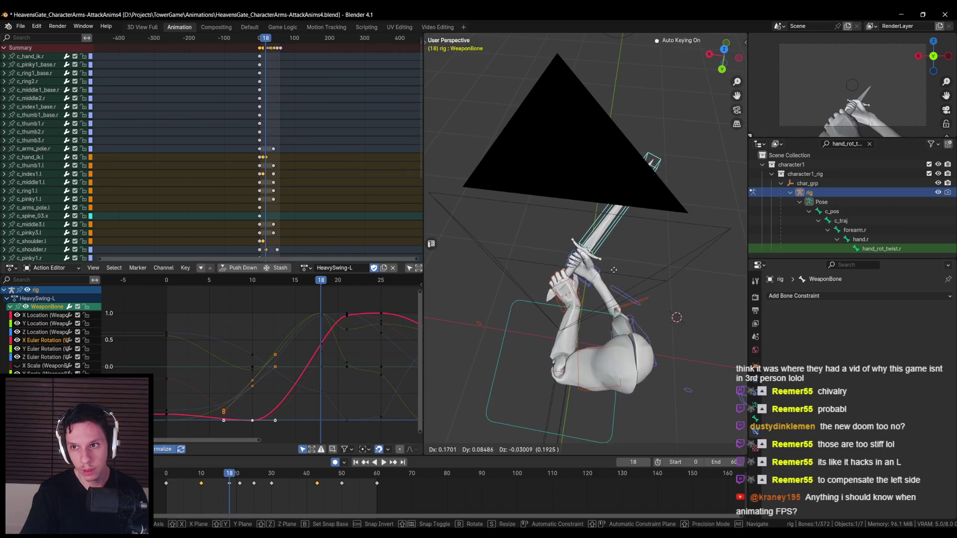
{"action": "left_click", "coordinate": [614, 273]}
{"action": "left_click", "coordinate": [228, 474]}
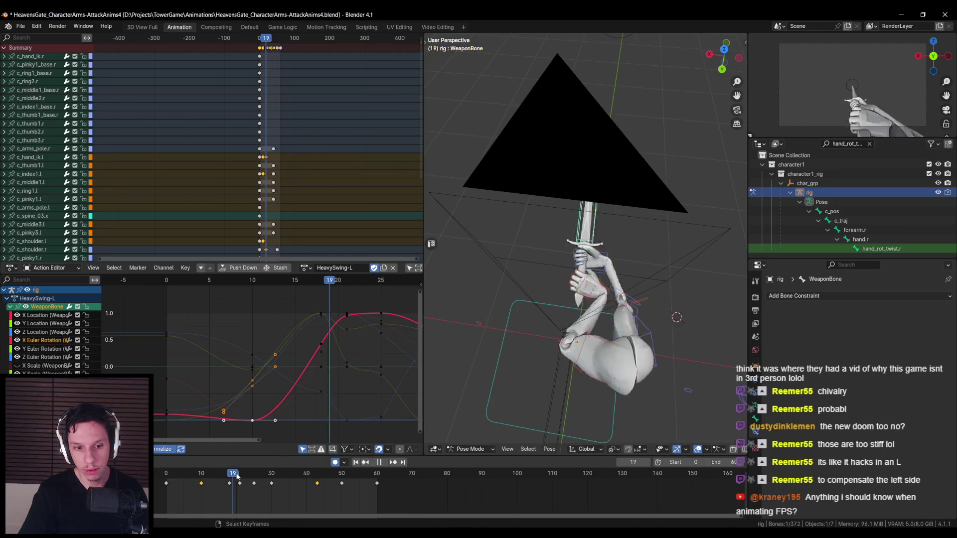
Rotate the WeaponBone on global Z and check the grip at frame 21
{"action": "key", "text": "r"}
{"action": "key", "text": "z"}
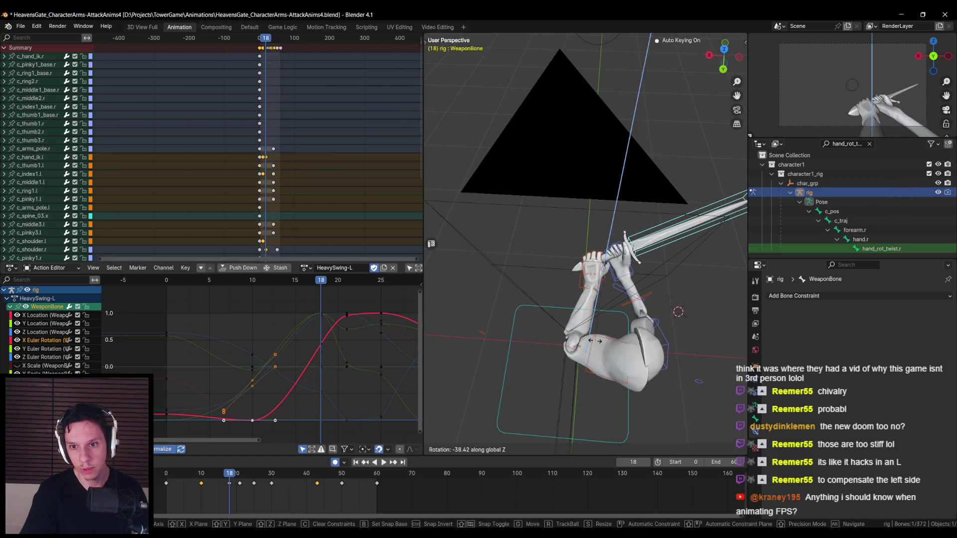
{"action": "left_click", "coordinate": [594, 341]}
{"action": "middle_click_drag", "start_coordinate": [594, 341], "coordinate": [346, 425]}
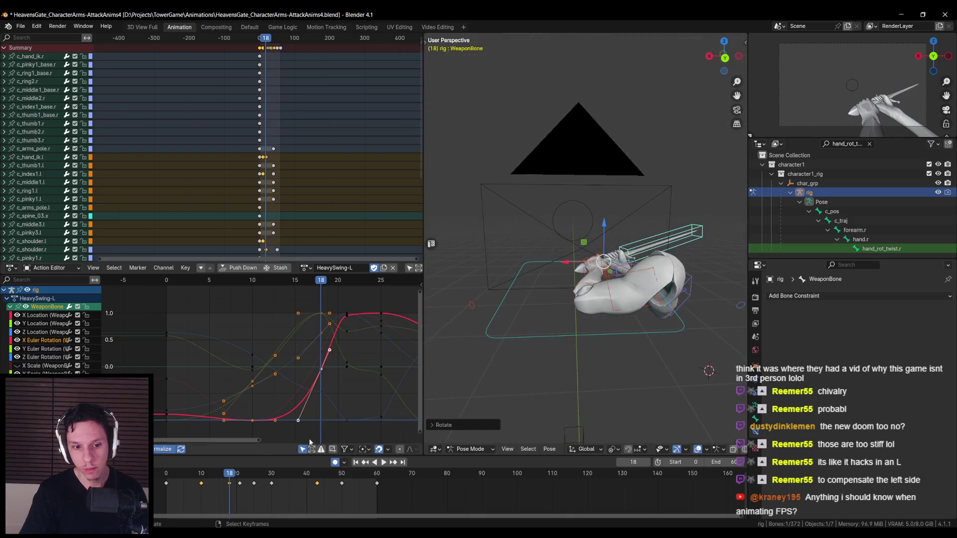
{"action": "key", "text": "Up"}
{"action": "mouse_move", "coordinate": [560, 294]}
{"action": "middle_mouse_down"}
{"action": "mouse_move", "coordinate": [598, 370]}
{"action": "mouse_move", "coordinate": [593, 361]}
{"action": "middle_mouse_up"}
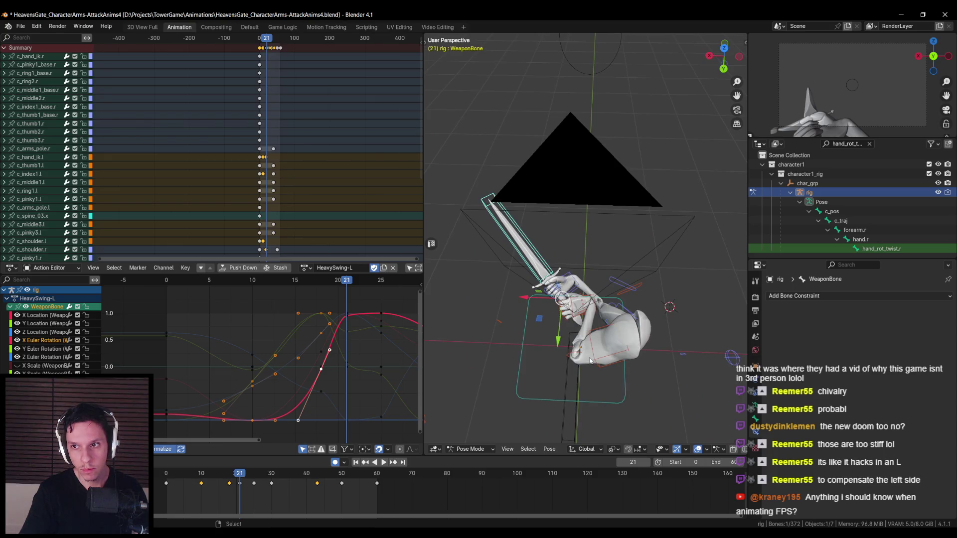
{"action": "middle_click_drag", "start_coordinate": [591, 360], "coordinate": [582, 376]}
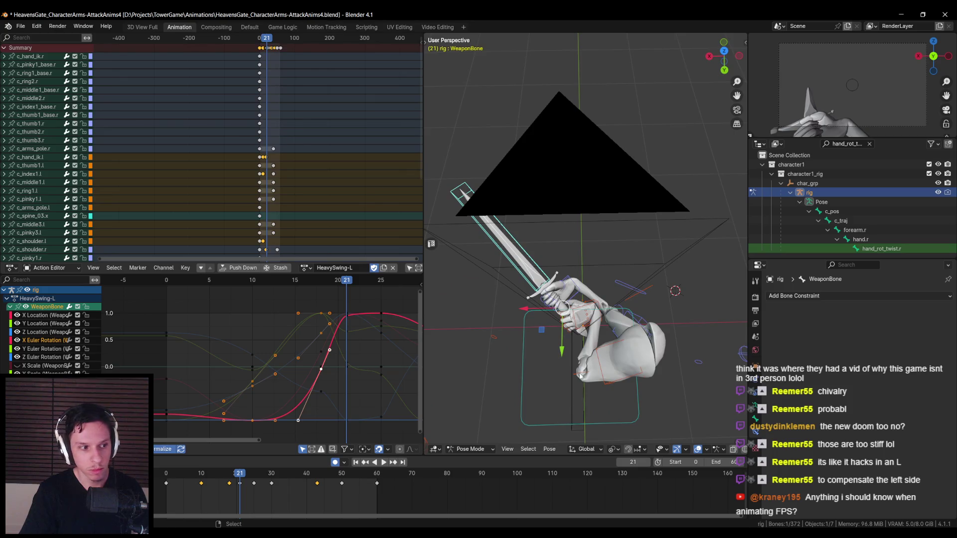
{"action": "mouse_move", "coordinate": [577, 378]}
{"action": "middle_mouse_down"}
{"action": "mouse_move", "coordinate": [583, 327]}
{"action": "mouse_move", "coordinate": [570, 364]}
{"action": "mouse_move", "coordinate": [670, 324]}
{"action": "mouse_move", "coordinate": [590, 337]}
{"action": "mouse_move", "coordinate": [677, 321]}
{"action": "mouse_move", "coordinate": [662, 299]}
{"action": "mouse_move", "coordinate": [620, 296]}
{"action": "mouse_move", "coordinate": [549, 325]}
{"action": "mouse_move", "coordinate": [623, 326]}
{"action": "mouse_move", "coordinate": [550, 351]}
{"action": "mouse_move", "coordinate": [618, 284]}
{"action": "middle_mouse_up"}
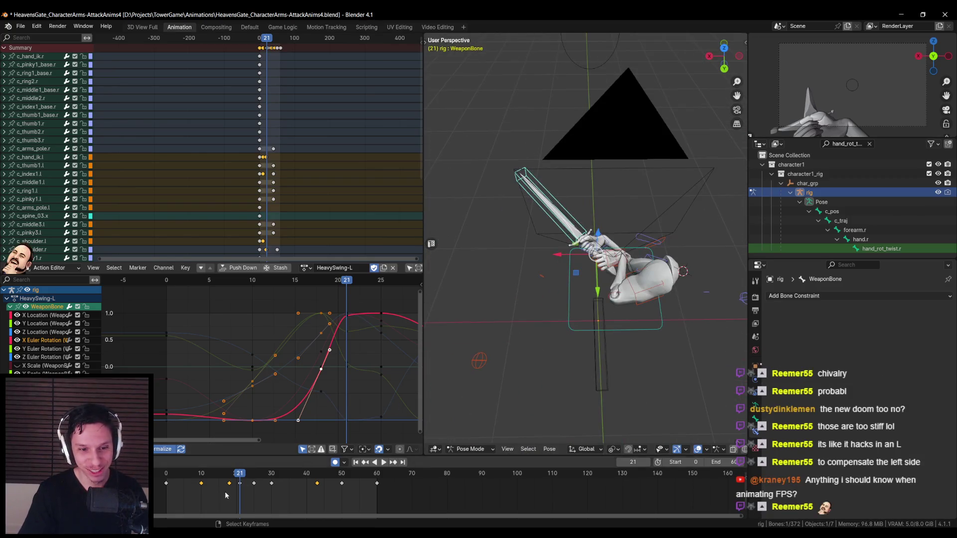
Play the swing and inspect the hands and sword at frame 19
{"action": "key", "text": "space"}
{"action": "left_click", "coordinate": [230, 476]}
{"action": "left_click_drag", "start_coordinate": [229, 476], "coordinate": [233, 477]}
{"action": "middle_click_drag", "start_coordinate": [593, 299], "coordinate": [600, 292]}
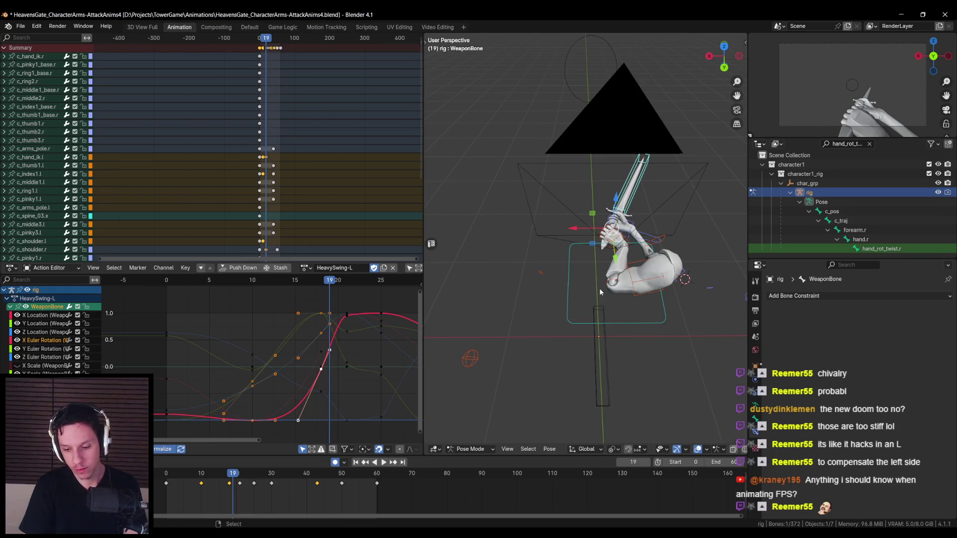
{"action": "scroll", "coordinate": [600, 292], "scroll_direction": "up", "scroll_amount": 3}
{"action": "mouse_move", "coordinate": [601, 293]}
{"action": "middle_mouse_down"}
{"action": "mouse_move", "coordinate": [550, 235]}
{"action": "mouse_move", "coordinate": [482, 206]}
{"action": "mouse_move", "coordinate": [646, 351]}
{"action": "middle_mouse_up"}
Save HeavensGate_CharacterArms-AttackAnims4.blend and bring up the Unreal Editor
{"action": "key", "text": "ctrl+s"}
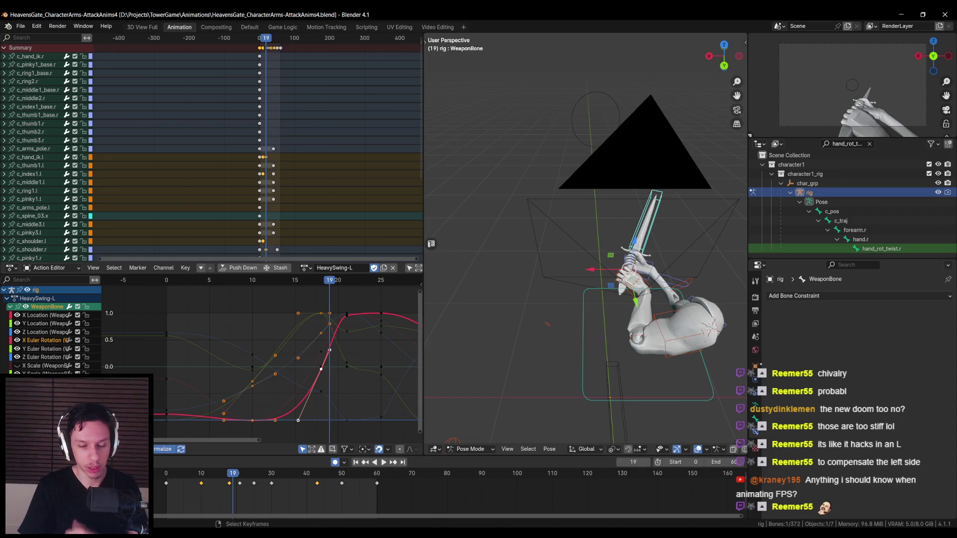
{"action": "mouse_move", "coordinate": [309, 517]}
{"action": "left_click", "coordinate": [283, 508]}
Open BP_FirstPersonCharacter and inspect its Sword component's settings
{"action": "double_click", "coordinate": [563, 374]}
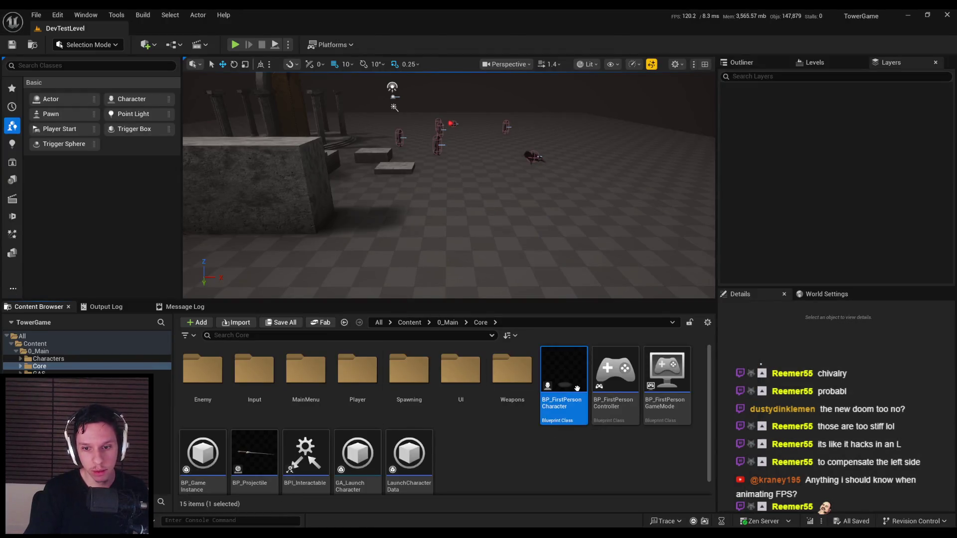
{"action": "scroll", "coordinate": [85, 143], "scroll_direction": "down", "scroll_amount": 3}
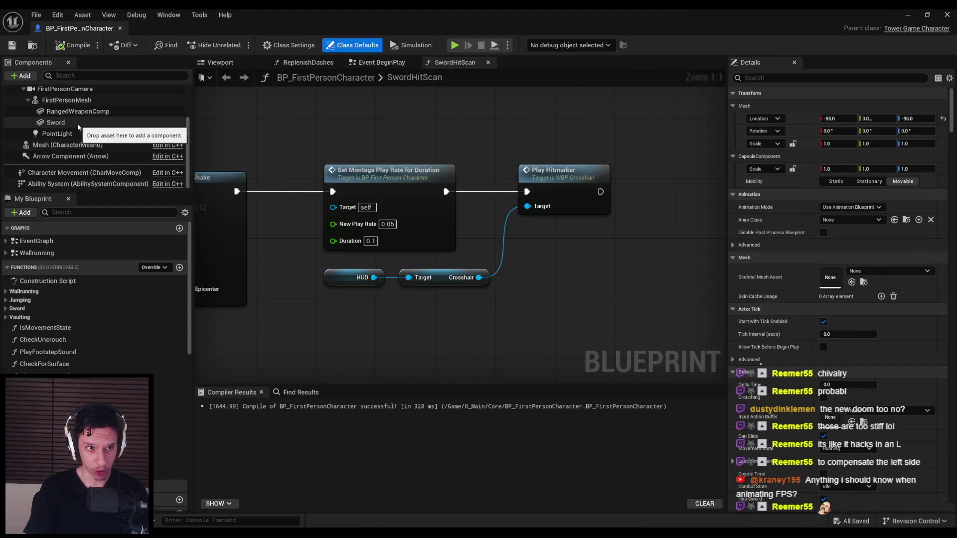
{"action": "left_click", "coordinate": [56, 122]}
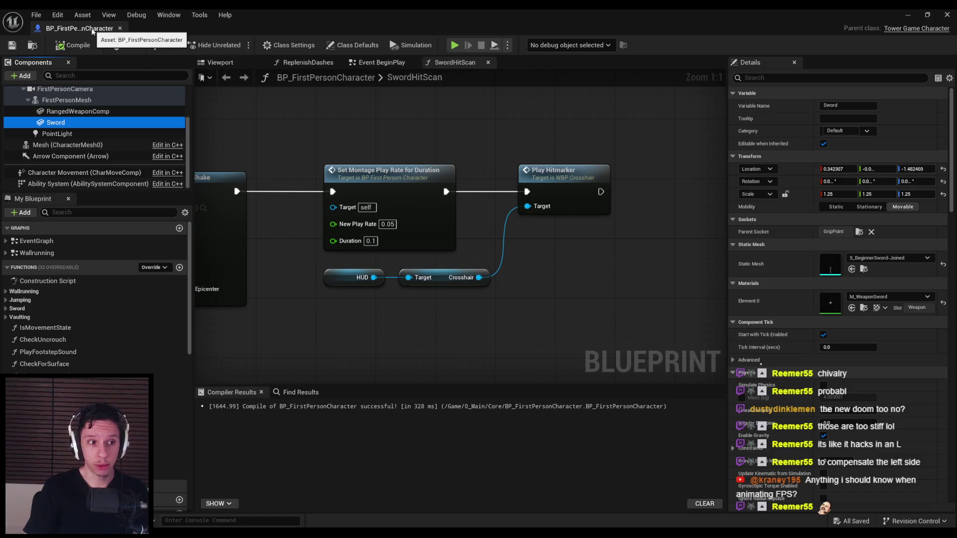
Return to the DevTestLevel level editor with the content browser selection cleared
{"action": "key", "text": "ctrl+b"}
{"action": "left_click", "coordinate": [411, 421]}
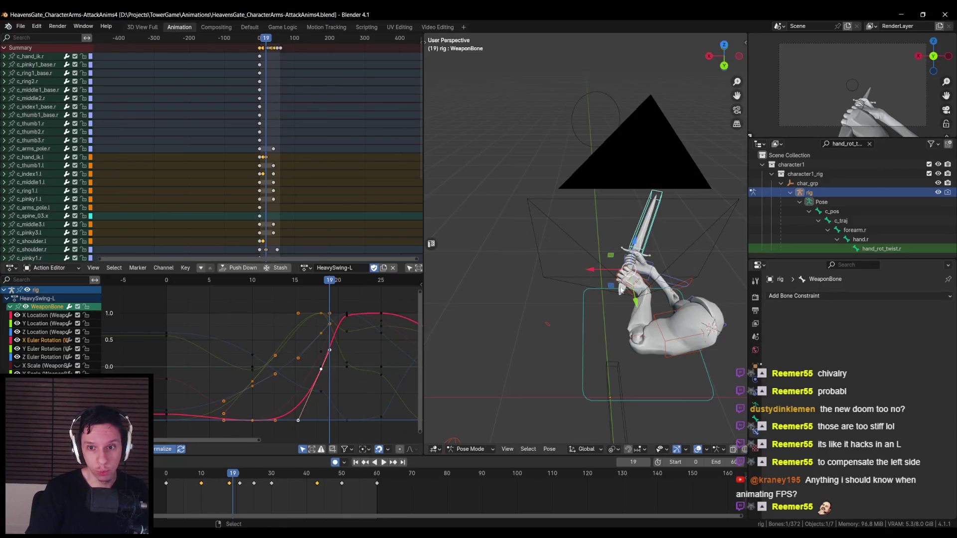
{"action": "middle_click_drag", "start_coordinate": [621, 291], "coordinate": [591, 254]}
{"action": "scroll", "coordinate": [591, 253], "scroll_direction": "up", "scroll_amount": 8}
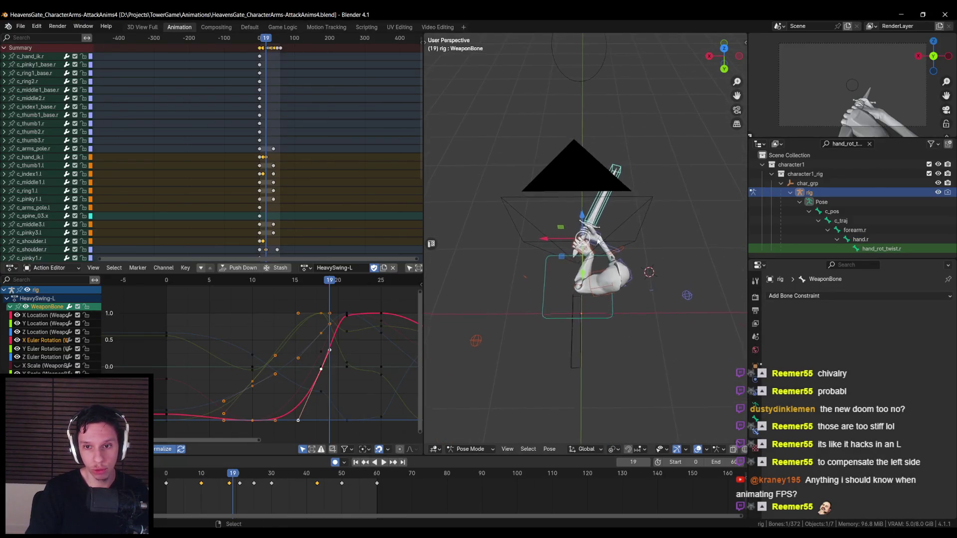
{"action": "middle_click_drag", "start_coordinate": [604, 305], "coordinate": [641, 327]}
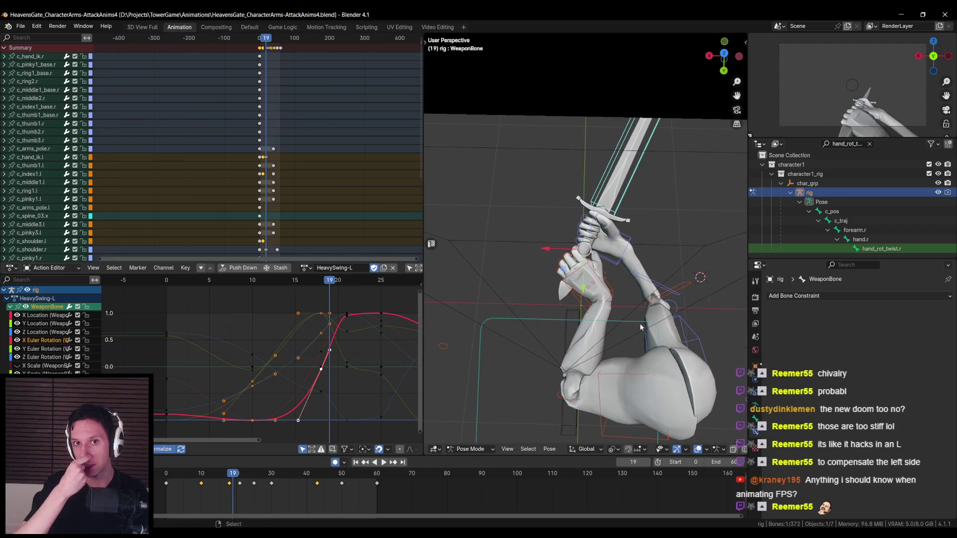
{"action": "scroll", "coordinate": [640, 323], "scroll_direction": "down", "scroll_amount": 2}
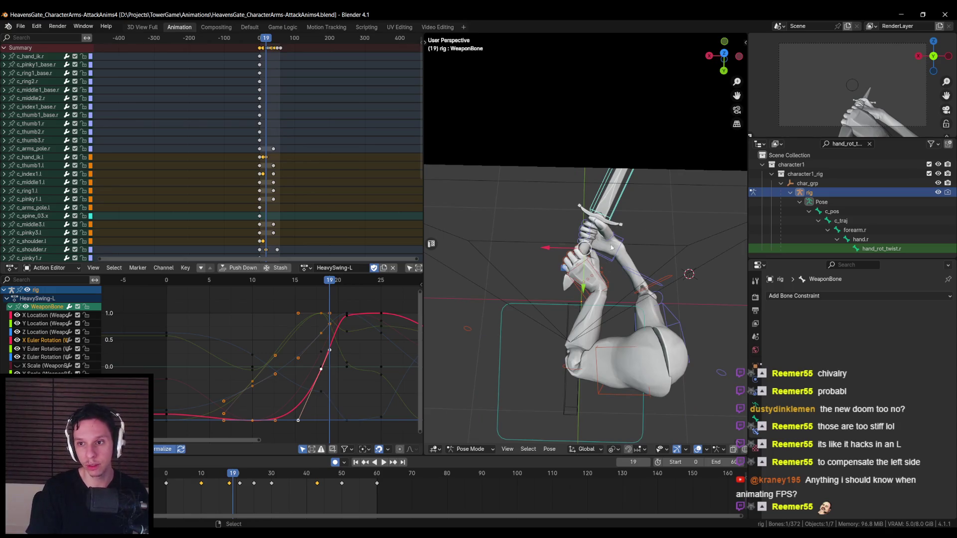
{"action": "scroll", "coordinate": [607, 269], "scroll_direction": "down", "scroll_amount": 1}
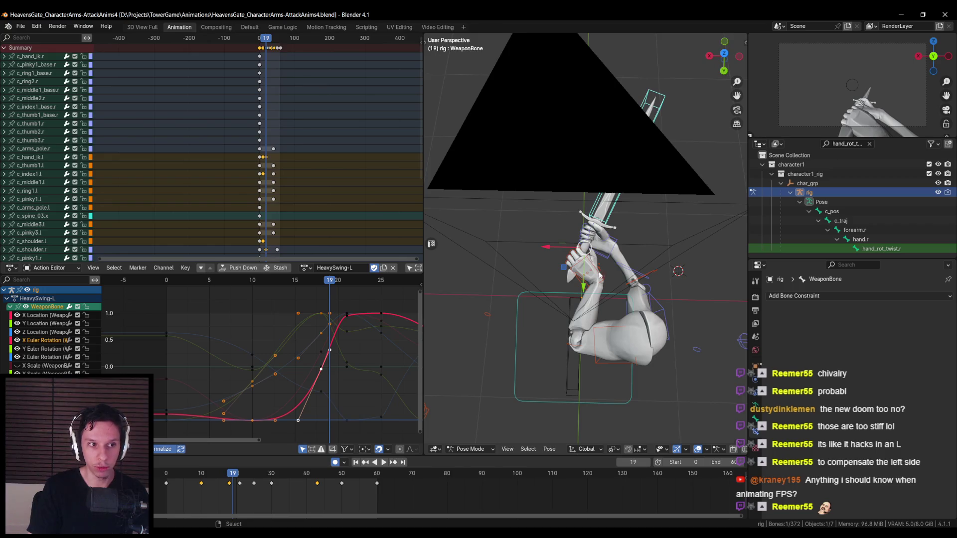
{"action": "scroll", "coordinate": [599, 278], "scroll_direction": "up", "scroll_amount": 3}
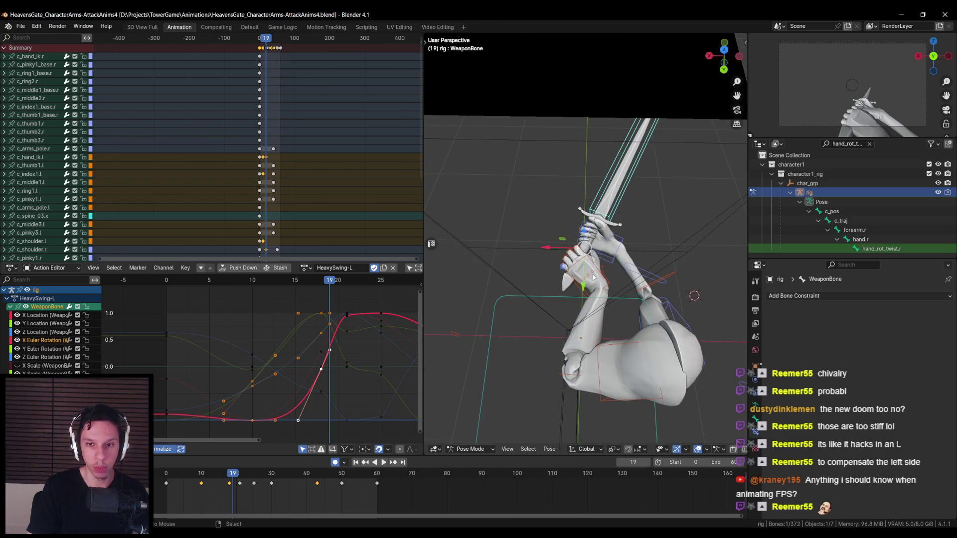
{"action": "key", "text": "alt+Tab"}
{"action": "key", "text": "alt+Tab"}
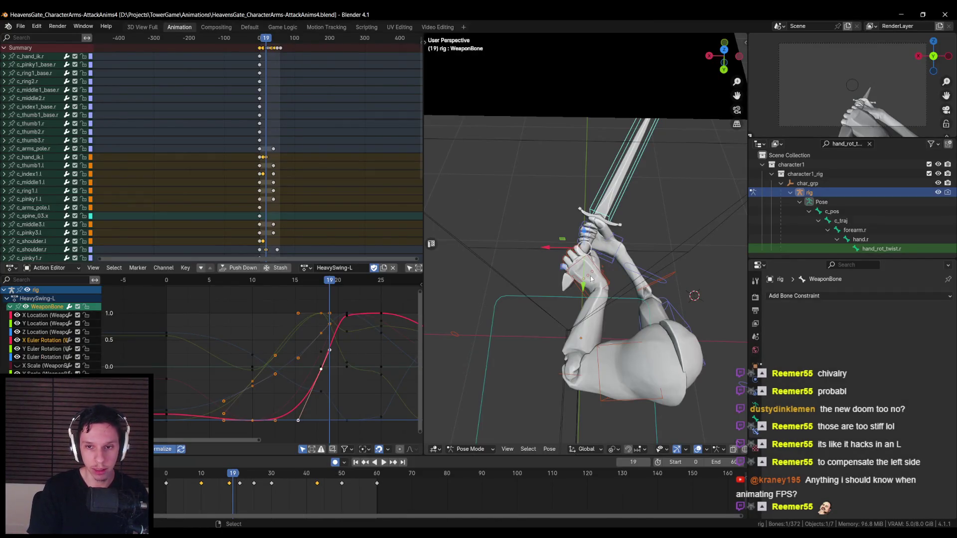
{"action": "mouse_move", "coordinate": [228, 474]}
{"action": "left_mouse_down"}
{"action": "mouse_move", "coordinate": [201, 477]}
{"action": "mouse_move", "coordinate": [239, 481]}
{"action": "mouse_move", "coordinate": [230, 479]}
{"action": "left_mouse_up"}
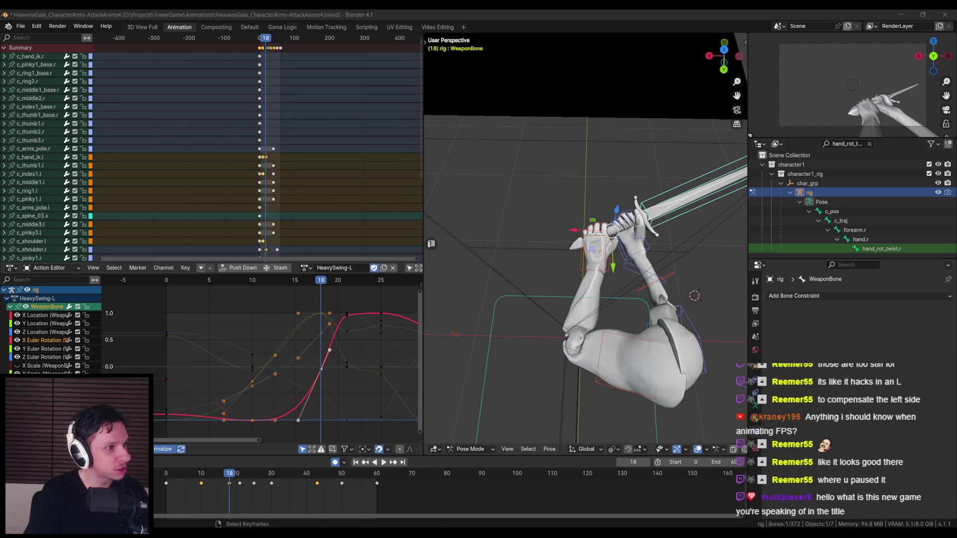
Bring up the YouTube search results for 'chivalry 2 animations'
{"action": "key", "text": "alt+Tab"}
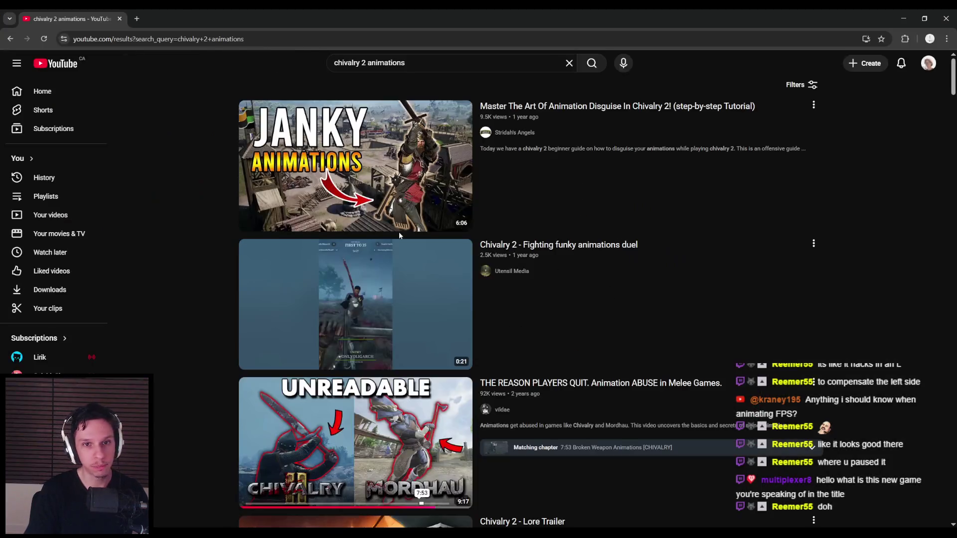
Browse the 'chivalry 2 animations' YouTube results for melee clips, then return to Blender
{"action": "key", "text": "Escape"}
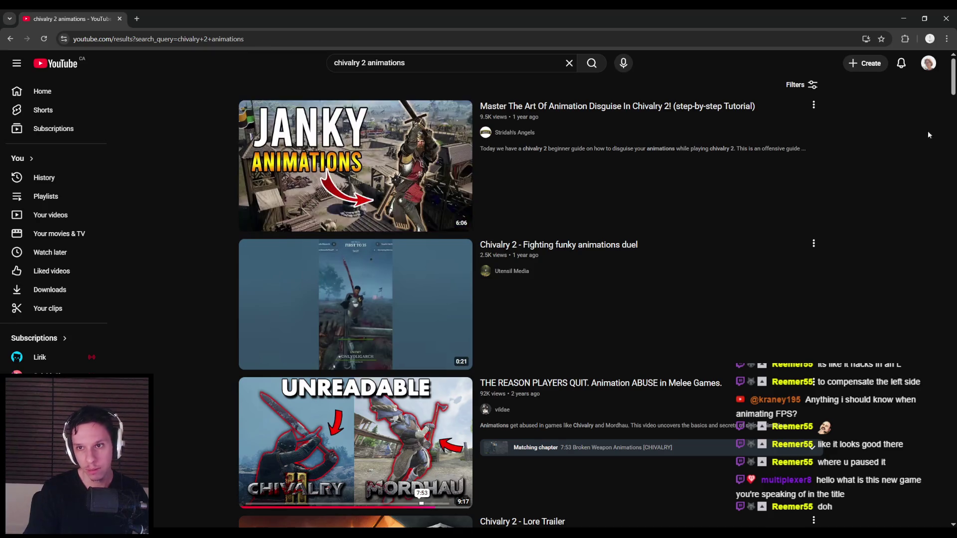
{"action": "scroll", "coordinate": [814, 399], "scroll_direction": "down", "scroll_amount": 5}
{"action": "scroll", "coordinate": [814, 399], "scroll_direction": "down", "scroll_amount": 12}
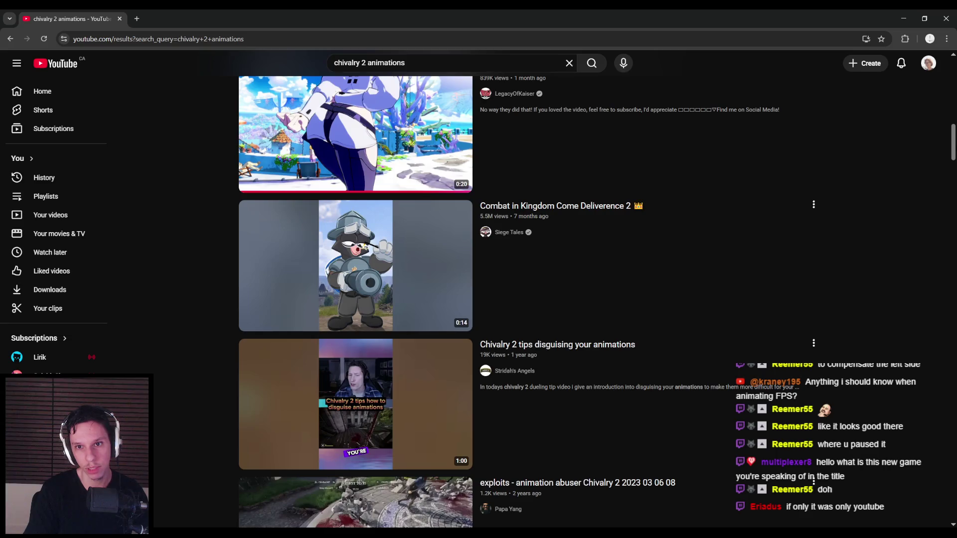
{"action": "scroll", "coordinate": [352, 209], "scroll_direction": "up", "scroll_amount": 2}
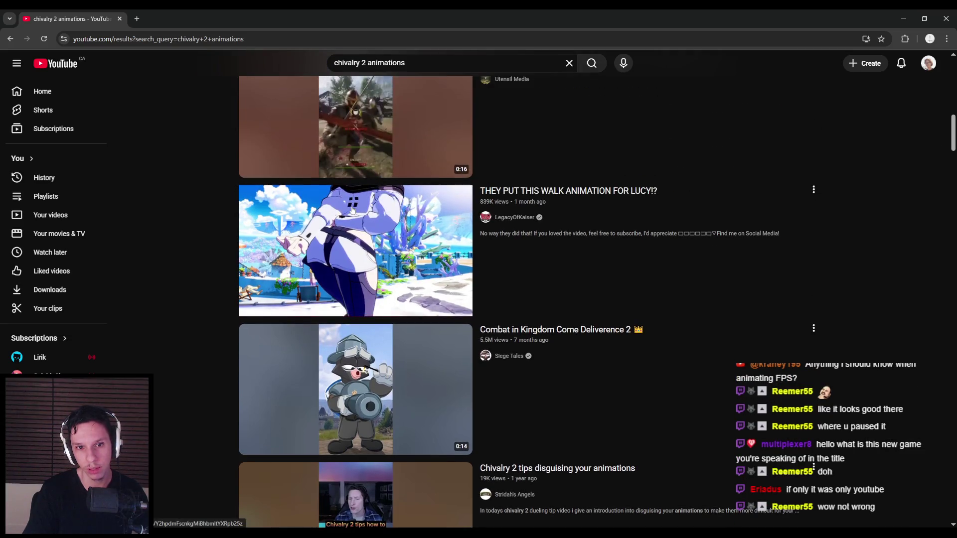
{"action": "left_click_drag", "start_coordinate": [952, 149], "coordinate": [953, 498]}
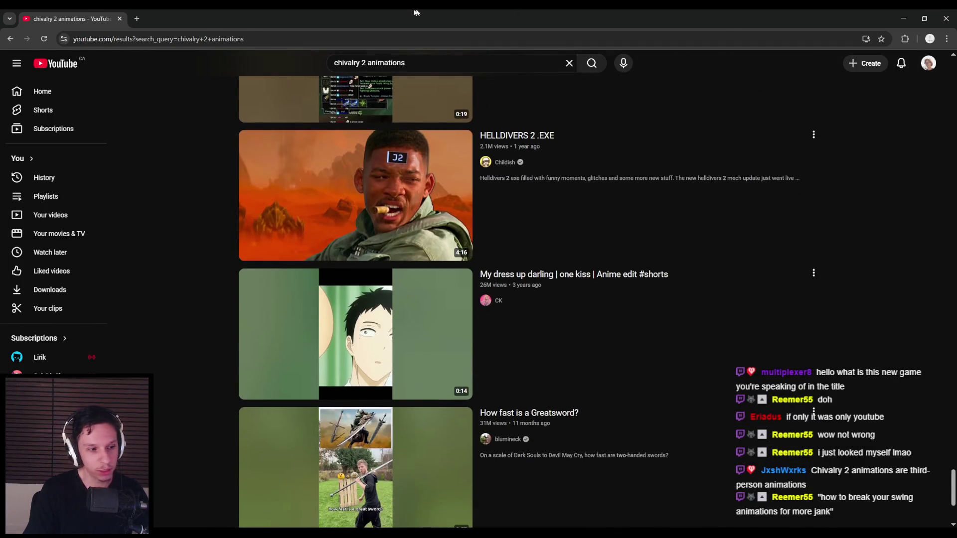
{"action": "key", "text": "alt+Tab"}
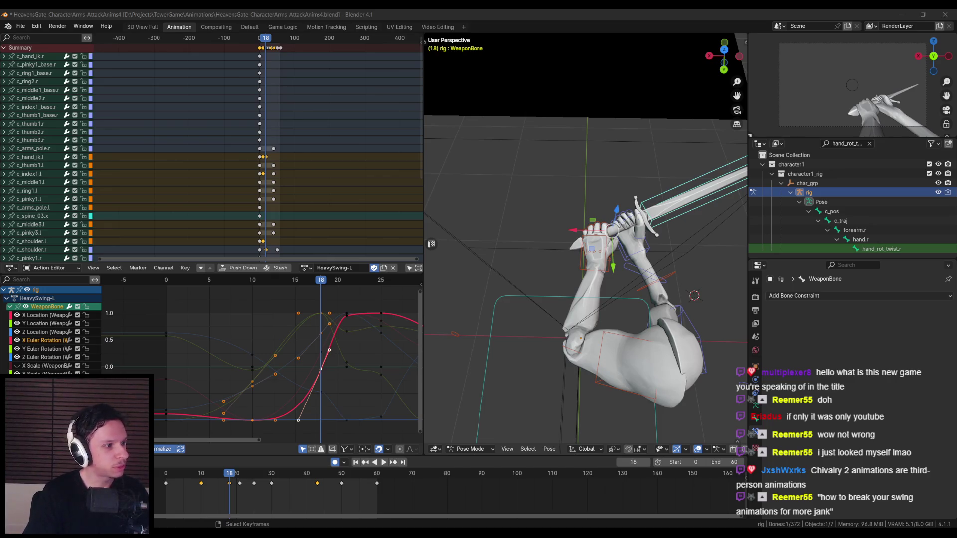
Maximize the browser and open the 'FPP Melee Animset - Longsword Example Gameplay' video
{"action": "key", "text": "alt+Tab"}
{"action": "double_click", "coordinate": [283, 149]}
{"action": "scroll", "coordinate": [181, 256], "scroll_direction": "down", "scroll_amount": 4}
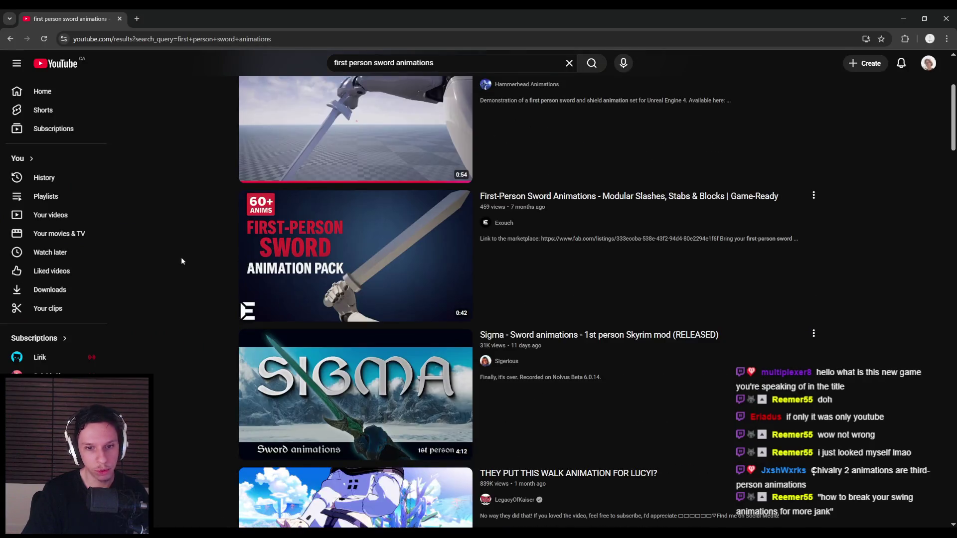
{"action": "scroll", "coordinate": [181, 256], "scroll_direction": "down", "scroll_amount": 3}
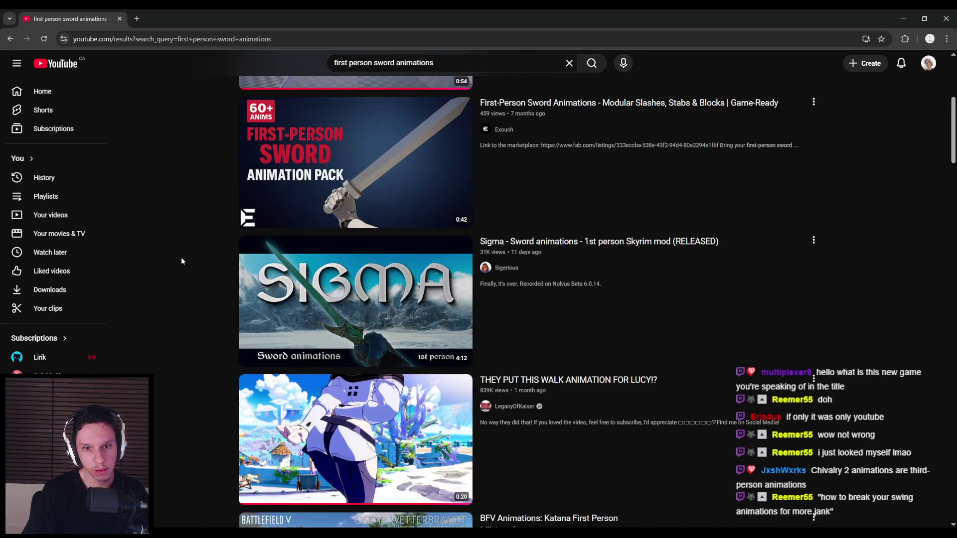
{"action": "scroll", "coordinate": [181, 258], "scroll_direction": "down", "scroll_amount": 7}
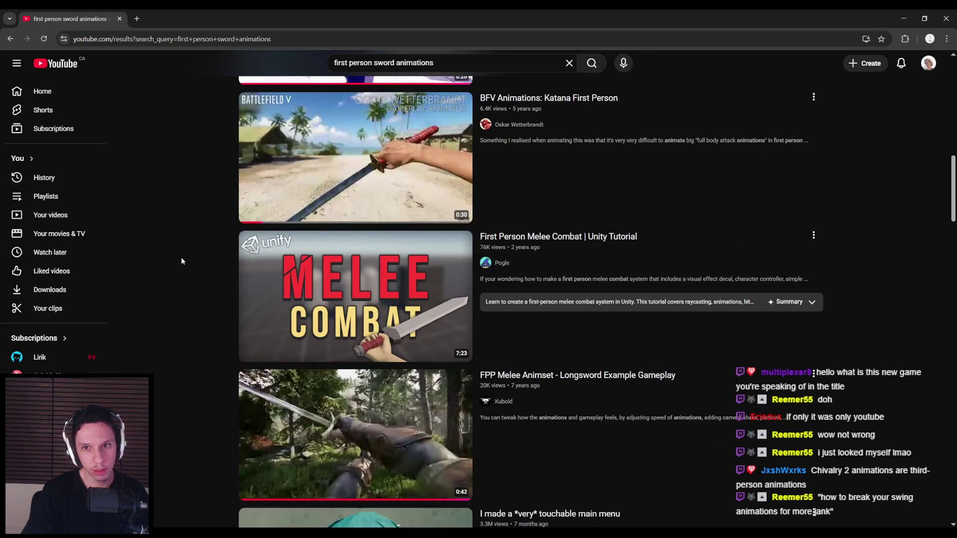
{"action": "scroll", "coordinate": [182, 261], "scroll_direction": "down", "scroll_amount": 2}
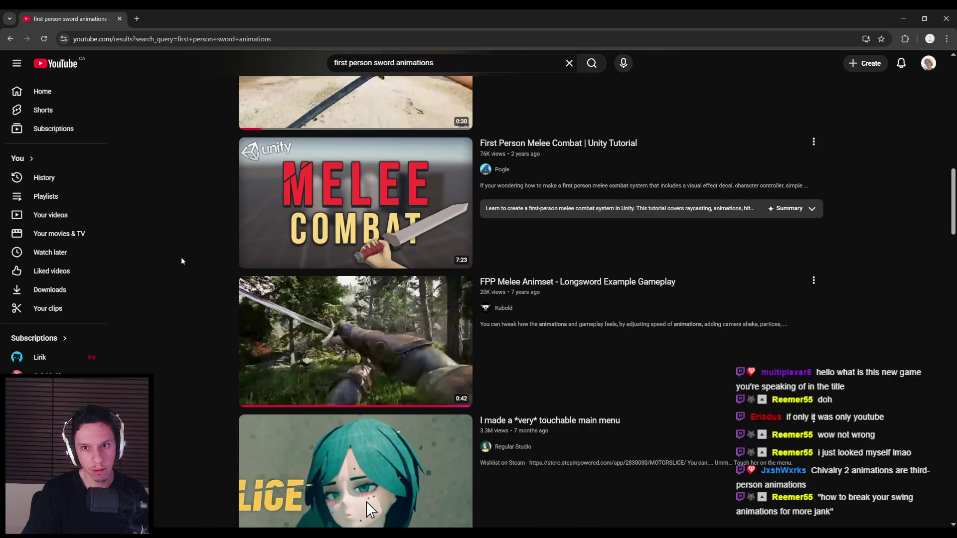
{"action": "scroll", "coordinate": [182, 259], "scroll_direction": "down", "scroll_amount": 2}
{"action": "left_click", "coordinate": [231, 291]}
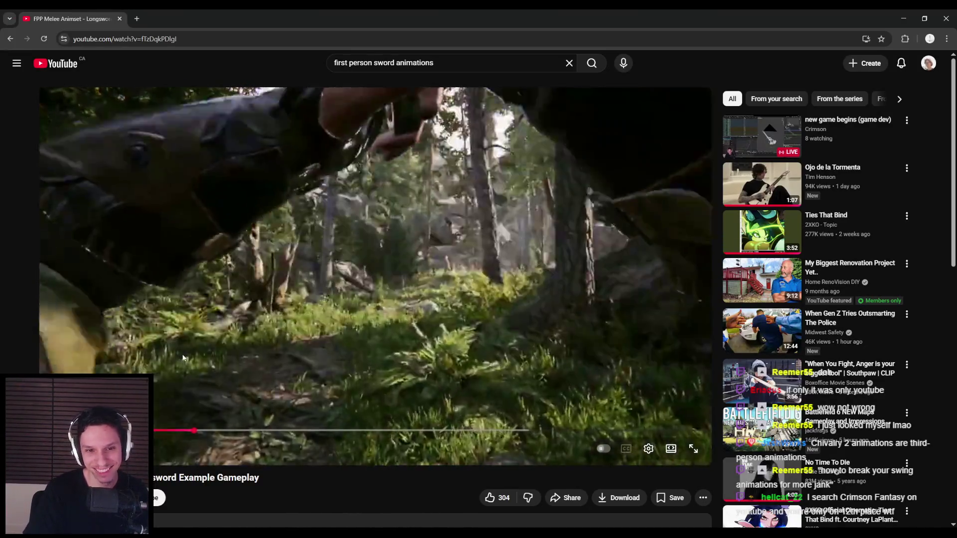
Scrub and pause the video around 0:11–0:14 to study the sword swings
{"action": "left_click", "coordinate": [649, 448]}
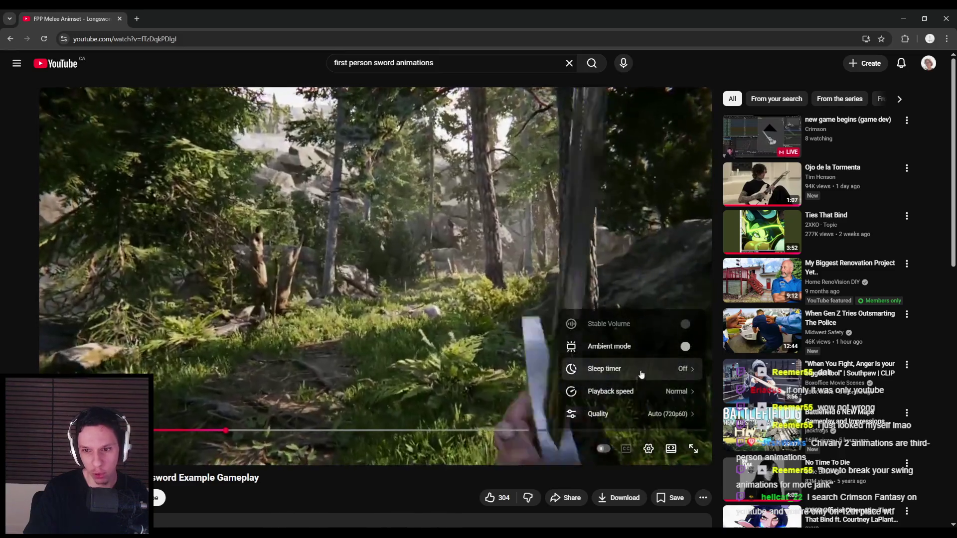
{"action": "left_click", "coordinate": [638, 414]}
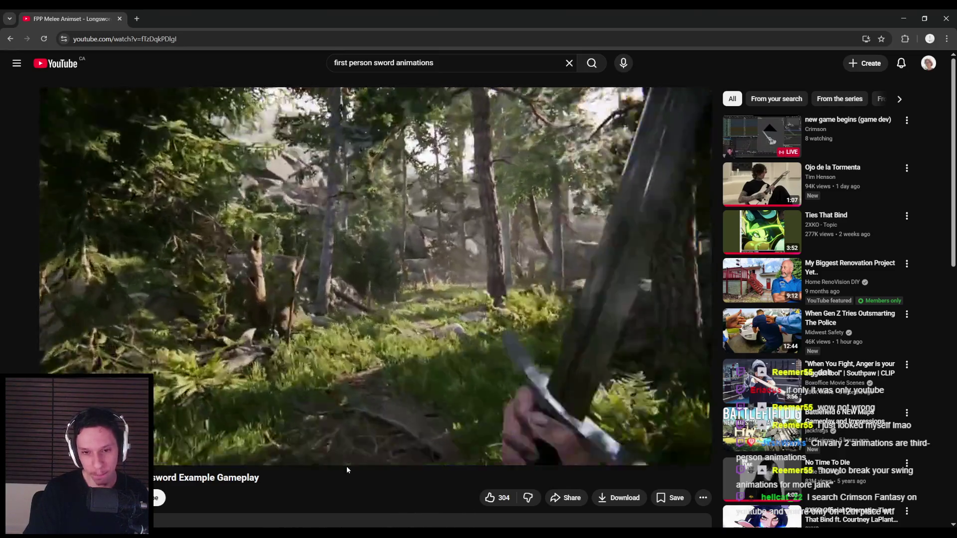
{"action": "left_click", "coordinate": [242, 430]}
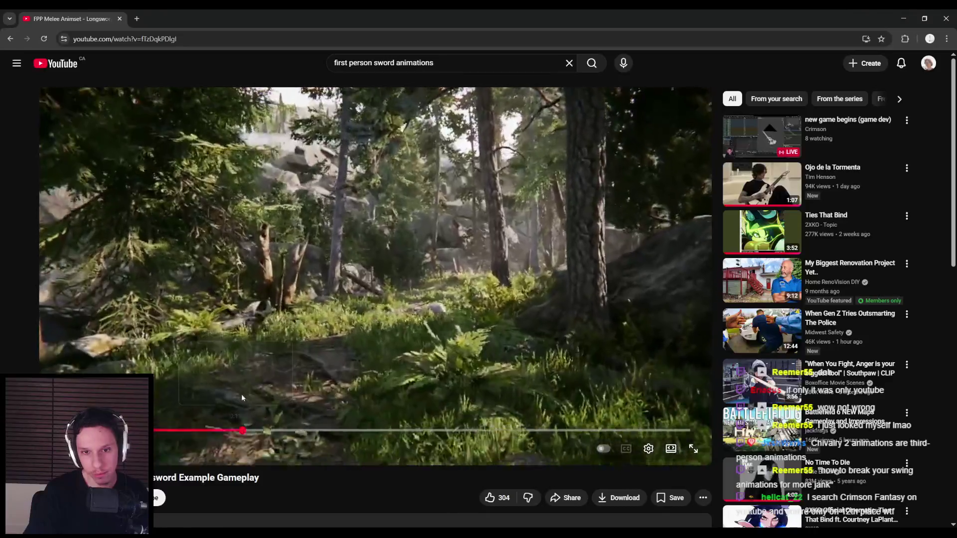
{"action": "left_click", "coordinate": [242, 402]}
{"action": "left_click", "coordinate": [348, 330]}
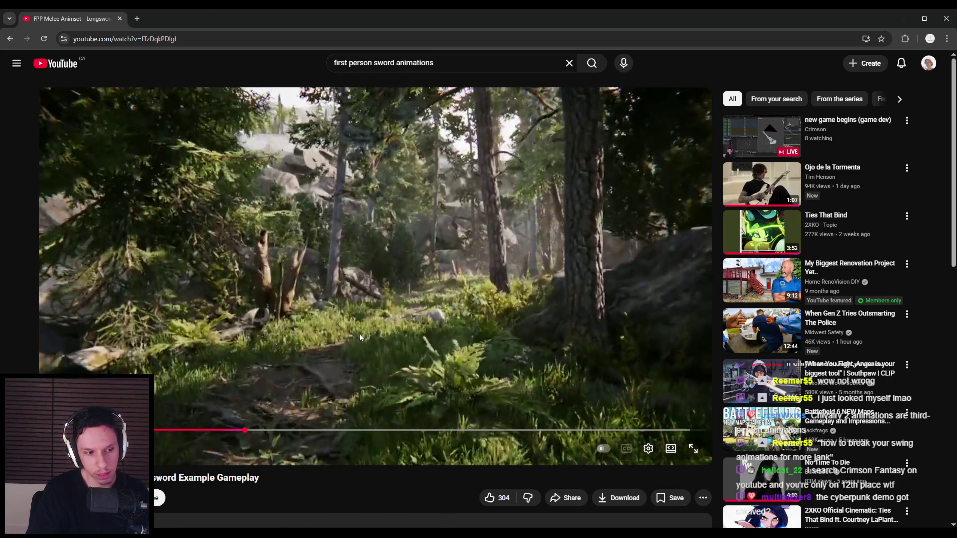
{"action": "left_click", "coordinate": [261, 431]}
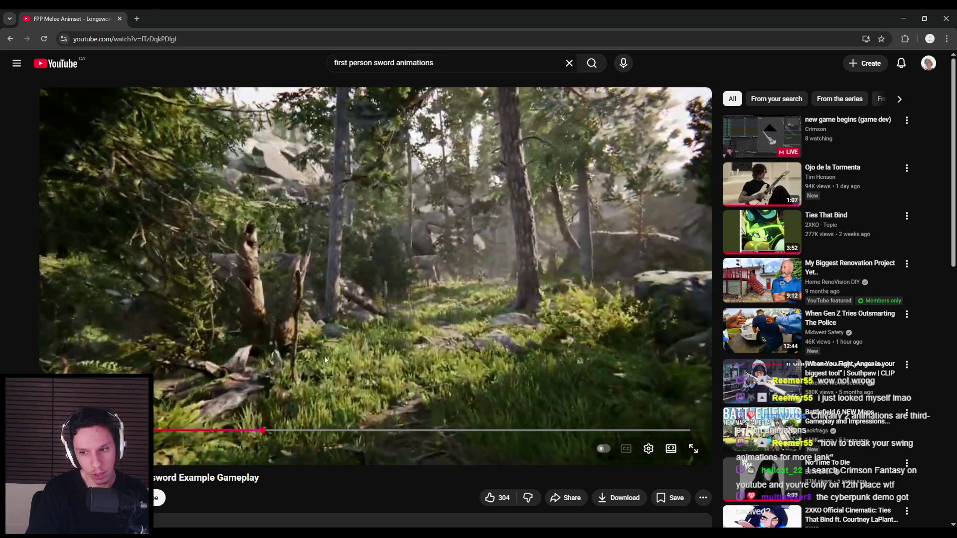
{"action": "left_click_drag", "start_coordinate": [268, 431], "coordinate": [286, 432]}
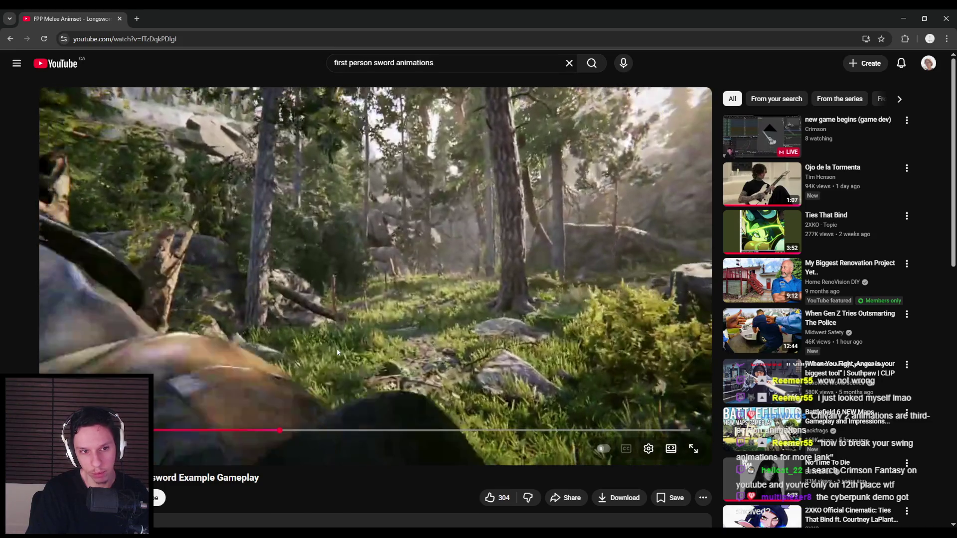
{"action": "left_click", "coordinate": [330, 364]}
{"action": "left_click", "coordinate": [330, 366]}
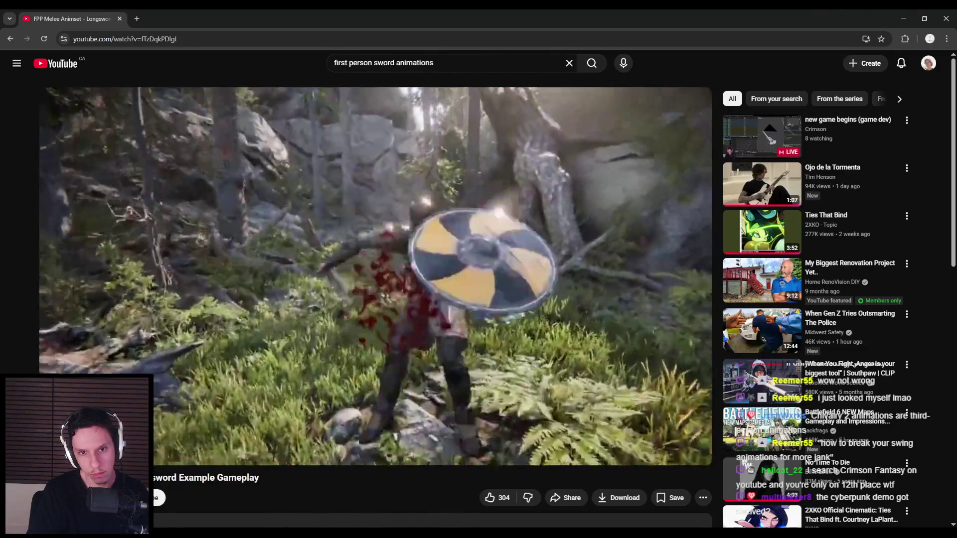
Pause the video and, back in Blender near frame 20, reposition the WeaponBone sword
{"action": "key", "text": "k"}
{"action": "key", "text": "alt+Tab"}
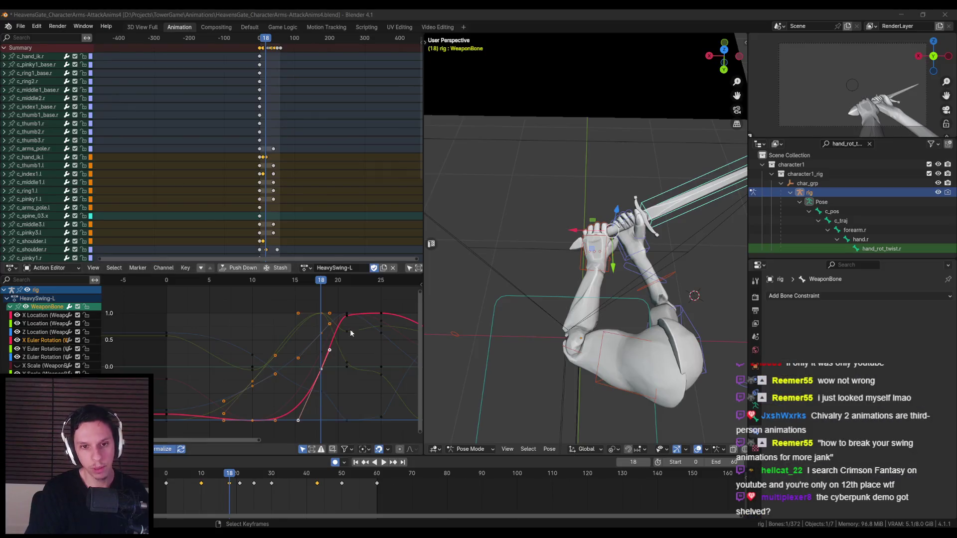
{"action": "left_click_drag", "start_coordinate": [230, 474], "coordinate": [240, 474]}
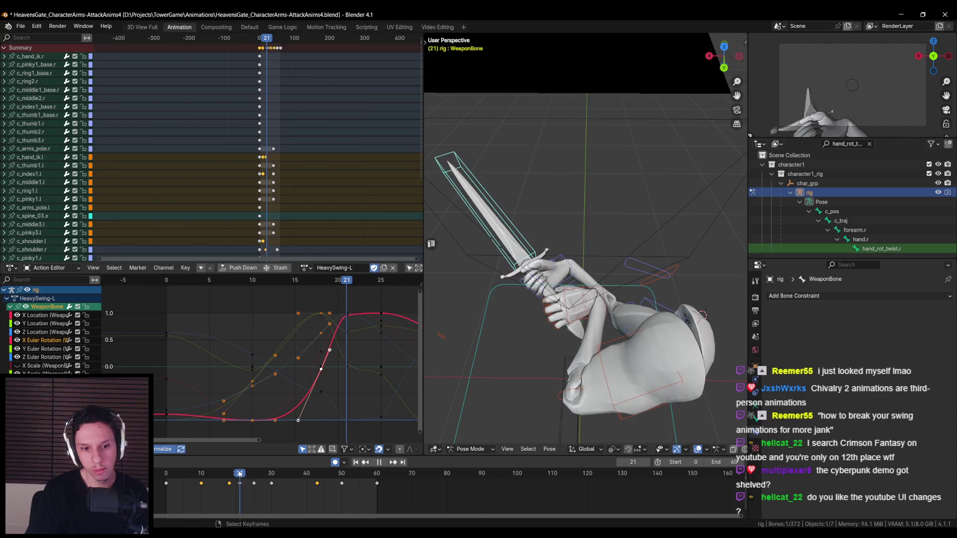
{"action": "middle_click_drag", "start_coordinate": [499, 279], "coordinate": [521, 253]}
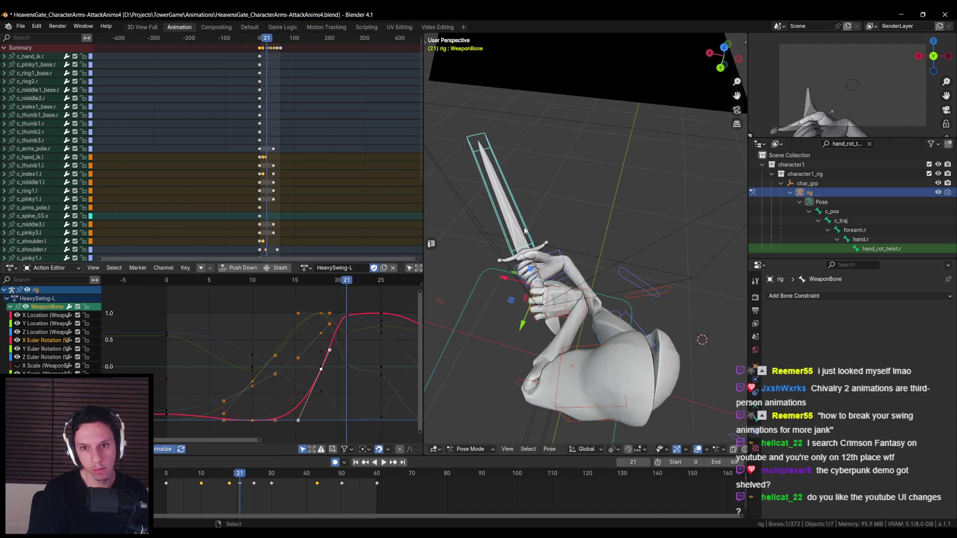
{"action": "key", "text": "g"}
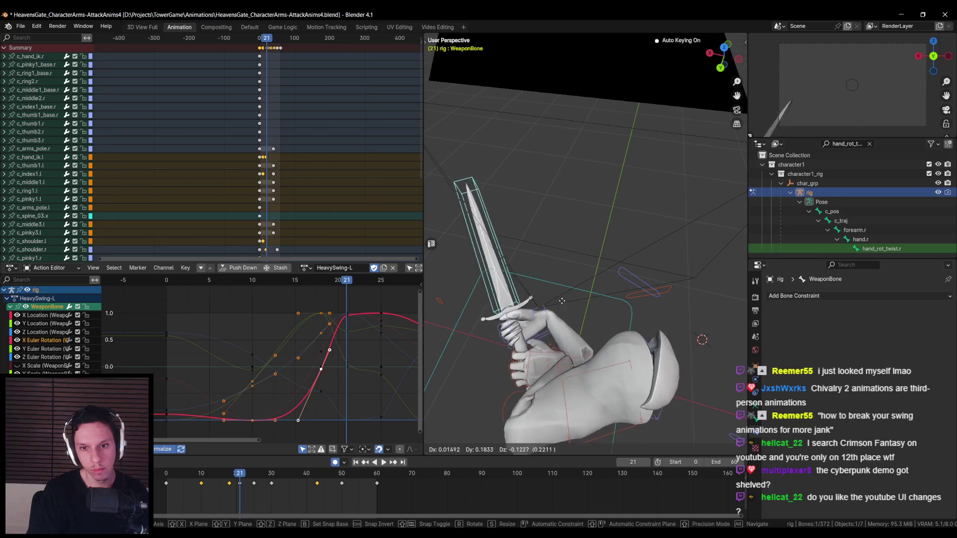
{"action": "left_click", "coordinate": [598, 309]}
Select the right shoulder control c_shoulder.r, abandoning an accidental move of c_shoulder.l
{"action": "middle_click_drag", "start_coordinate": [636, 315], "coordinate": [634, 316]}
{"action": "left_click", "coordinate": [632, 313]}
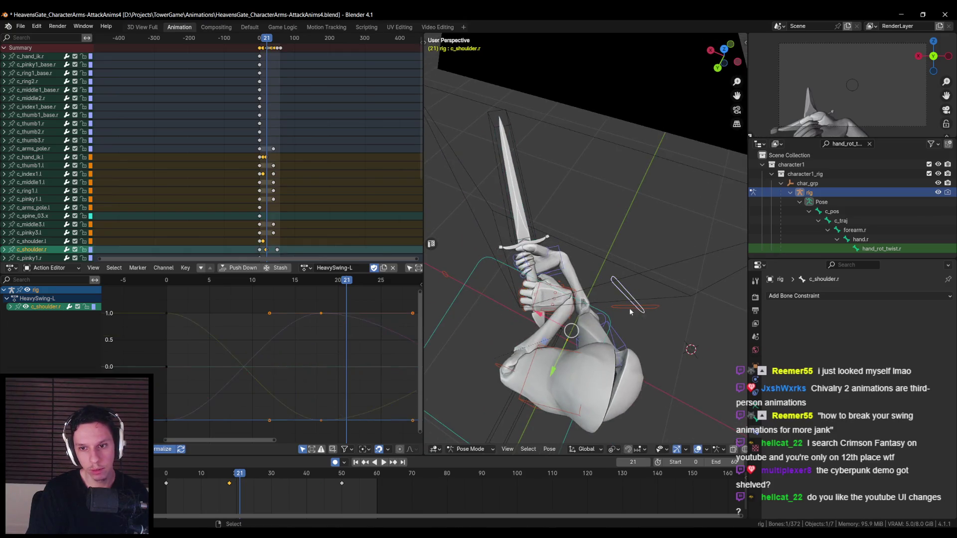
{"action": "left_click", "coordinate": [632, 312]}
{"action": "key", "text": "g"}
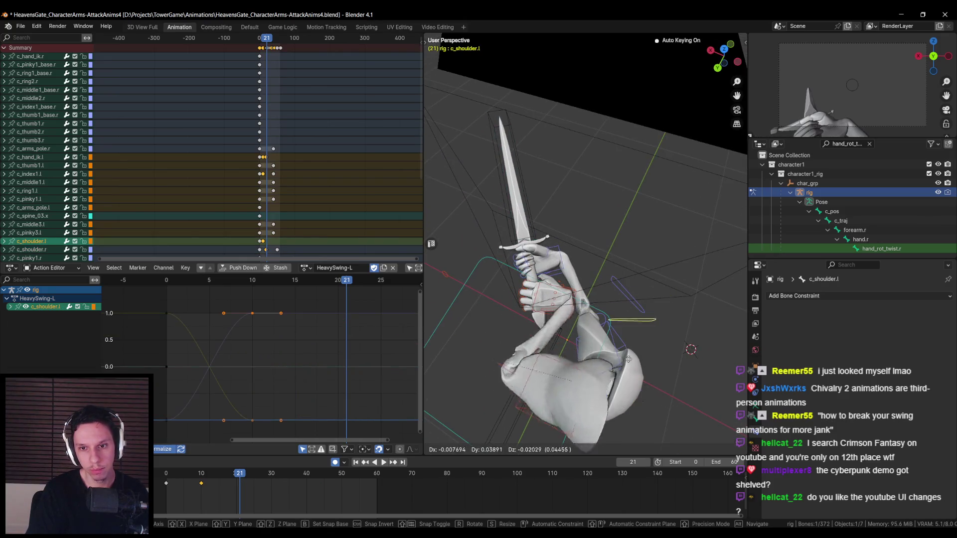
{"action": "right_click", "coordinate": [717, 356]}
{"action": "left_click", "coordinate": [650, 325]}
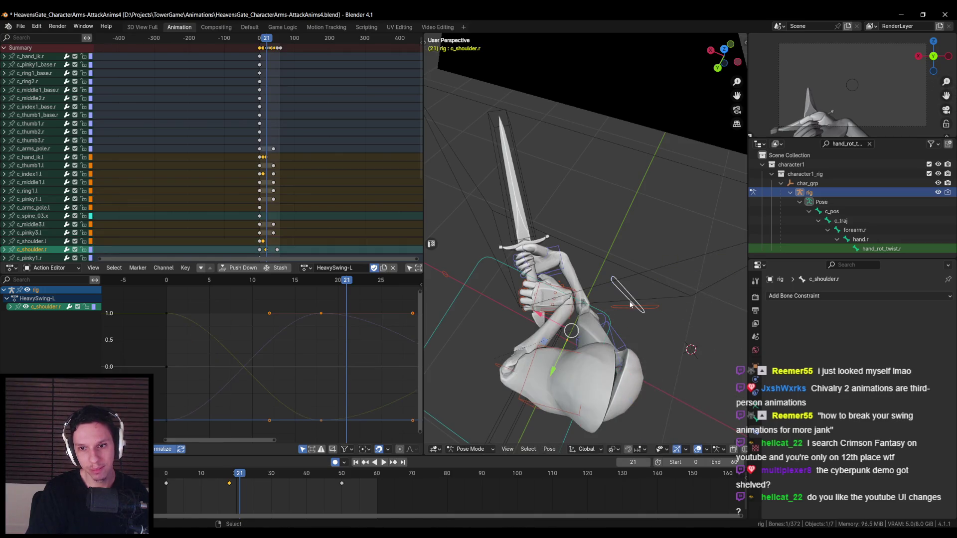
Move c_shoulder.r to its new keyed position, checking placement from several angles
{"action": "key", "text": "g"}
{"action": "mouse_move", "coordinate": [693, 308]}
{"action": "middle_mouse_down", "text": "alt"}
{"action": "mouse_move", "coordinate": [573, 318]}
{"action": "mouse_move", "coordinate": [530, 334]}
{"action": "mouse_move", "coordinate": [630, 307]}
{"action": "middle_mouse_up", "text": "alt"}
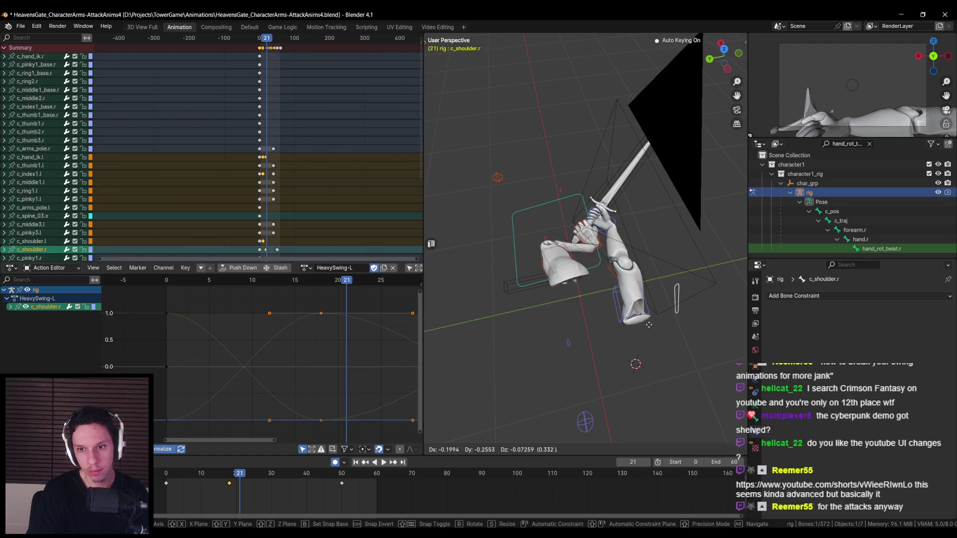
{"action": "mouse_move", "coordinate": [645, 321]}
{"action": "middle_mouse_down", "text": "alt"}
{"action": "mouse_move", "coordinate": [582, 292]}
{"action": "mouse_move", "coordinate": [529, 240]}
{"action": "middle_mouse_up", "text": "alt"}
{"action": "key", "text": "g"}
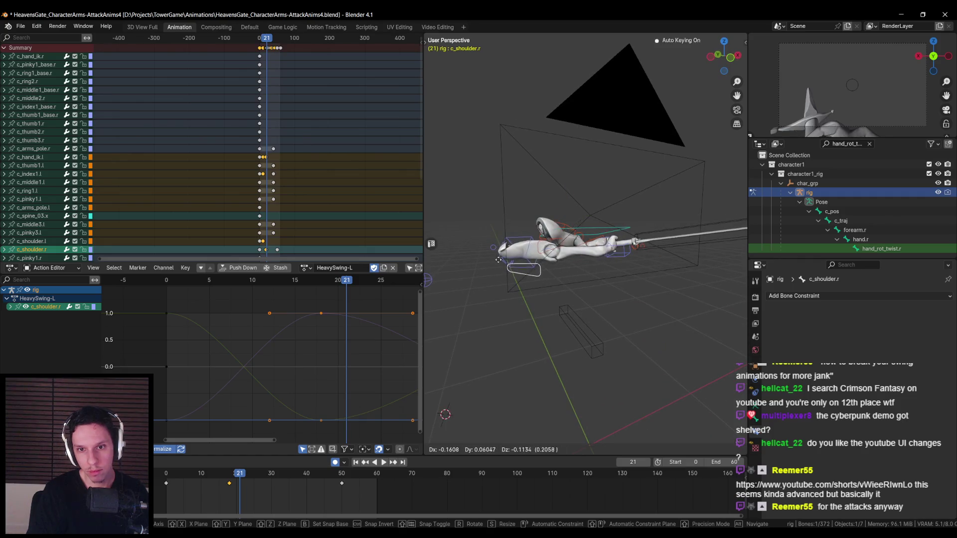
{"action": "mouse_move", "coordinate": [531, 267]}
{"action": "middle_mouse_down", "text": "alt"}
{"action": "mouse_move", "coordinate": [579, 284]}
{"action": "mouse_move", "coordinate": [633, 327]}
{"action": "middle_mouse_up", "text": "alt"}
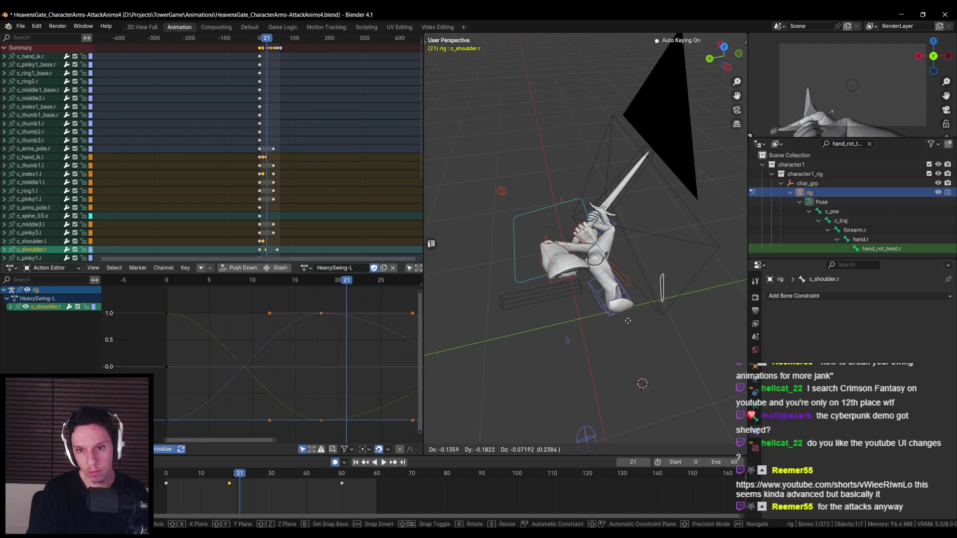
{"action": "left_click", "coordinate": [628, 321]}
{"action": "middle_click_drag", "start_coordinate": [628, 321], "coordinate": [551, 294]}
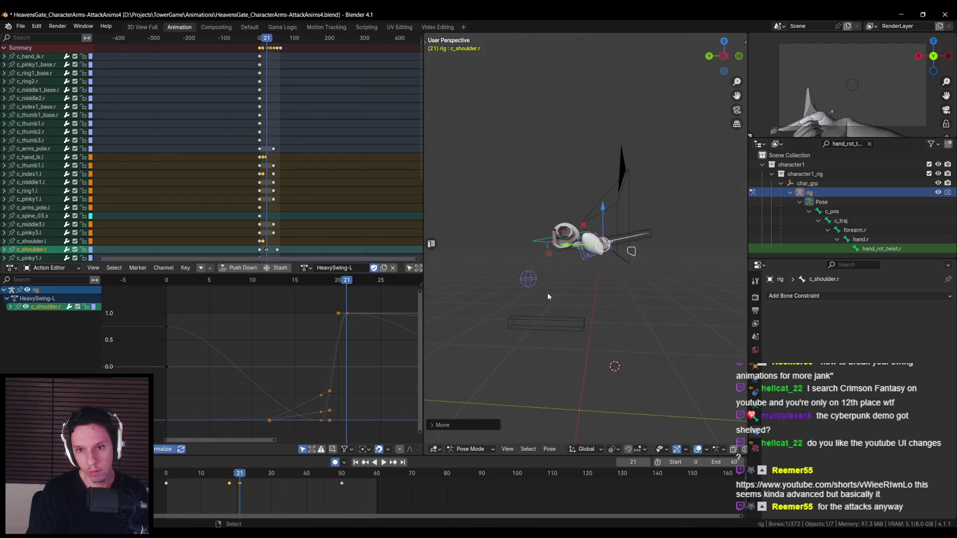
Reposition the right arm pole control c_arms_pole.r
{"action": "left_click", "coordinate": [531, 327]}
{"action": "mouse_move", "coordinate": [531, 326]}
{"action": "middle_mouse_down"}
{"action": "mouse_move", "coordinate": [559, 314]}
{"action": "mouse_move", "coordinate": [525, 285]}
{"action": "middle_mouse_up"}
{"action": "key", "text": "g"}
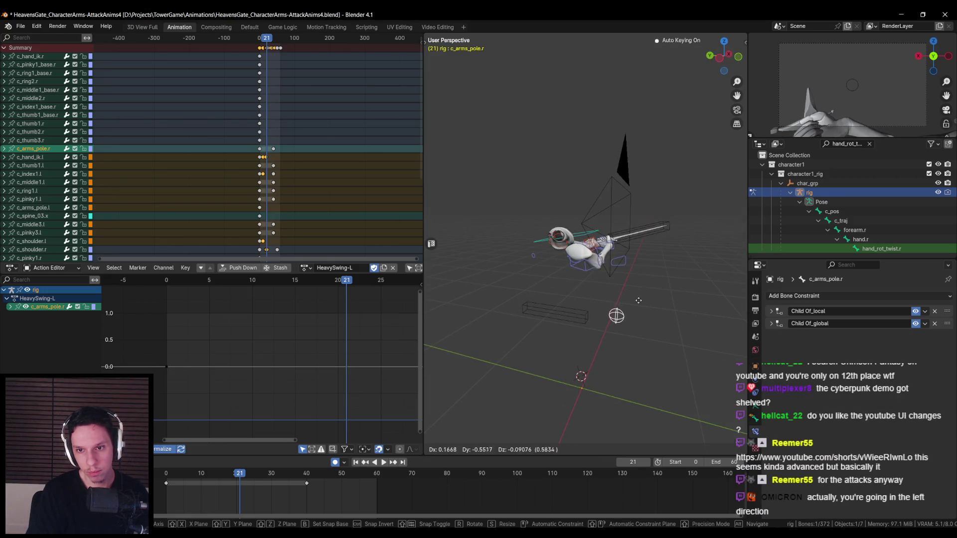
{"action": "left_click", "coordinate": [639, 301]}
{"action": "key", "text": "g"}
{"action": "middle_click_drag", "start_coordinate": [639, 301], "coordinate": [588, 335]}
{"action": "left_click", "coordinate": [597, 311]}
{"action": "scroll", "coordinate": [587, 324], "scroll_direction": "up", "scroll_amount": 5}
Rotate the right arm stretch control on X and shift its position
{"action": "left_click", "coordinate": [588, 335]}
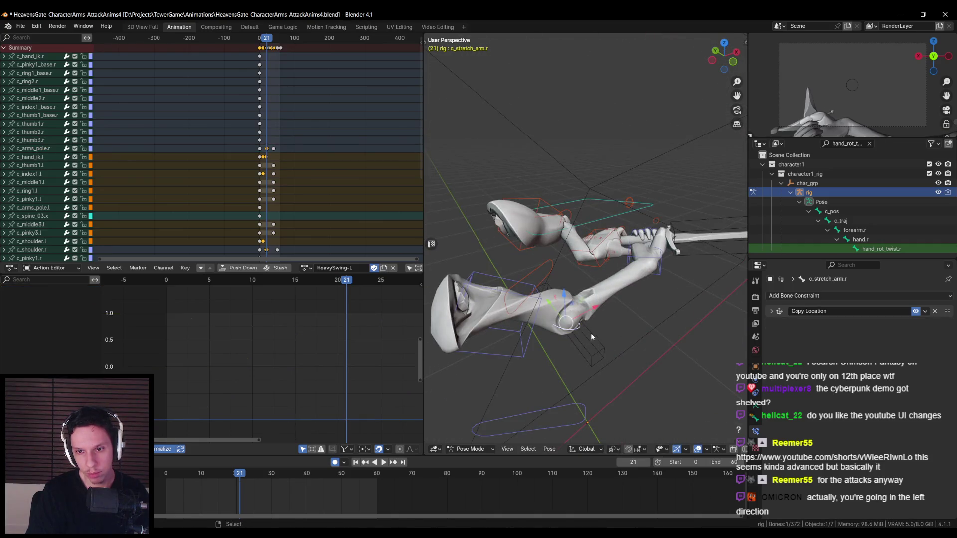
{"action": "key", "text": "r"}
{"action": "key", "text": "x"}
{"action": "left_click", "coordinate": [581, 336]}
{"action": "key", "text": "g"}
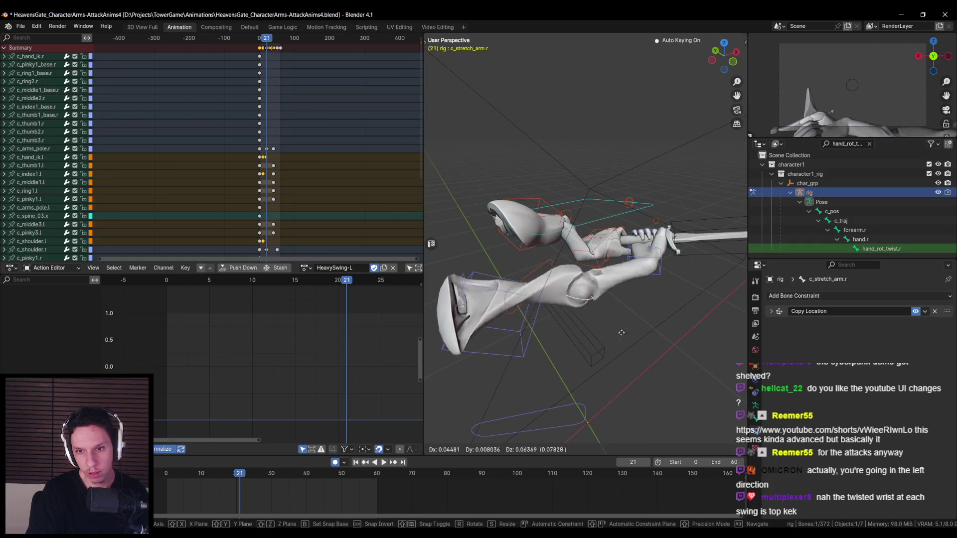
{"action": "left_click", "coordinate": [616, 362]}
{"action": "scroll", "coordinate": [616, 362], "scroll_direction": "down", "scroll_amount": 4}
{"action": "mouse_move", "coordinate": [616, 362]}
{"action": "middle_mouse_down"}
{"action": "mouse_move", "coordinate": [597, 360]}
{"action": "mouse_move", "coordinate": [630, 393]}
{"action": "mouse_move", "coordinate": [628, 383]}
{"action": "middle_mouse_up"}
Try a Z rotation of c_shoulder.r, cancel it, and reselect the arm controls
{"action": "left_click", "coordinate": [606, 310]}
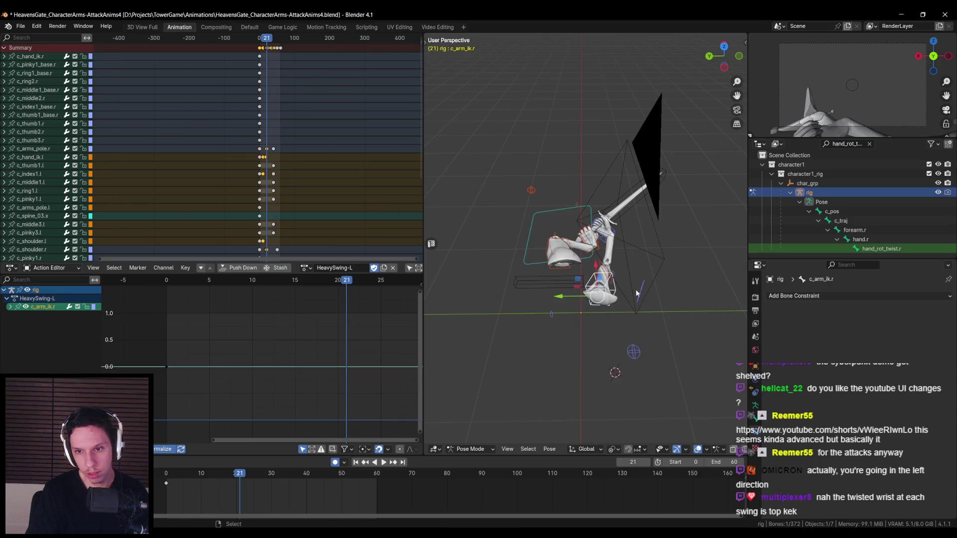
{"action": "key", "text": "r"}
{"action": "key", "text": "z"}
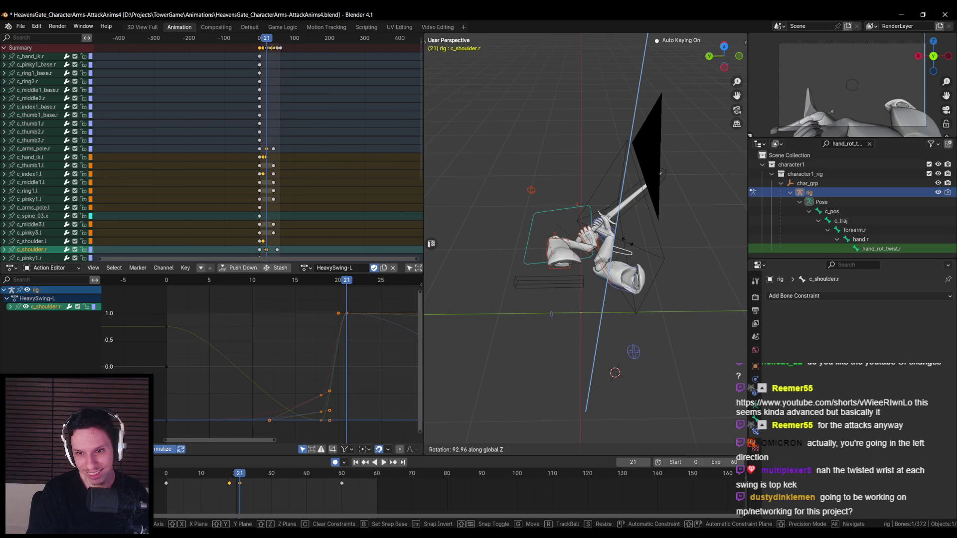
{"action": "key", "text": "Escape"}
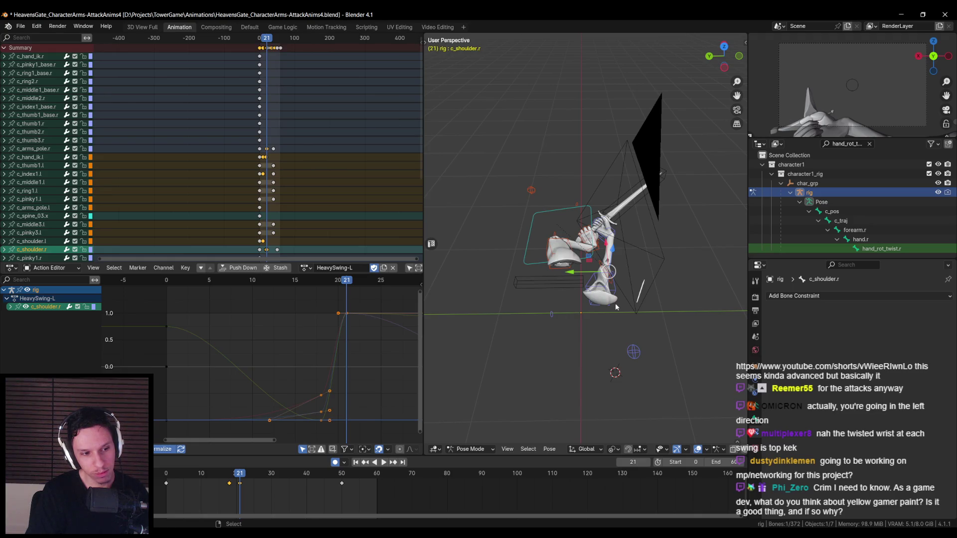
{"action": "scroll", "coordinate": [616, 307], "scroll_direction": "up", "scroll_amount": 1}
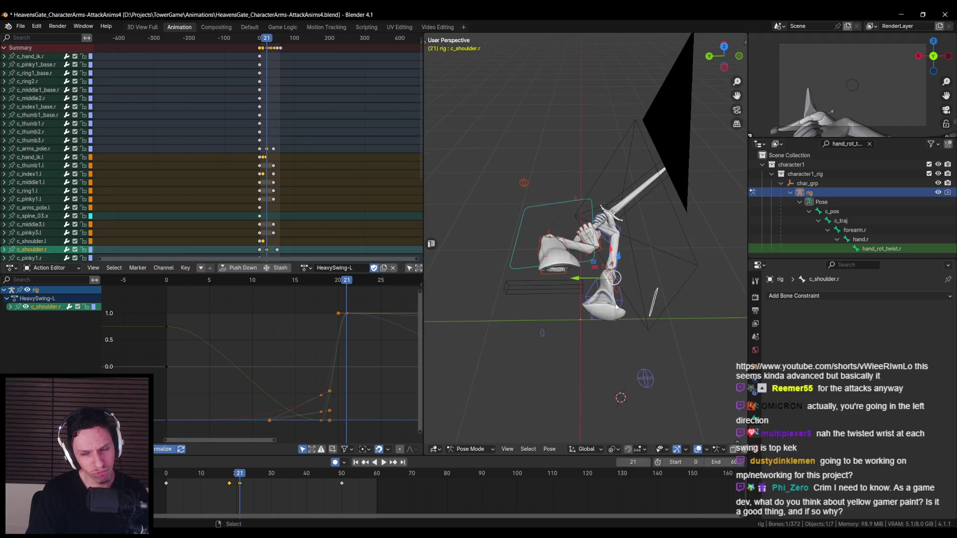
{"action": "left_click", "coordinate": [616, 307]}
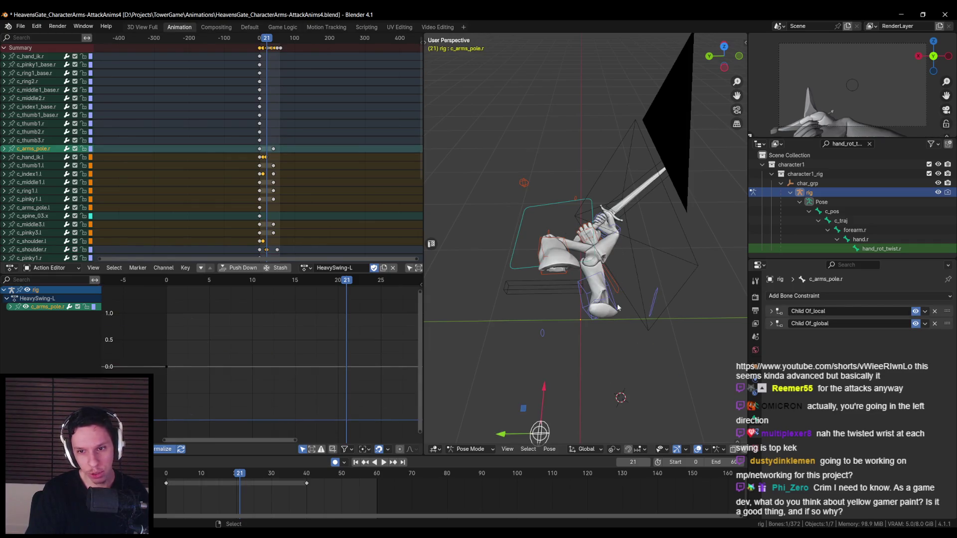
{"action": "left_click", "coordinate": [618, 305]}
{"action": "middle_click_drag", "start_coordinate": [618, 304], "coordinate": [640, 337]}
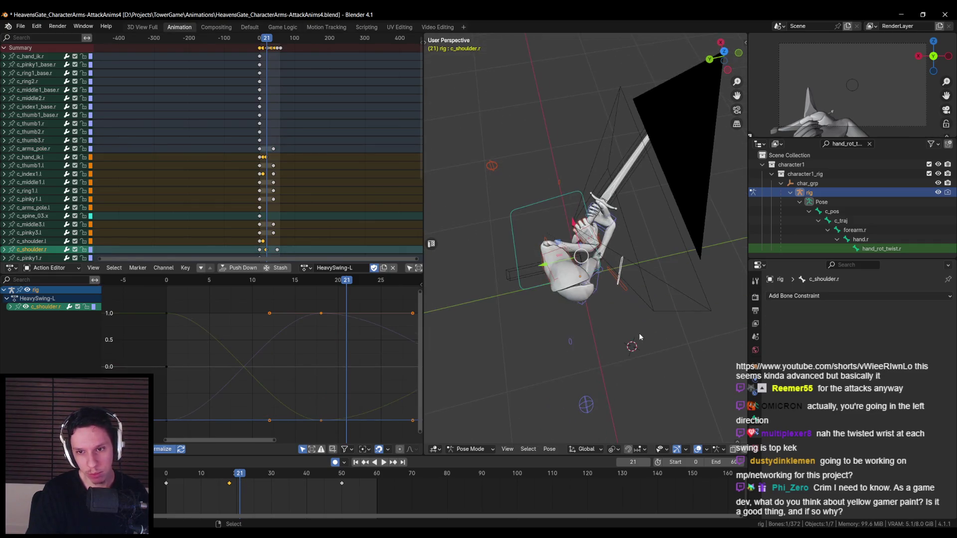
{"action": "middle_click_drag", "start_coordinate": [599, 308], "coordinate": [557, 319]}
Raise the arm pole and rotate c_shoulder.r on Z so the sword points upright
{"action": "left_click", "coordinate": [520, 268]}
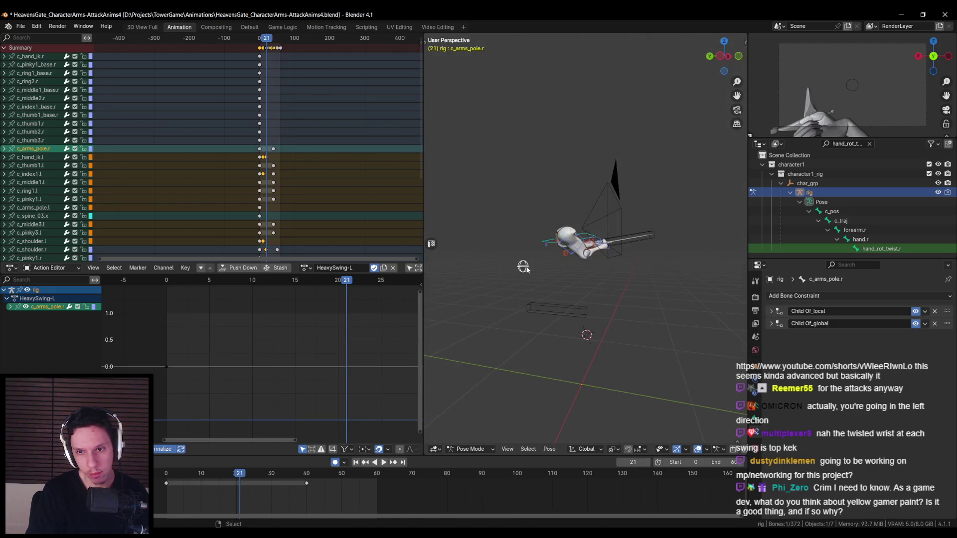
{"action": "key", "text": "g"}
{"action": "mouse_move", "coordinate": [504, 233]}
{"action": "middle_mouse_down", "text": "alt"}
{"action": "mouse_move", "coordinate": [524, 310]}
{"action": "mouse_move", "coordinate": [572, 277]}
{"action": "middle_mouse_up", "text": "alt"}
{"action": "left_click", "coordinate": [562, 291]}
{"action": "scroll", "coordinate": [571, 277], "scroll_direction": "up", "scroll_amount": 3}
{"action": "left_click", "coordinate": [589, 292]}
{"action": "key", "text": "r"}
{"action": "key", "text": "z"}
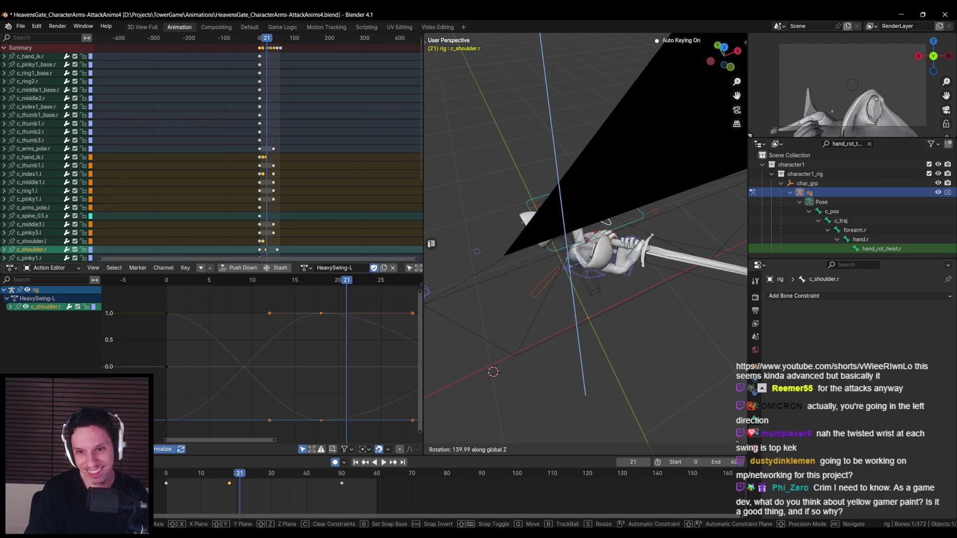
{"action": "left_click", "coordinate": [550, 301]}
{"action": "mouse_move", "coordinate": [550, 302]}
{"action": "middle_mouse_down"}
{"action": "mouse_move", "coordinate": [647, 280]}
{"action": "mouse_move", "coordinate": [651, 292]}
{"action": "mouse_move", "coordinate": [645, 265]}
{"action": "mouse_move", "coordinate": [611, 267]}
{"action": "mouse_move", "coordinate": [641, 255]}
{"action": "mouse_move", "coordinate": [624, 269]}
{"action": "middle_mouse_up"}
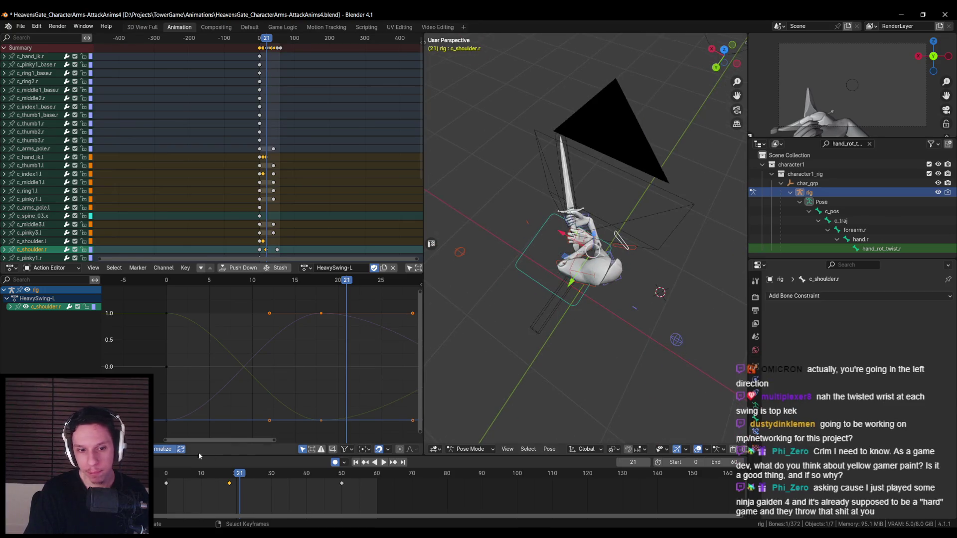
Scrub back to frame 18 and play the swing from the start to review it
{"action": "left_click", "coordinate": [575, 193]}
{"action": "mouse_move", "coordinate": [241, 474]}
{"action": "left_mouse_down"}
{"action": "mouse_move", "coordinate": [231, 477]}
{"action": "mouse_move", "coordinate": [400, 478]}
{"action": "mouse_move", "coordinate": [377, 480]}
{"action": "left_mouse_up"}
{"action": "mouse_move", "coordinate": [549, 329]}
{"action": "middle_mouse_down"}
{"action": "mouse_move", "coordinate": [624, 301]}
{"action": "mouse_move", "coordinate": [613, 306]}
{"action": "middle_mouse_up"}
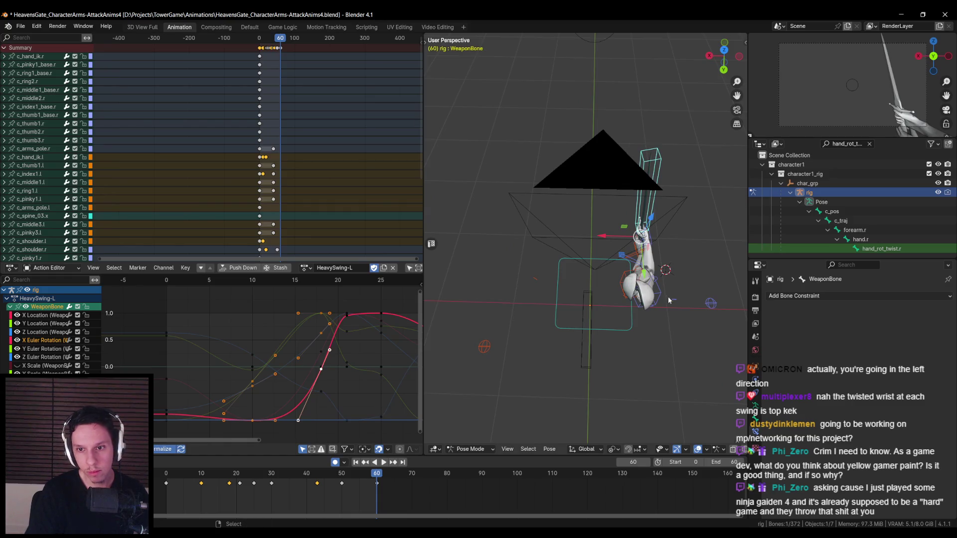
{"action": "middle_click_drag", "start_coordinate": [670, 299], "coordinate": [638, 282]}
{"action": "left_click", "coordinate": [632, 279]}
{"action": "key", "text": "space"}
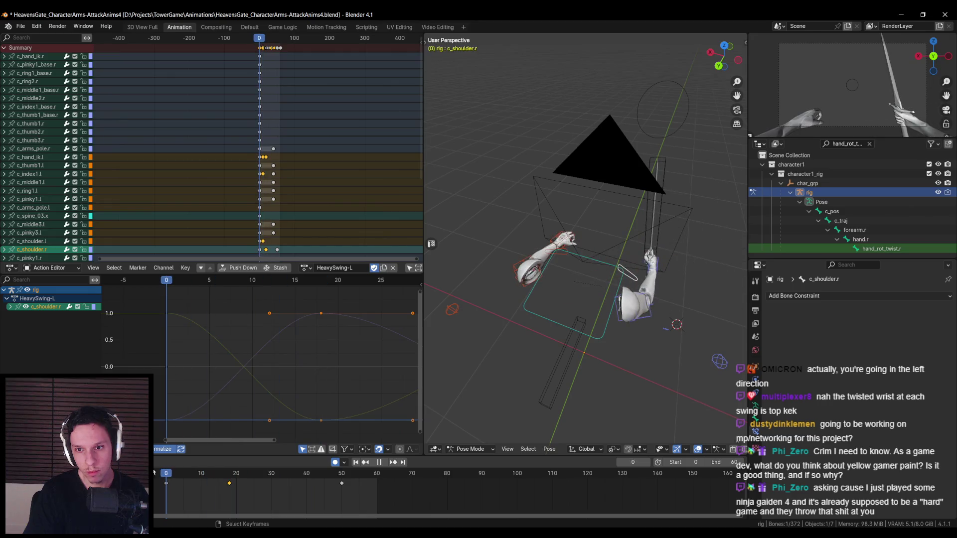
Key c_shoulder.l at frame 50 so it holds its frame-10 pose
{"action": "left_click", "coordinate": [554, 260]}
{"action": "left_click", "coordinate": [549, 269]}
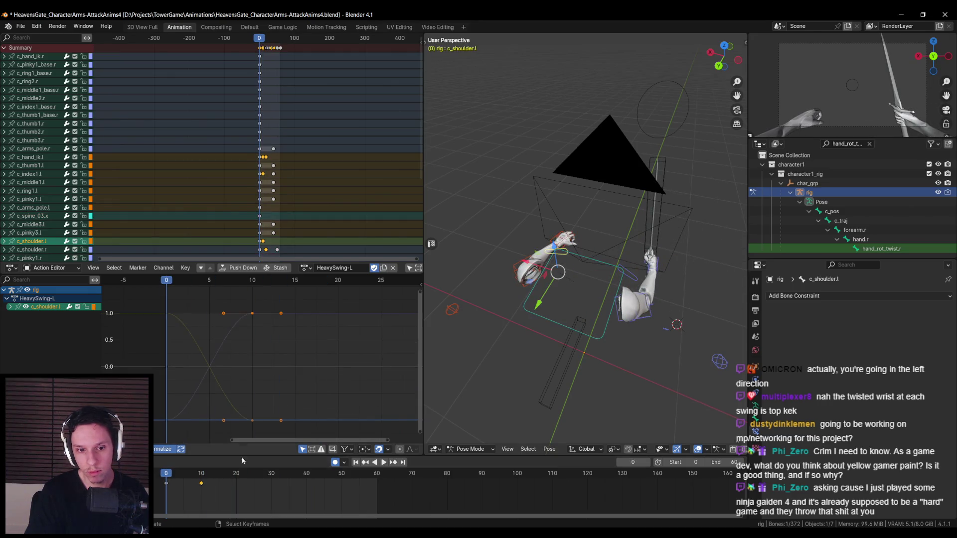
{"action": "left_click", "coordinate": [203, 476]}
{"action": "key", "text": "space"}
{"action": "key", "text": "space"}
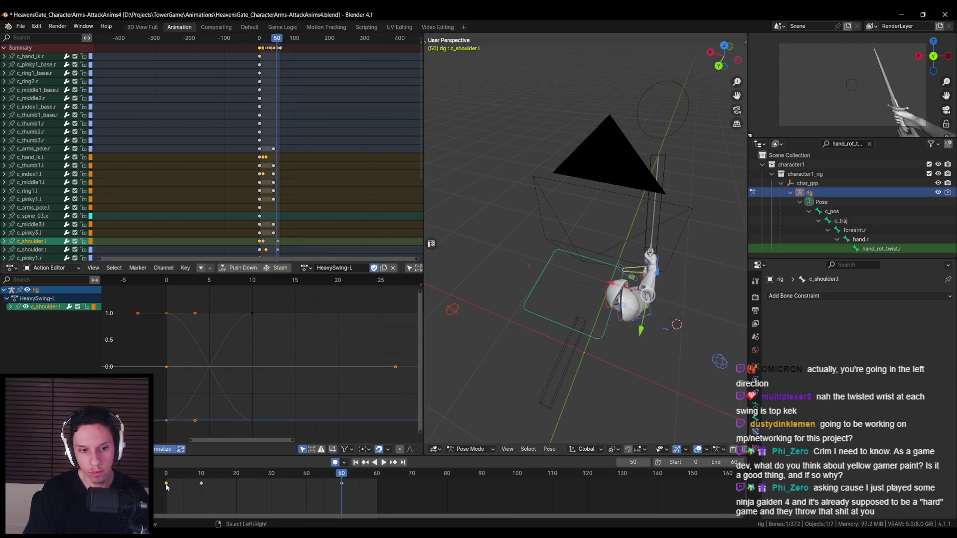
{"action": "key", "text": "space"}
{"action": "left_click", "coordinate": [342, 483]}
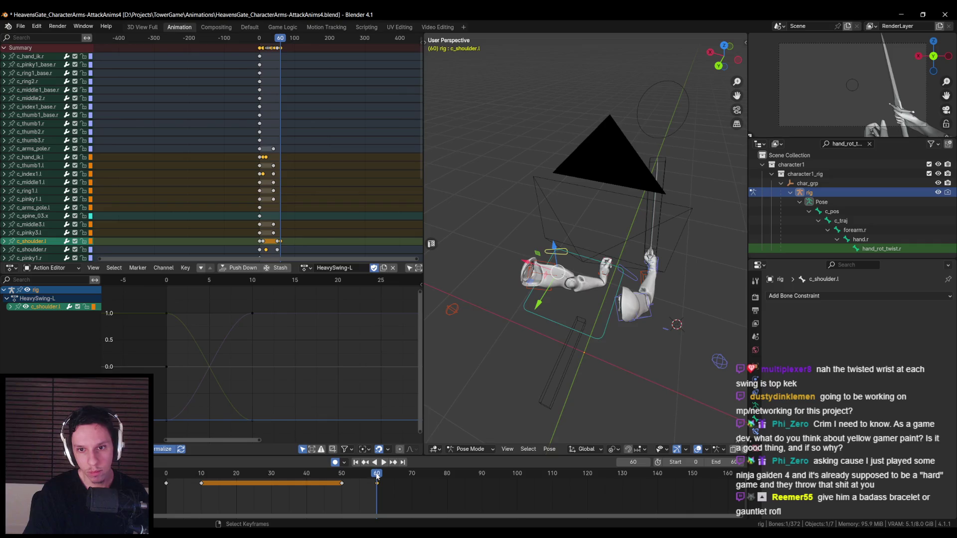
Zoom in on the left hand and select the c_hand_ik.l control
{"action": "middle_click_drag", "start_coordinate": [589, 342], "coordinate": [611, 318]}
{"action": "left_click", "coordinate": [607, 275]}
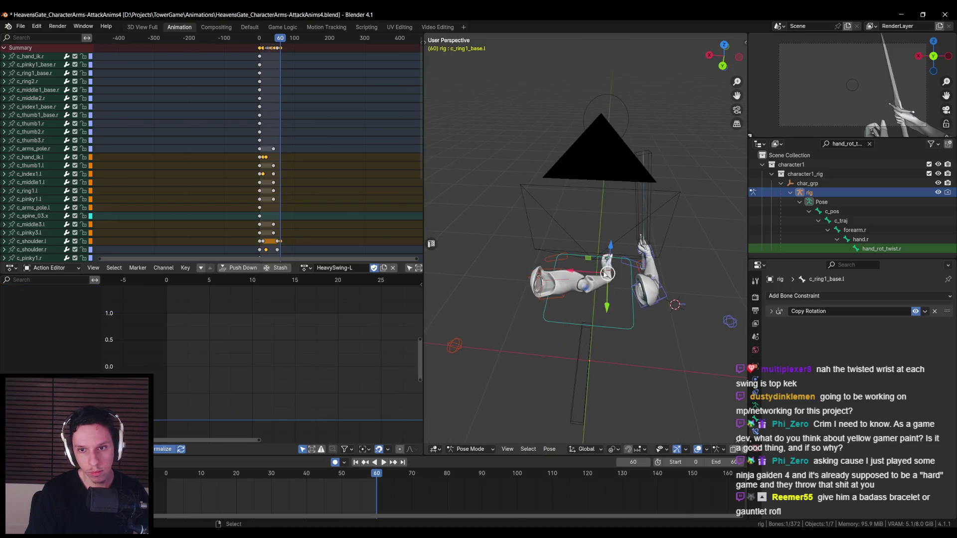
{"action": "scroll", "coordinate": [607, 275], "scroll_direction": "up", "scroll_amount": 5}
{"action": "mouse_move", "coordinate": [607, 275]}
{"action": "middle_mouse_down"}
{"action": "mouse_move", "coordinate": [603, 309]}
{"action": "mouse_move", "coordinate": [581, 283]}
{"action": "mouse_move", "coordinate": [623, 269]}
{"action": "middle_mouse_up"}
{"action": "left_click", "coordinate": [673, 276]}
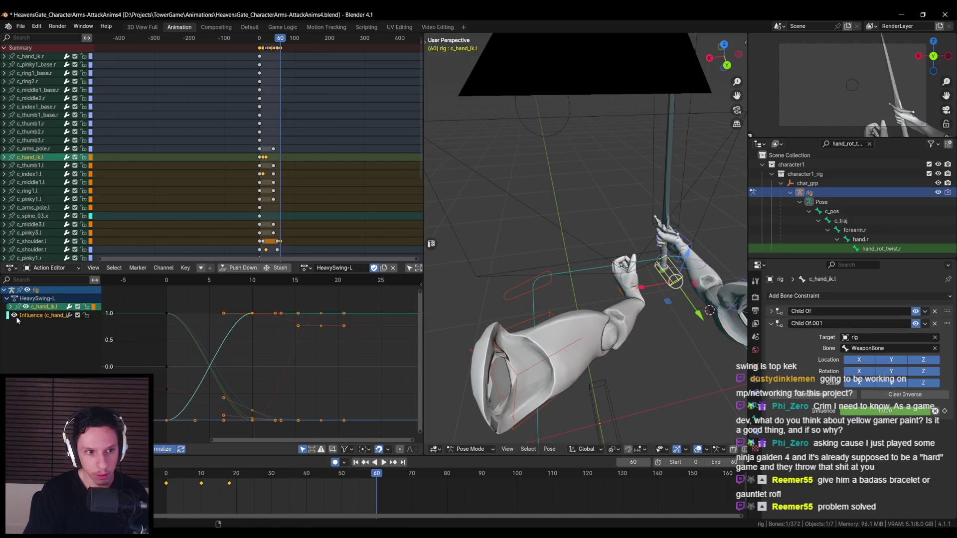
{"action": "left_click", "coordinate": [33, 316]}
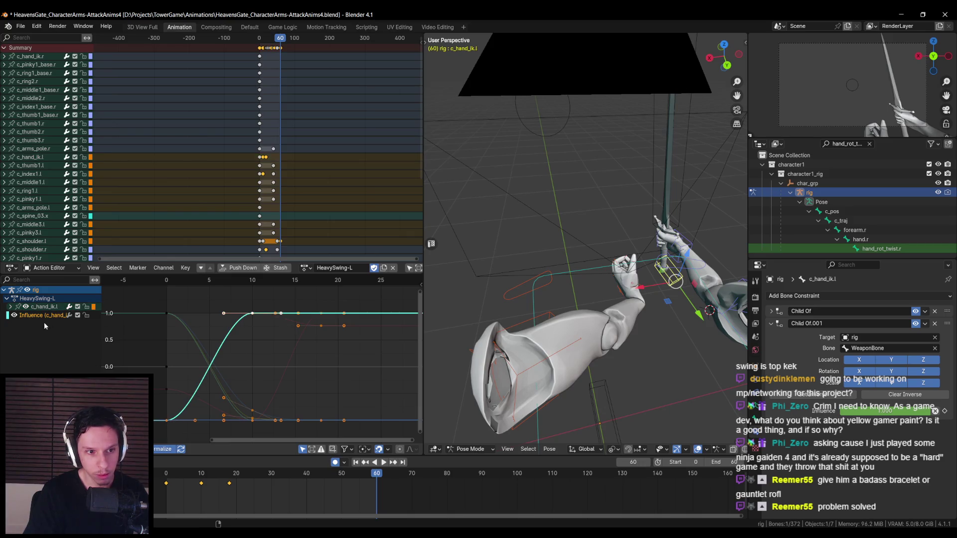
{"action": "key", "text": "space"}
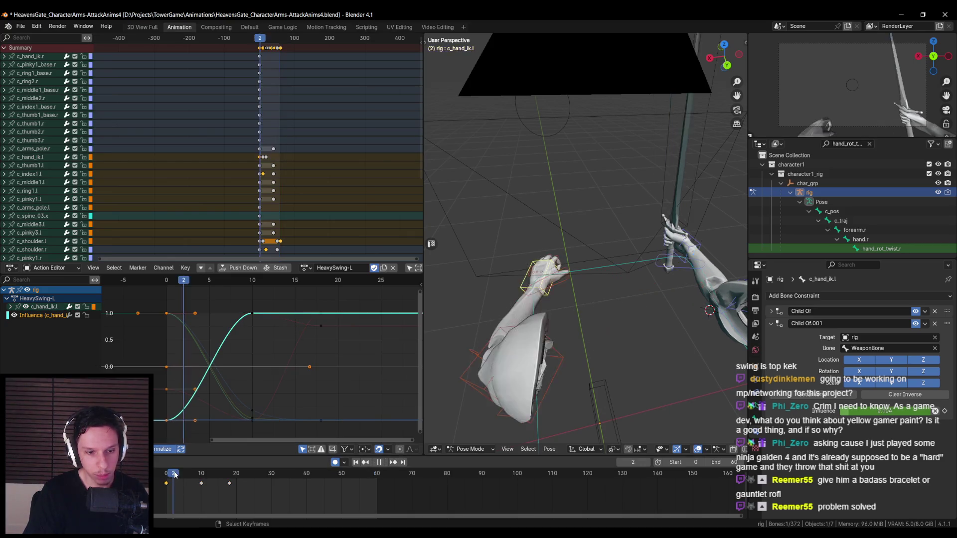
{"action": "key", "text": "space"}
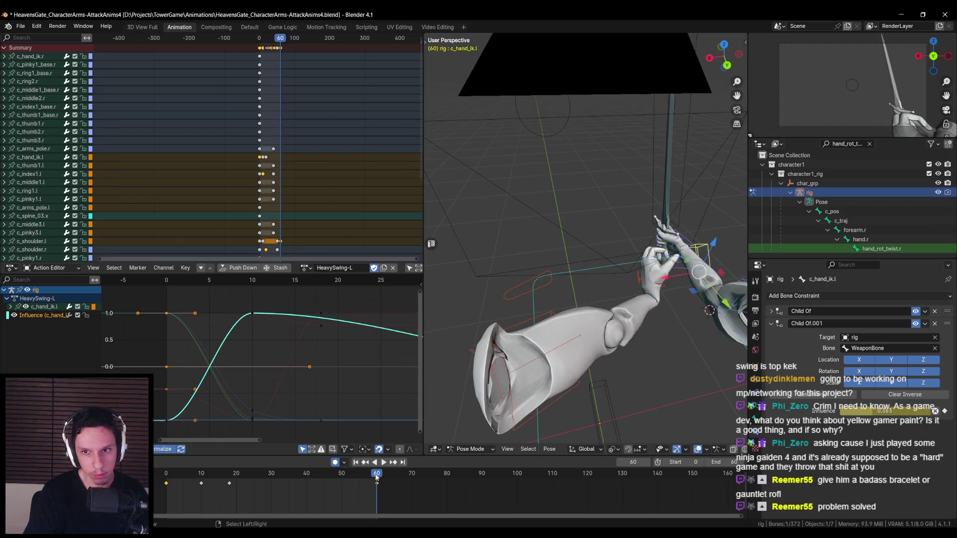
{"action": "key", "text": "ctrl+z"}
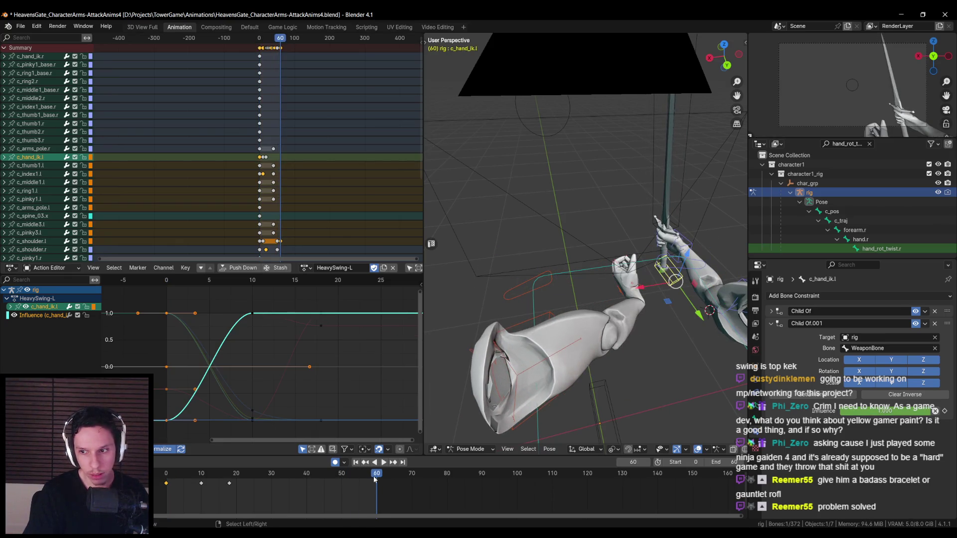
{"action": "key", "text": "ctrl+shift+z"}
{"action": "key", "text": "space"}
{"action": "left_click", "coordinate": [202, 478]}
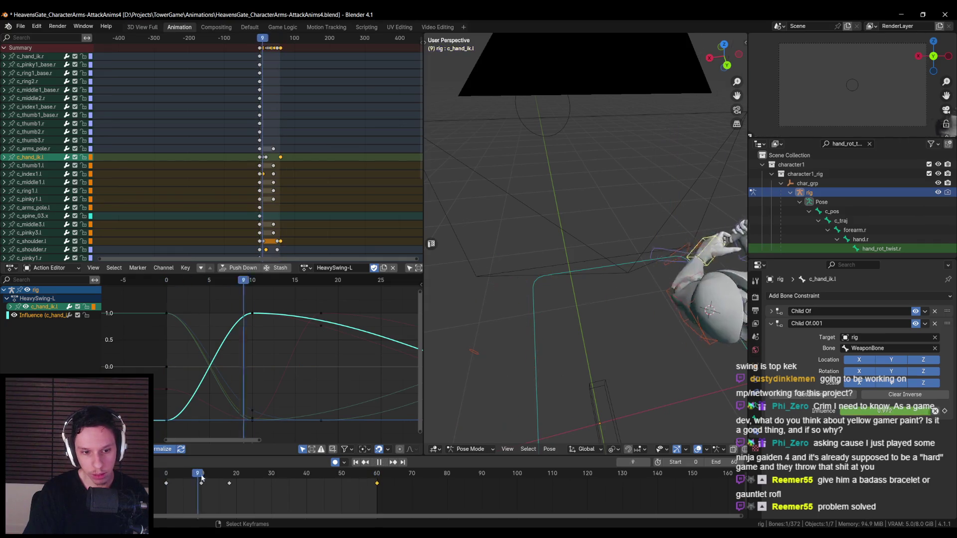
{"action": "left_click_drag", "start_coordinate": [201, 477], "coordinate": [342, 477]}
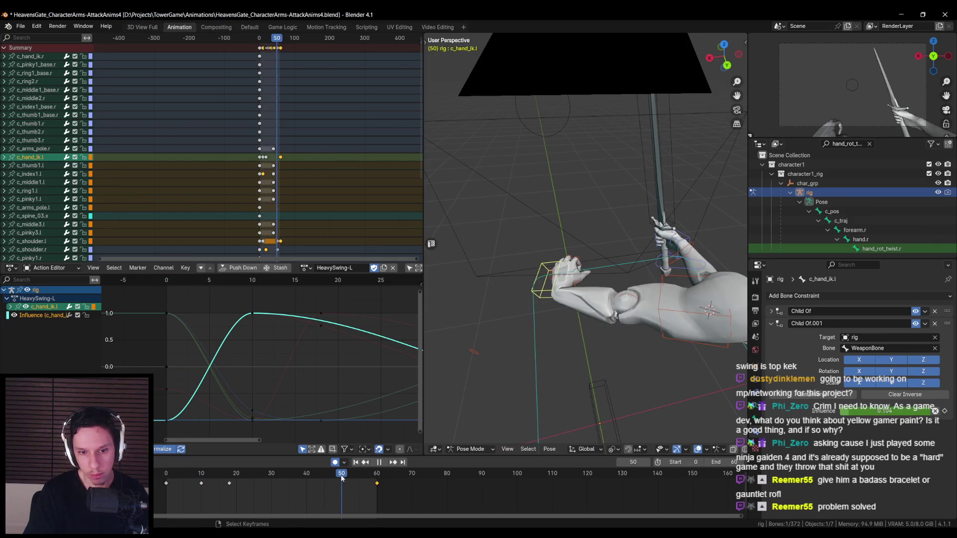
{"action": "key", "text": "Return"}
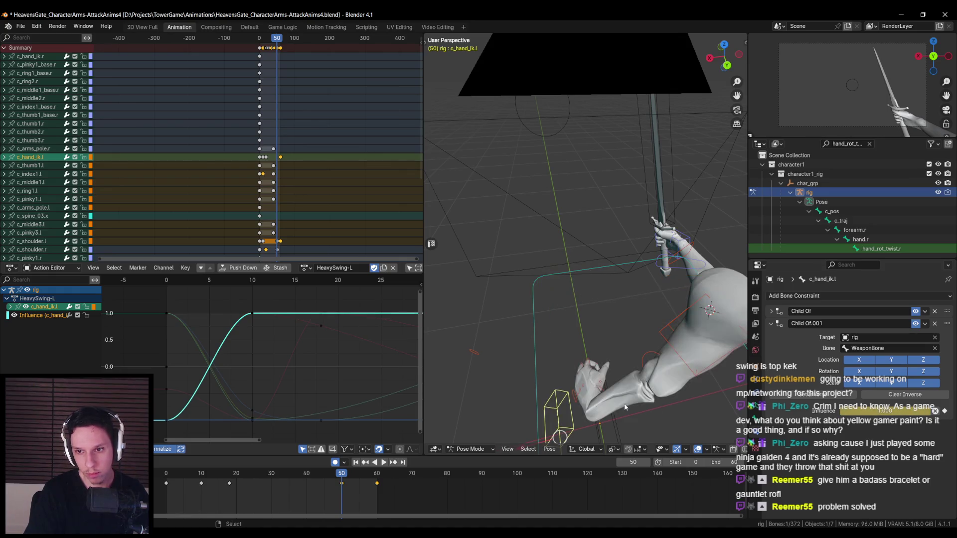
{"action": "mouse_move", "coordinate": [342, 478]}
{"action": "left_mouse_down"}
{"action": "mouse_move", "coordinate": [378, 478]}
{"action": "mouse_move", "coordinate": [230, 475]}
{"action": "mouse_move", "coordinate": [301, 474]}
{"action": "mouse_move", "coordinate": [230, 484]}
{"action": "left_mouse_up"}
{"action": "left_click", "coordinate": [229, 482]}
{"action": "key", "text": "space"}
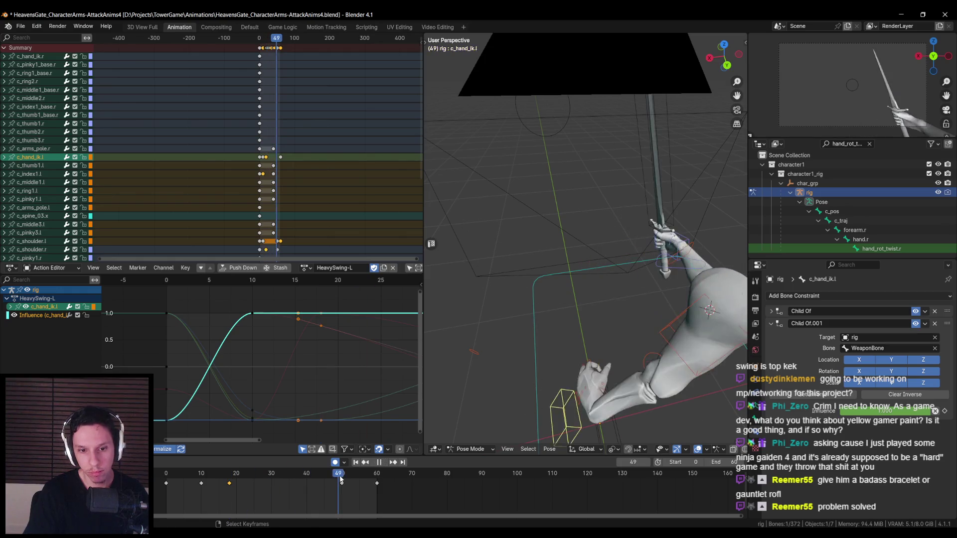
{"action": "left_click", "coordinate": [343, 477]}
{"action": "key", "text": "space"}
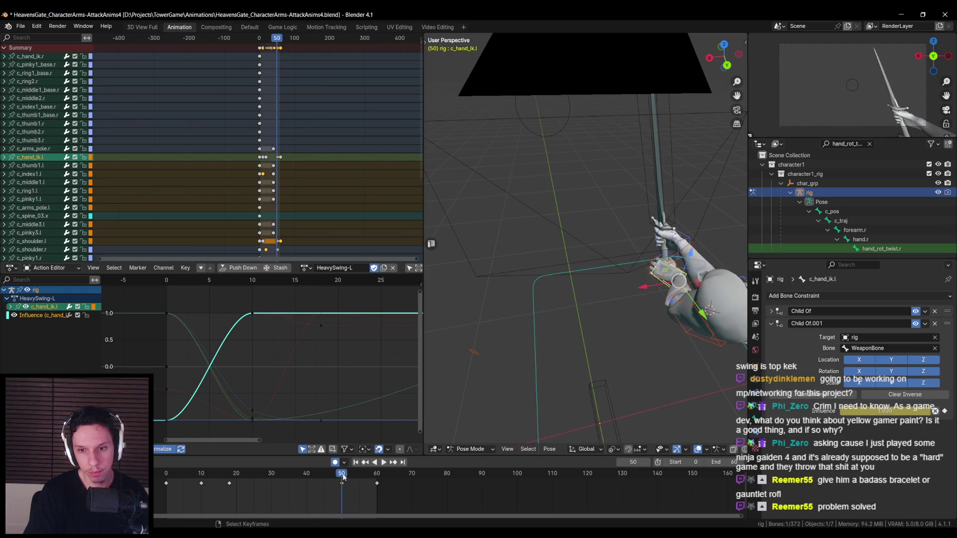
{"action": "left_click", "coordinate": [340, 482]}
{"action": "key", "text": "space"}
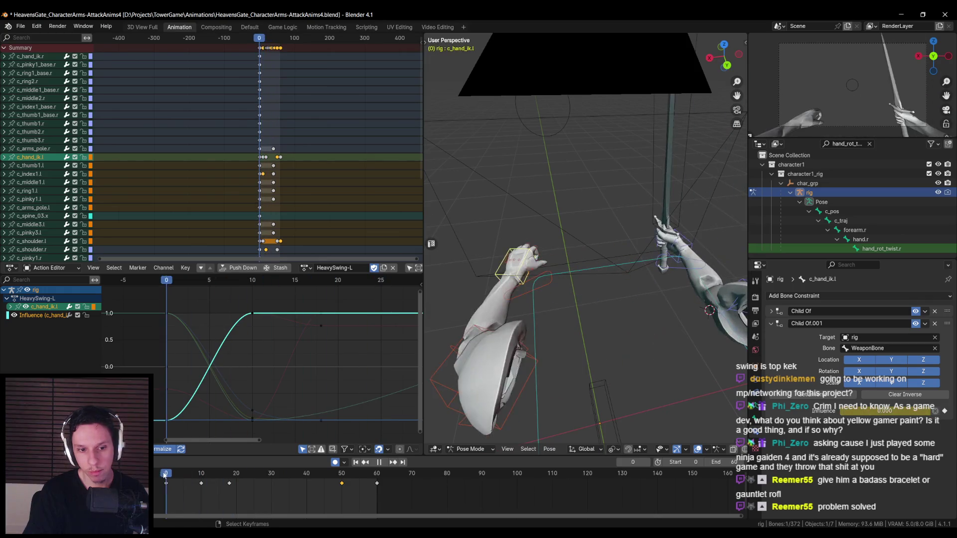
{"action": "left_click_drag", "start_coordinate": [188, 474], "coordinate": [219, 473]}
{"action": "mouse_move", "coordinate": [548, 349]}
{"action": "middle_mouse_down"}
{"action": "mouse_move", "coordinate": [665, 321]}
{"action": "mouse_move", "coordinate": [597, 300]}
{"action": "mouse_move", "coordinate": [618, 353]}
{"action": "mouse_move", "coordinate": [607, 359]}
{"action": "mouse_move", "coordinate": [628, 344]}
{"action": "middle_mouse_up"}
{"action": "left_click", "coordinate": [202, 477]}
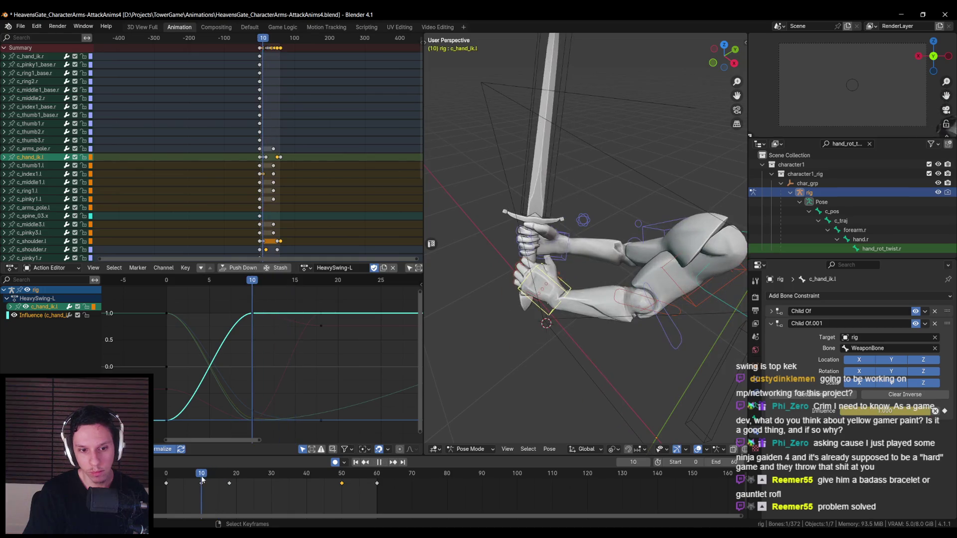
At frame 10, rotate c_hand_ik.l on Z and move it onto the sword grip
{"action": "mouse_move", "coordinate": [516, 355]}
{"action": "middle_mouse_down"}
{"action": "mouse_move", "coordinate": [624, 271]}
{"action": "mouse_move", "coordinate": [656, 270]}
{"action": "middle_mouse_up"}
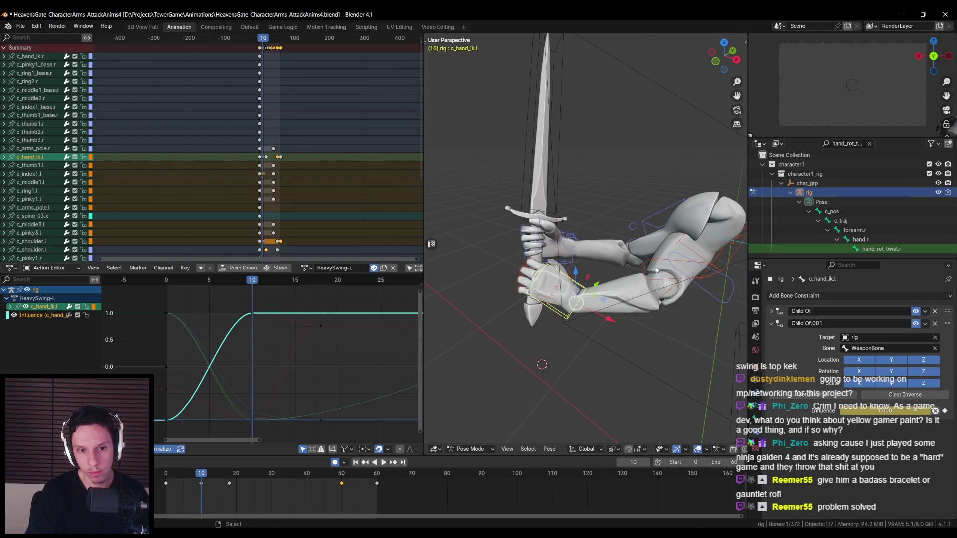
{"action": "key", "text": "r"}
{"action": "key", "text": "z"}
{"action": "key", "text": "z"}
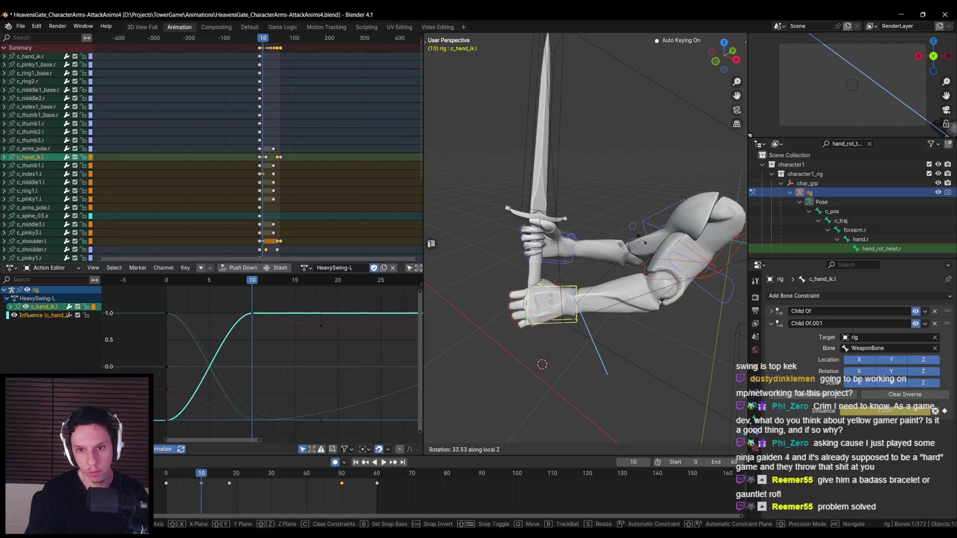
{"action": "left_click", "coordinate": [642, 241]}
{"action": "key", "text": "g"}
{"action": "left_click", "coordinate": [613, 270]}
{"action": "mouse_move", "coordinate": [613, 269]}
{"action": "middle_mouse_down"}
{"action": "mouse_move", "coordinate": [576, 295]}
{"action": "mouse_move", "coordinate": [621, 306]}
{"action": "mouse_move", "coordinate": [675, 264]}
{"action": "mouse_move", "coordinate": [639, 307]}
{"action": "mouse_move", "coordinate": [568, 322]}
{"action": "mouse_move", "coordinate": [650, 324]}
{"action": "mouse_move", "coordinate": [551, 349]}
{"action": "mouse_move", "coordinate": [543, 337]}
{"action": "middle_mouse_up"}
{"action": "scroll", "coordinate": [620, 306], "scroll_direction": "up", "scroll_amount": 5}
{"action": "key", "text": "g"}
{"action": "left_click", "coordinate": [639, 307]}
{"action": "scroll", "coordinate": [567, 322], "scroll_direction": "down", "scroll_amount": 5}
{"action": "scroll", "coordinate": [551, 351], "scroll_direction": "down", "scroll_amount": 3}
Re-key the left hand position at frame 18 and scrub the swing to check the grip
{"action": "left_click", "coordinate": [201, 483], "text": "shift"}
{"action": "key", "text": "space"}
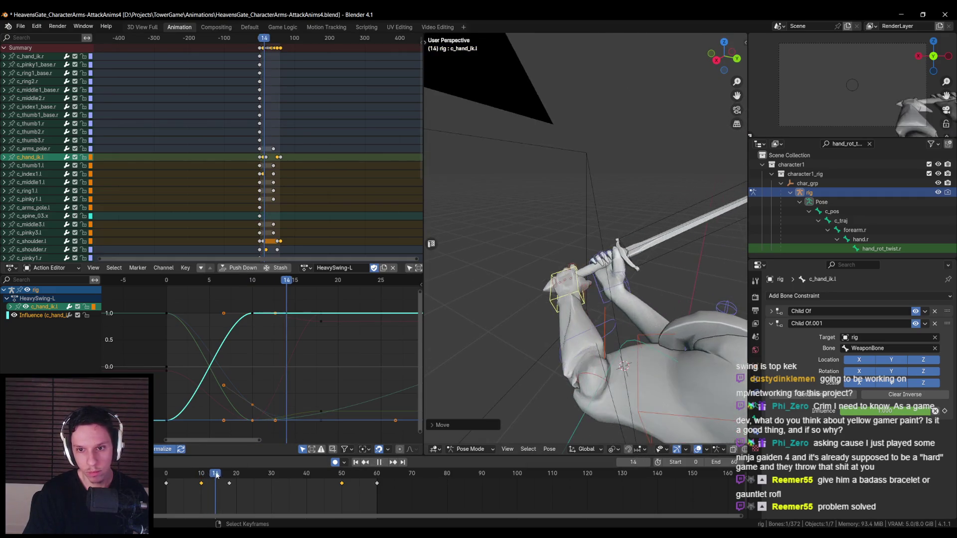
{"action": "left_click_drag", "start_coordinate": [222, 474], "coordinate": [231, 474]}
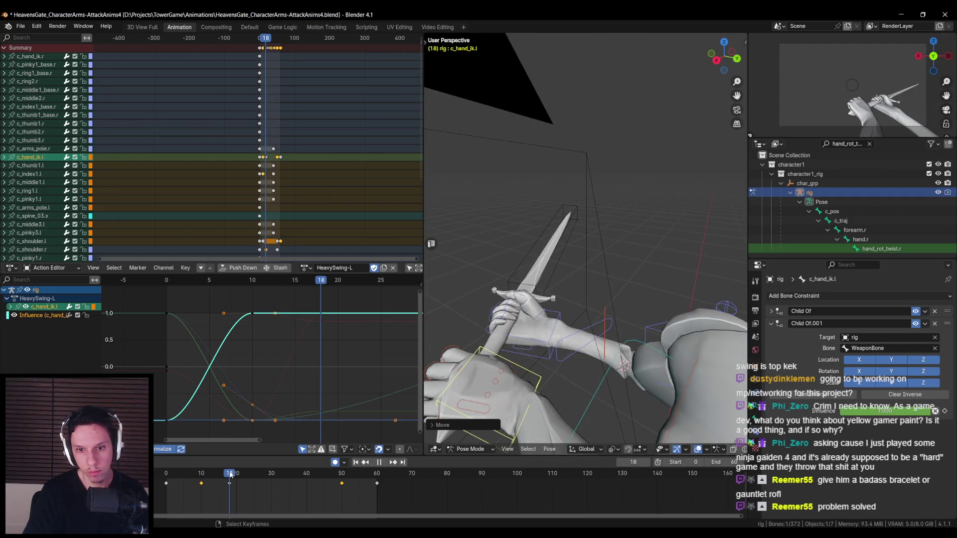
{"action": "mouse_move", "coordinate": [548, 309]}
{"action": "middle_mouse_down"}
{"action": "mouse_move", "coordinate": [599, 294]}
{"action": "mouse_move", "coordinate": [568, 324]}
{"action": "middle_mouse_up"}
{"action": "key", "text": "g"}
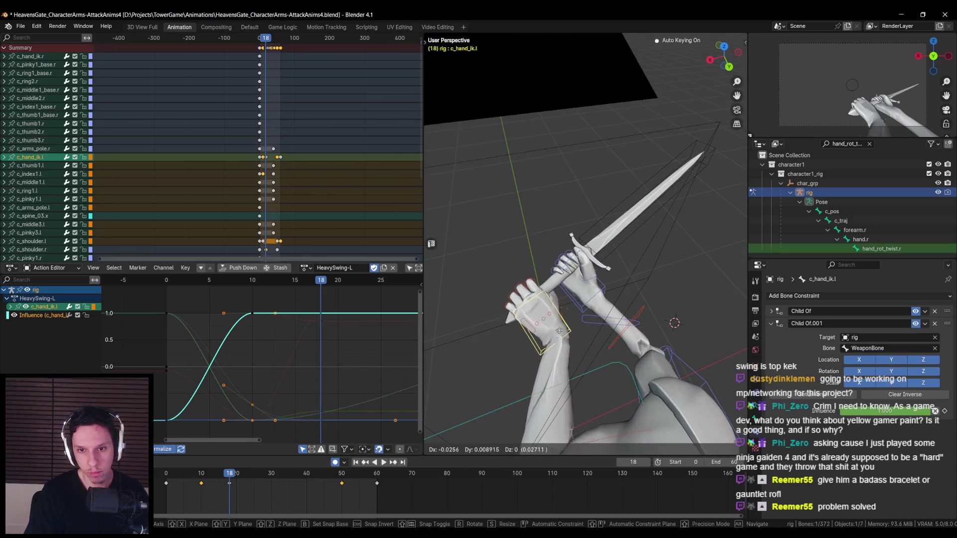
{"action": "left_click", "coordinate": [566, 325]}
{"action": "key", "text": "g"}
{"action": "left_click", "coordinate": [566, 324]}
{"action": "key", "text": "space"}
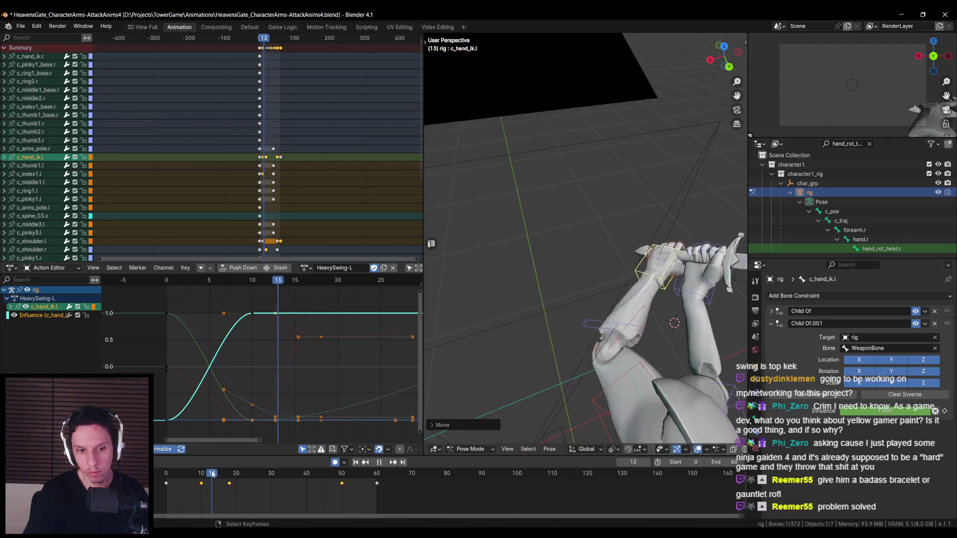
{"action": "left_click", "coordinate": [184, 476]}
{"action": "mouse_move", "coordinate": [184, 476]}
{"action": "left_mouse_down"}
{"action": "mouse_move", "coordinate": [414, 466]}
{"action": "mouse_move", "coordinate": [292, 480]}
{"action": "left_mouse_up"}
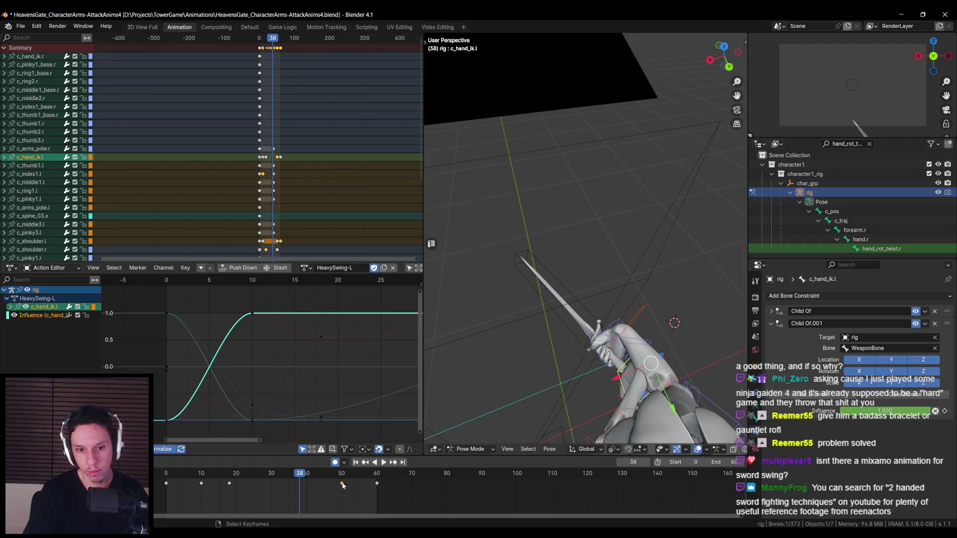
Slide the left hand's late keyframes to frames 30 and 50, then play back the retimed swing
{"action": "key", "text": "g"}
{"action": "left_click", "coordinate": [302, 494]}
{"action": "mouse_move", "coordinate": [285, 473]}
{"action": "left_mouse_down"}
{"action": "mouse_move", "coordinate": [242, 478]}
{"action": "mouse_move", "coordinate": [280, 477]}
{"action": "left_mouse_up"}
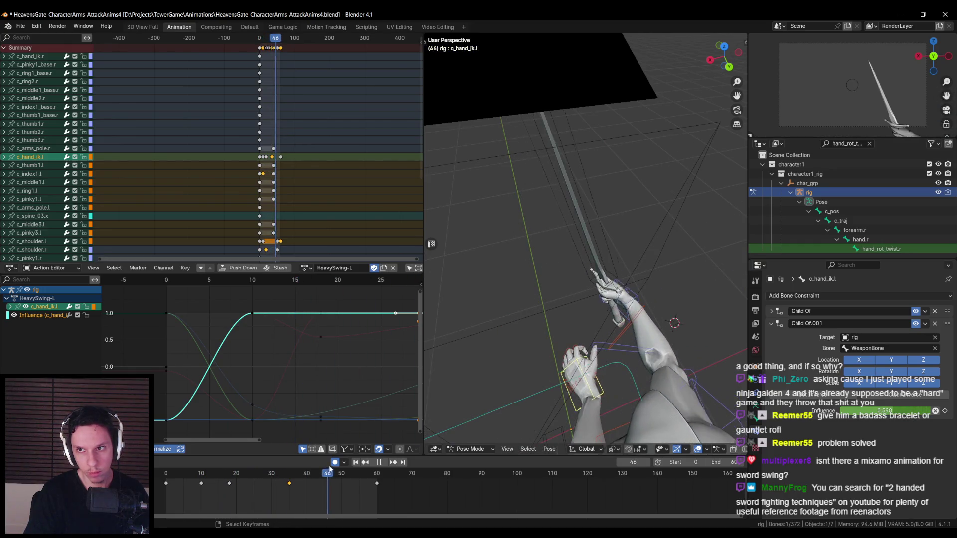
{"action": "key", "text": "Escape"}
{"action": "key", "text": "g"}
{"action": "left_click", "coordinate": [292, 491]}
{"action": "key", "text": "g"}
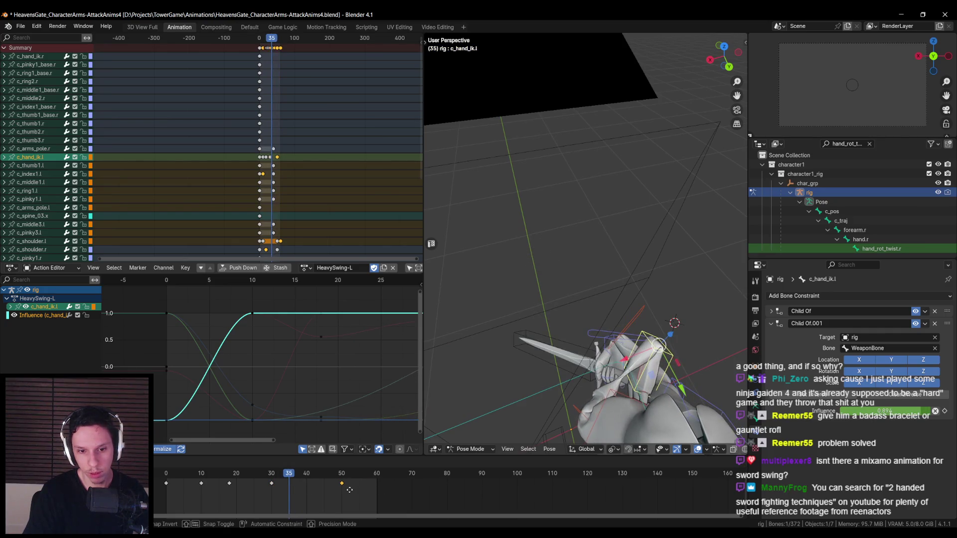
{"action": "left_click", "coordinate": [349, 490]}
{"action": "key", "text": "space"}
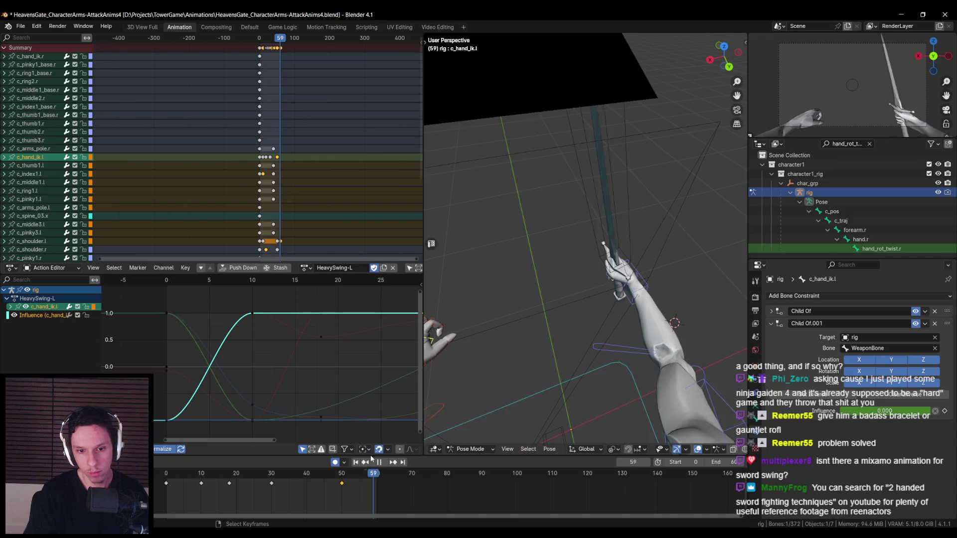
{"action": "key", "text": "Escape"}
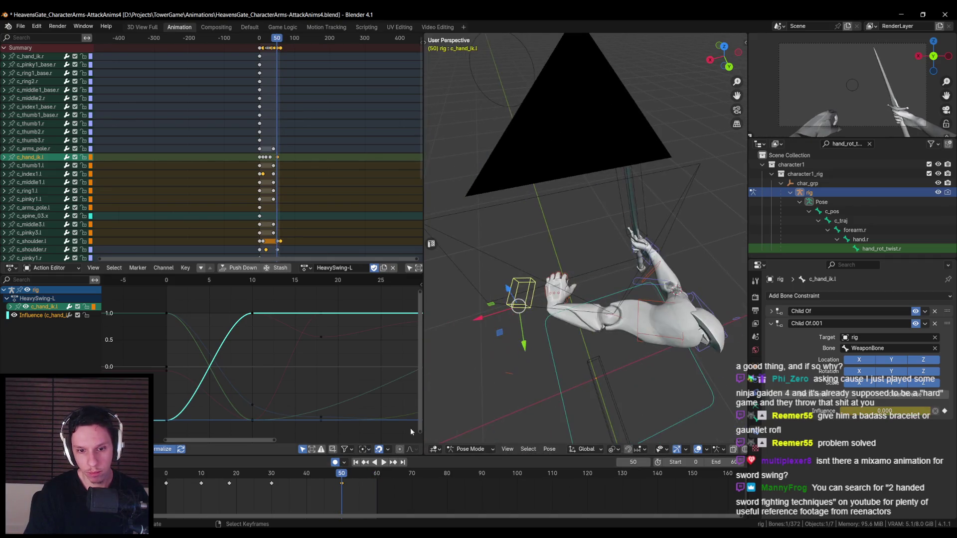
{"action": "mouse_move", "coordinate": [588, 349]}
{"action": "middle_mouse_down"}
{"action": "mouse_move", "coordinate": [631, 319]}
{"action": "mouse_move", "coordinate": [593, 329]}
{"action": "middle_mouse_up"}
Select c_shoulder.r and c_shoulder.l and play the swing to review their keys
{"action": "left_click", "coordinate": [583, 333]}
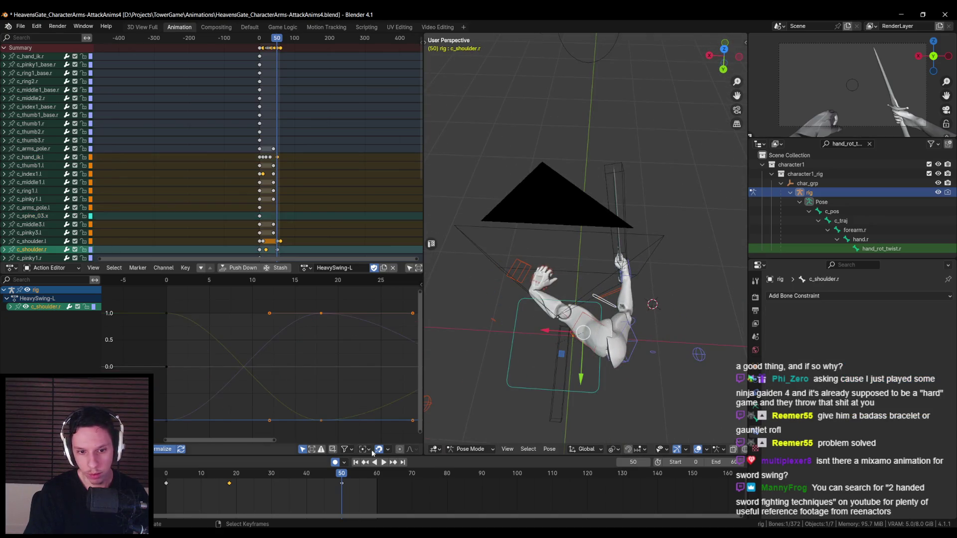
{"action": "mouse_move", "coordinate": [354, 479]}
{"action": "left_mouse_down"}
{"action": "mouse_move", "coordinate": [373, 477]}
{"action": "mouse_move", "coordinate": [319, 485]}
{"action": "mouse_move", "coordinate": [379, 489]}
{"action": "mouse_move", "coordinate": [359, 491]}
{"action": "left_mouse_up"}
{"action": "left_click", "coordinate": [521, 303]}
{"action": "left_click", "coordinate": [359, 490]}
{"action": "key", "text": "space"}
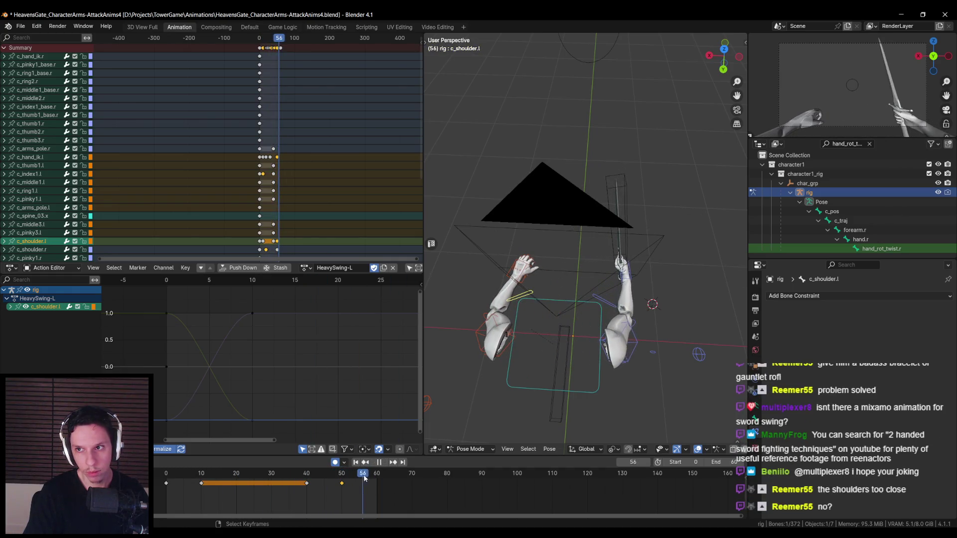
Scrub frames 9–24, replay the swing, then select WeaponBone to show its curves
{"action": "mouse_move", "coordinate": [196, 493]}
{"action": "left_mouse_down"}
{"action": "mouse_move", "coordinate": [252, 480]}
{"action": "mouse_move", "coordinate": [346, 483]}
{"action": "mouse_move", "coordinate": [166, 485]}
{"action": "left_mouse_up"}
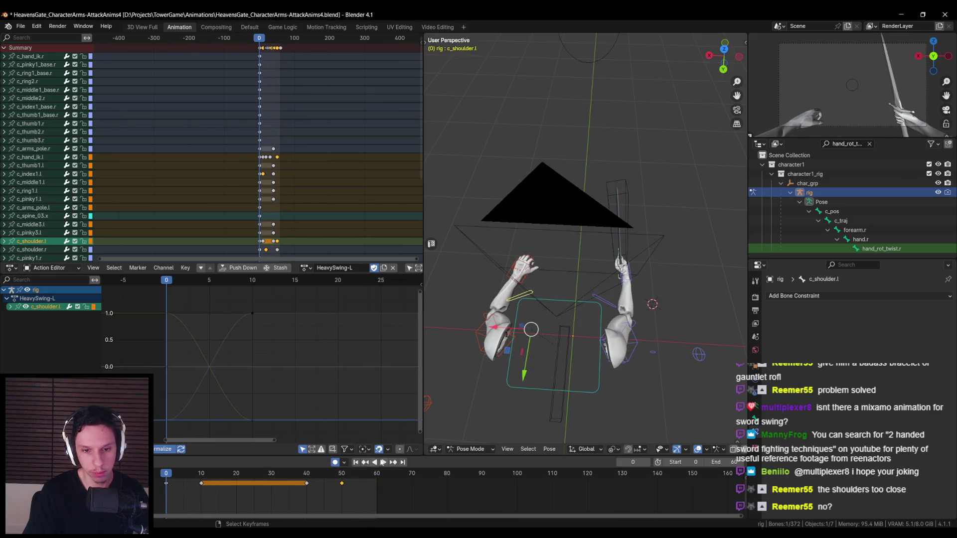
{"action": "left_click", "coordinate": [381, 462]}
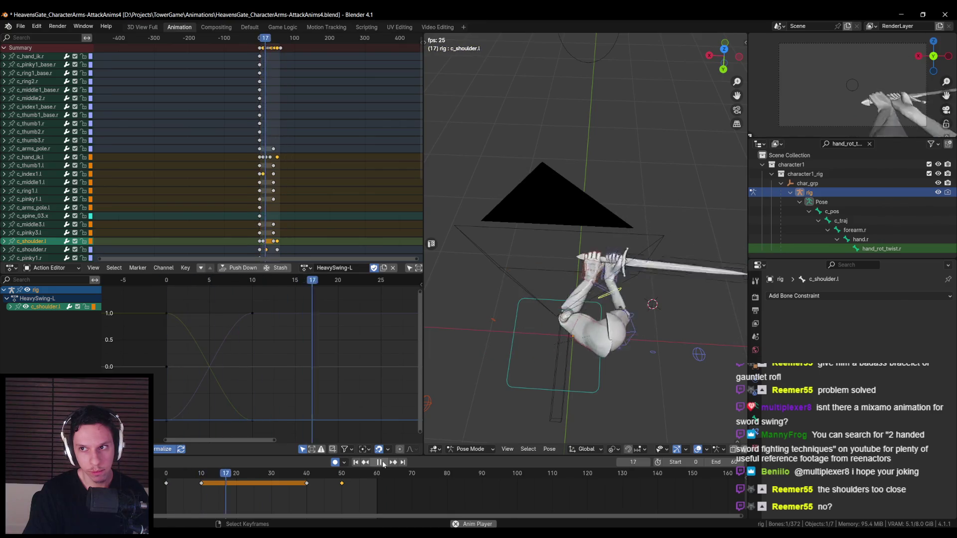
{"action": "left_click", "coordinate": [383, 462]}
{"action": "left_click", "coordinate": [530, 331]}
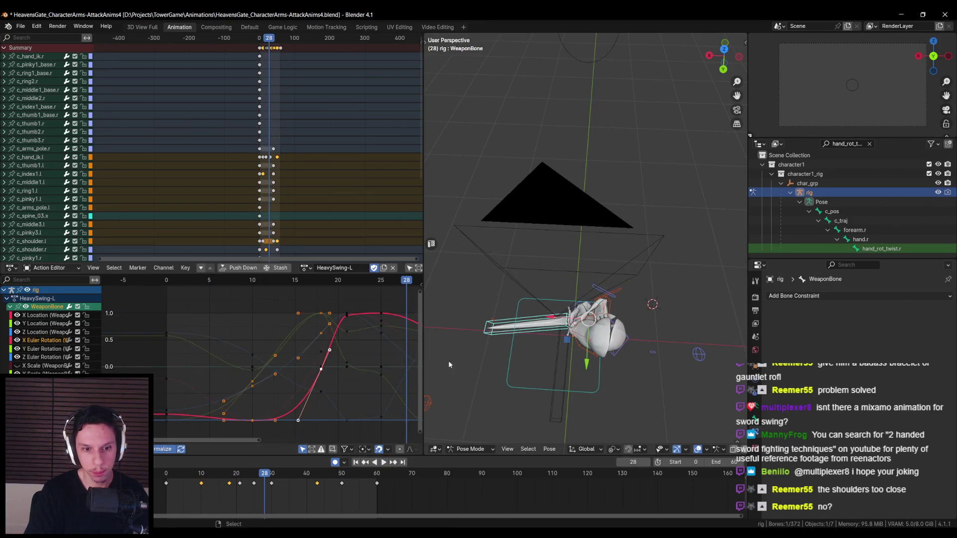
Replay HeavySwing-L from the start, then switch to Unreal Editor and launch a play test
{"action": "left_click", "coordinate": [383, 462]}
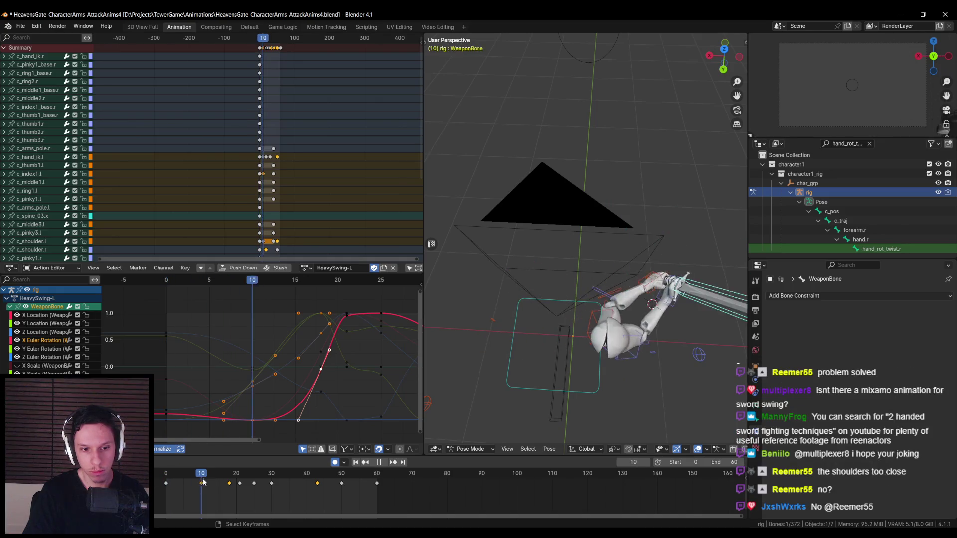
{"action": "key", "text": "space"}
{"action": "left_click_drag", "start_coordinate": [226, 489], "coordinate": [187, 488]}
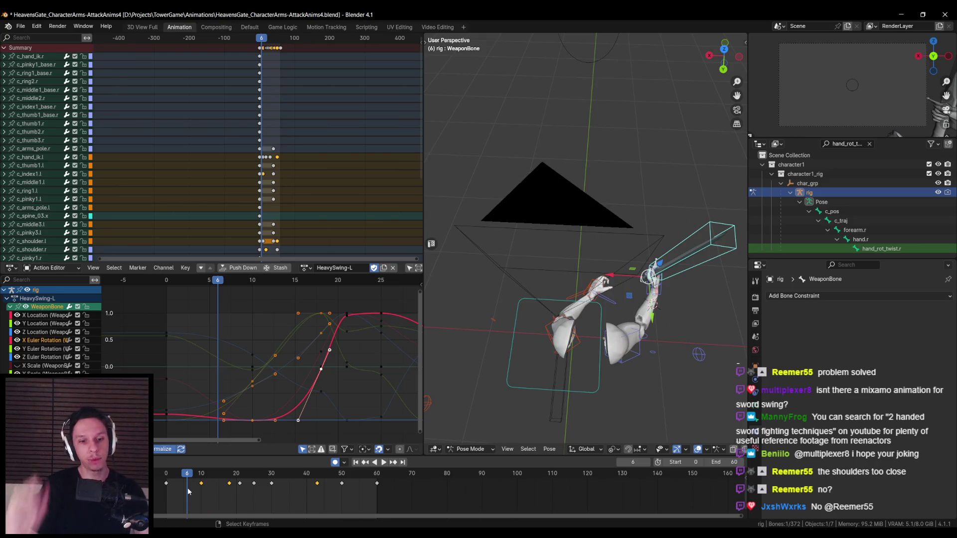
{"action": "left_click", "coordinate": [207, 491]}
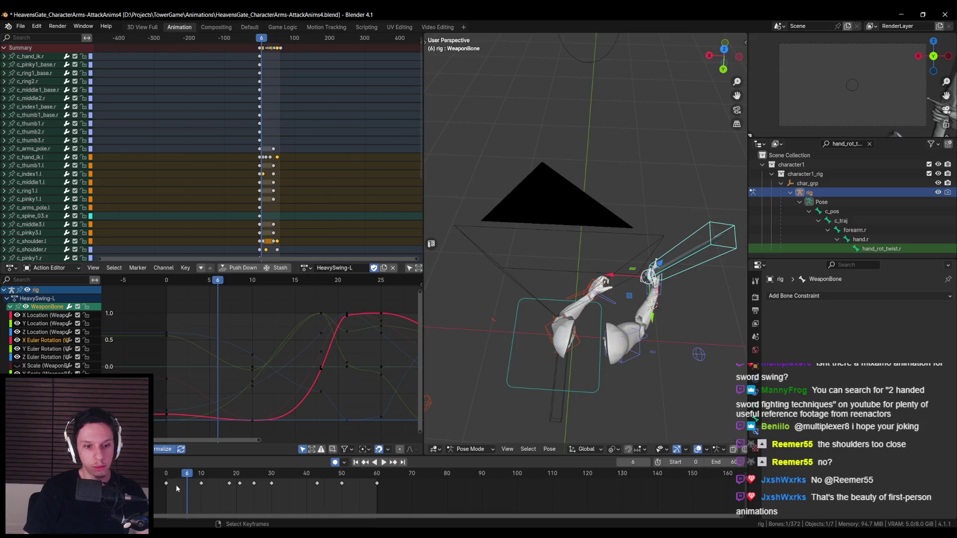
{"action": "key", "text": "space"}
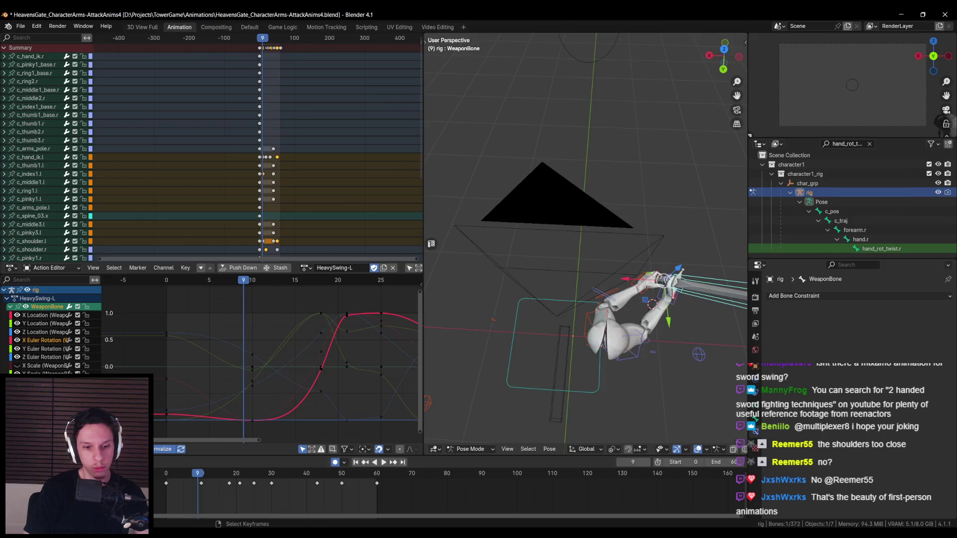
{"action": "key", "text": "alt+Tab"}
{"action": "key", "text": "alt+p"}
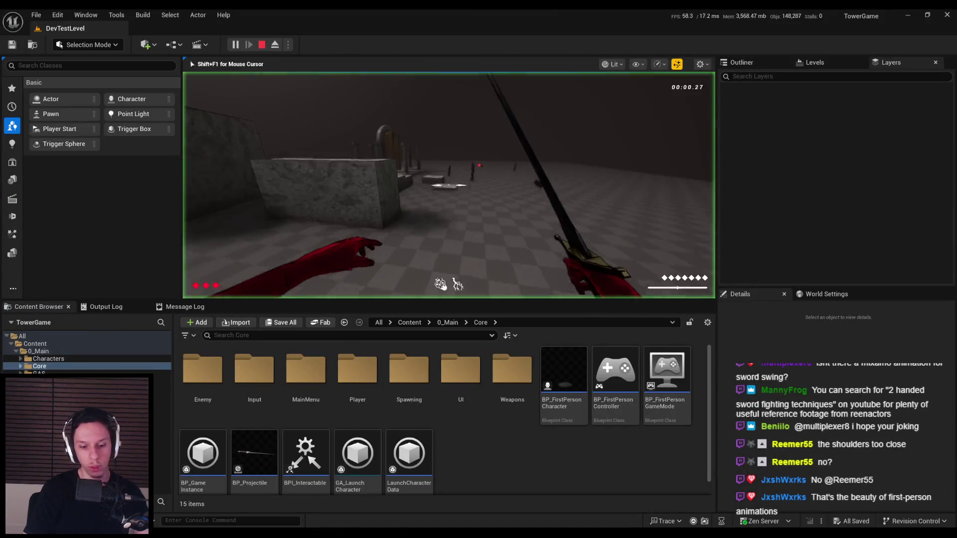
Start the play test and swing the sword repeatedly at the spider enemies
{"action": "key", "text": "F11"}
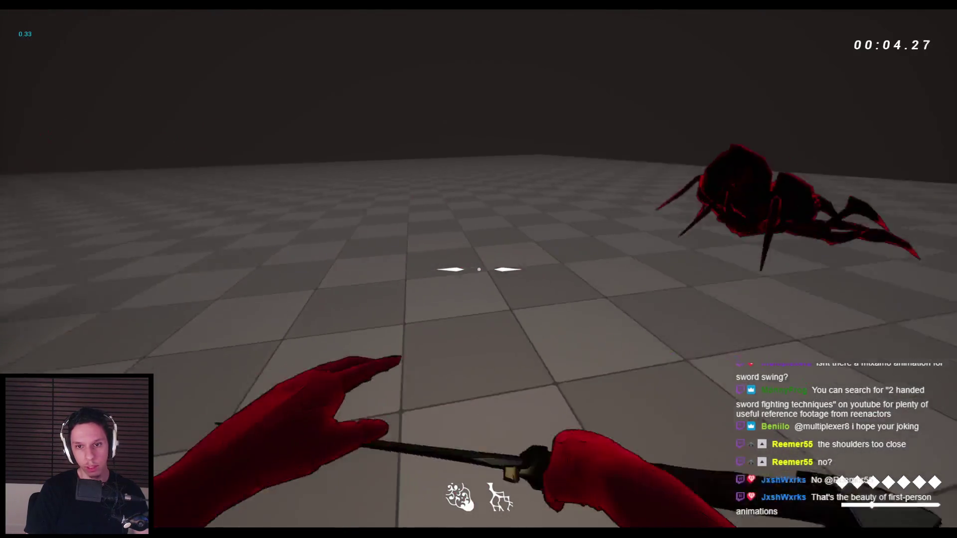
{"action": "left_click", "coordinate": [478, 269]}
{"action": "left_click", "coordinate": [479, 269]}
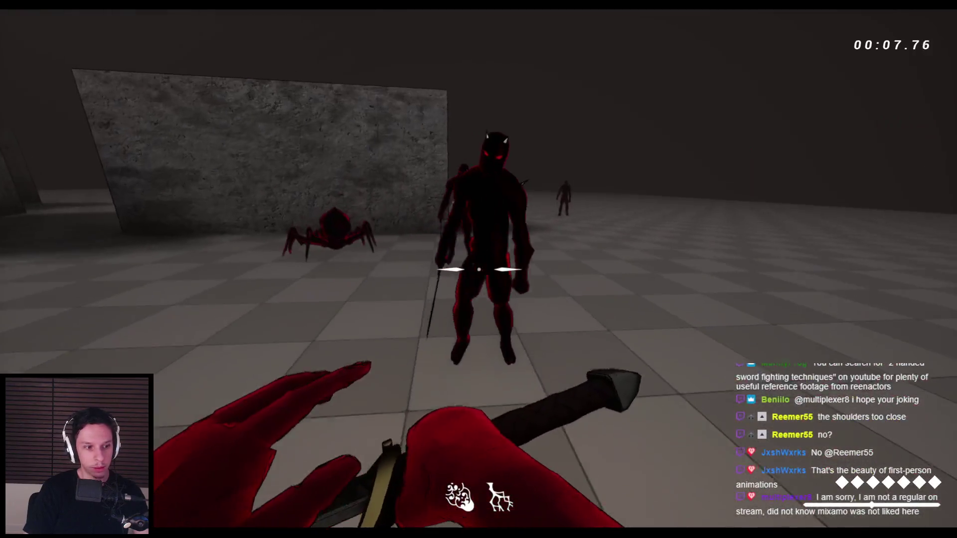
{"action": "left_click", "coordinate": [478, 269]}
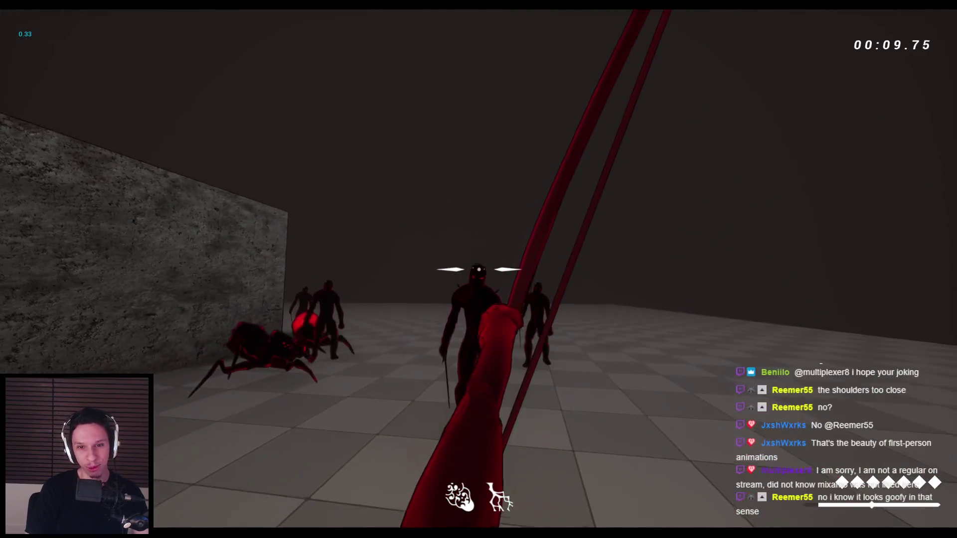
{"action": "left_click", "coordinate": [478, 269]}
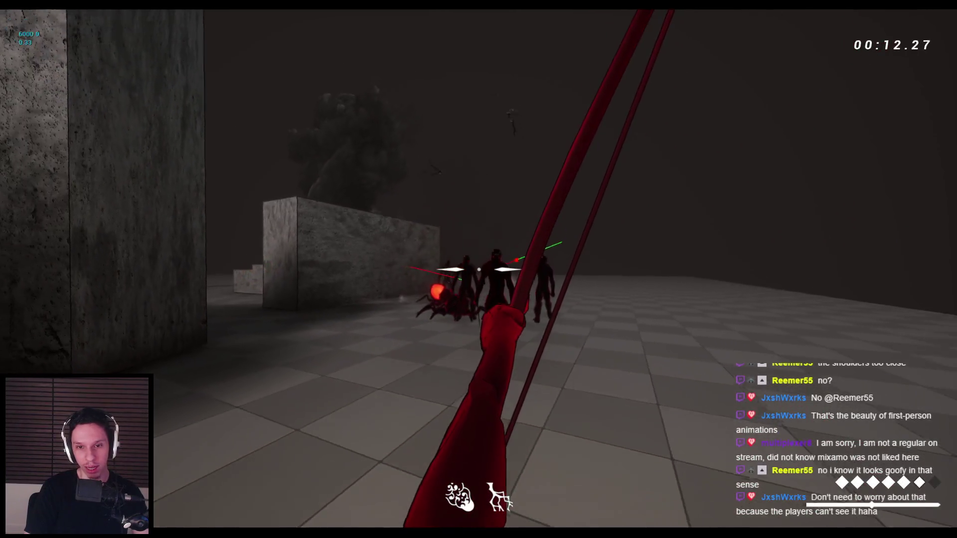
{"action": "left_click", "coordinate": [479, 270]}
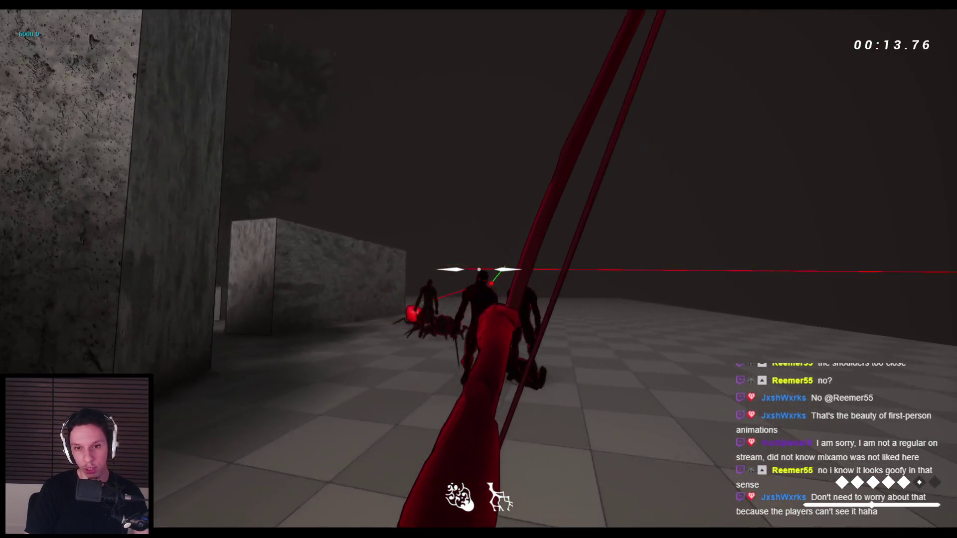
{"action": "left_click", "coordinate": [479, 269]}
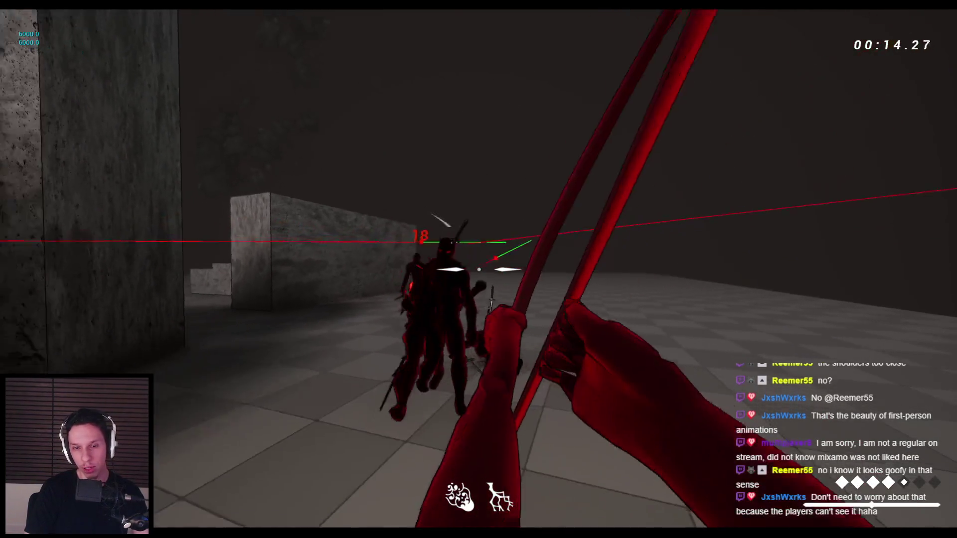
{"action": "left_click", "coordinate": [478, 269]}
{"action": "left_click", "coordinate": [478, 270]}
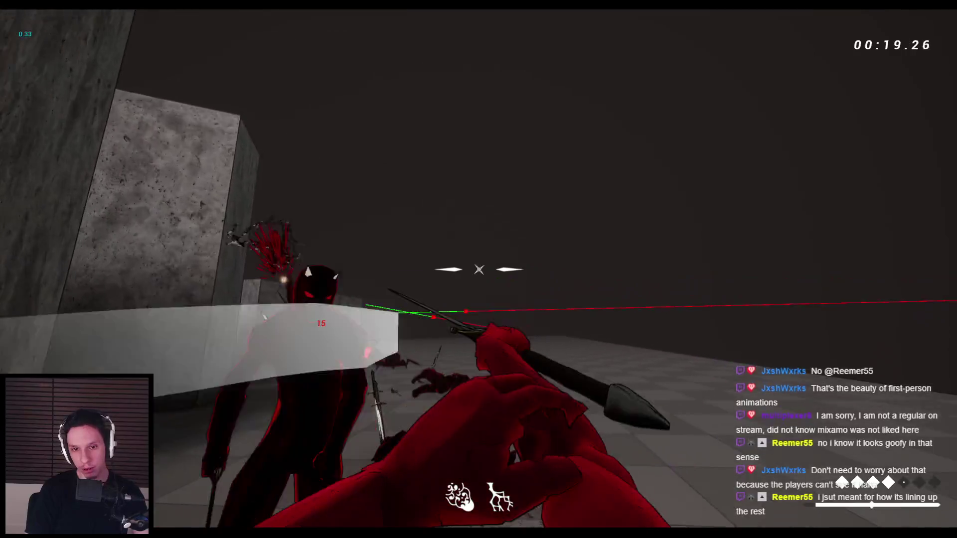
{"action": "left_click", "coordinate": [479, 269]}
{"action": "left_click", "coordinate": [479, 269]}
Wallrun and jump across the walls and stone blocks, then end the play session with Esc
{"action": "key", "text": "space"}
{"action": "key", "text": "space"}
{"action": "key", "text": "space"}
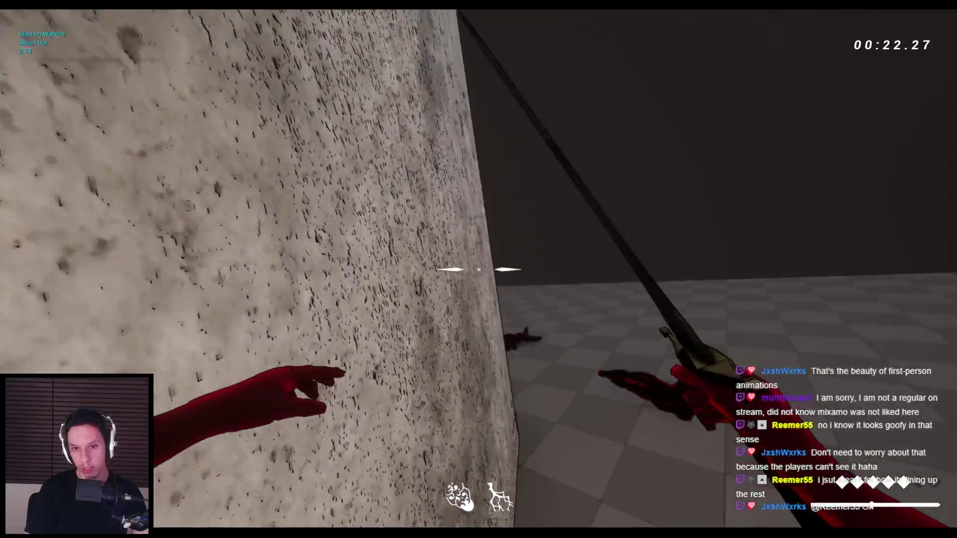
{"action": "key", "text": "space"}
{"action": "key", "text": "space"}
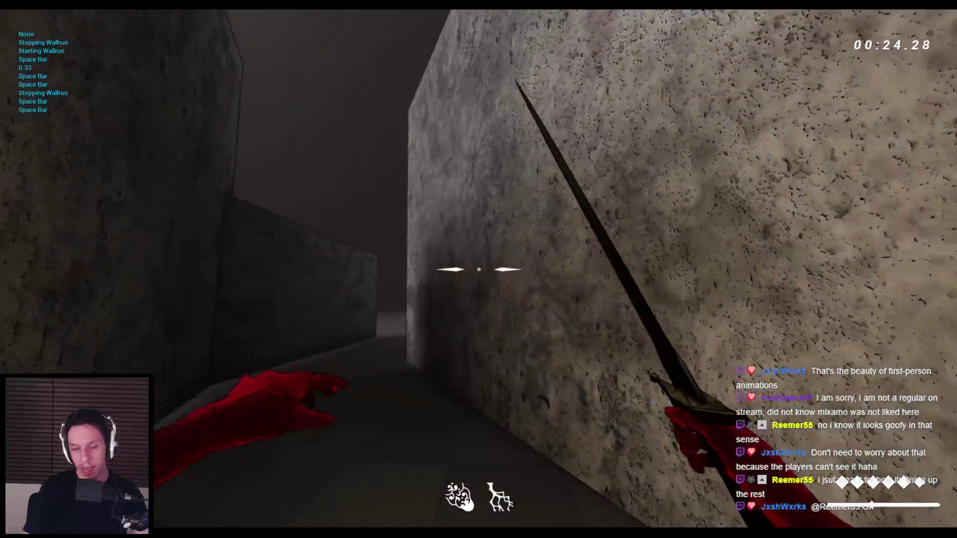
{"action": "key", "text": "space"}
{"action": "key", "text": "space"}
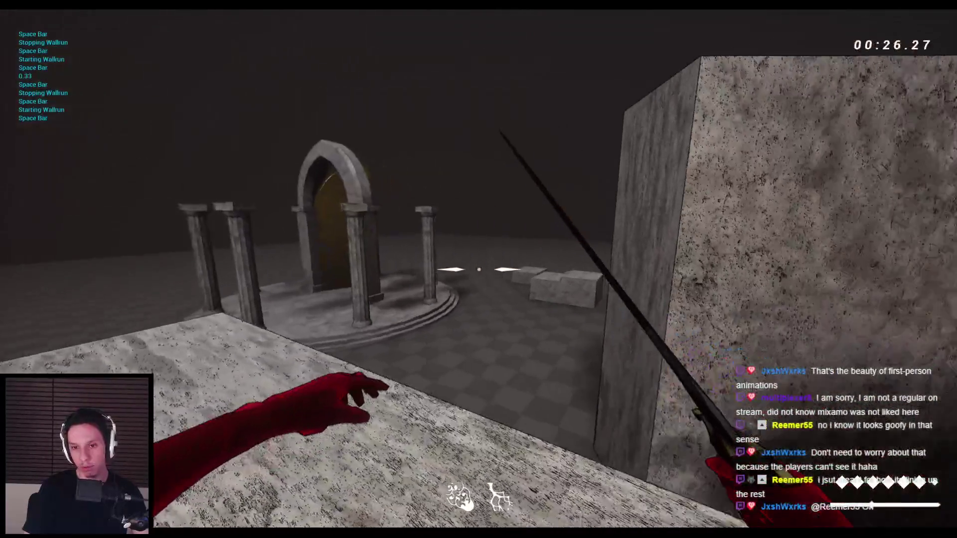
{"action": "key", "text": "space"}
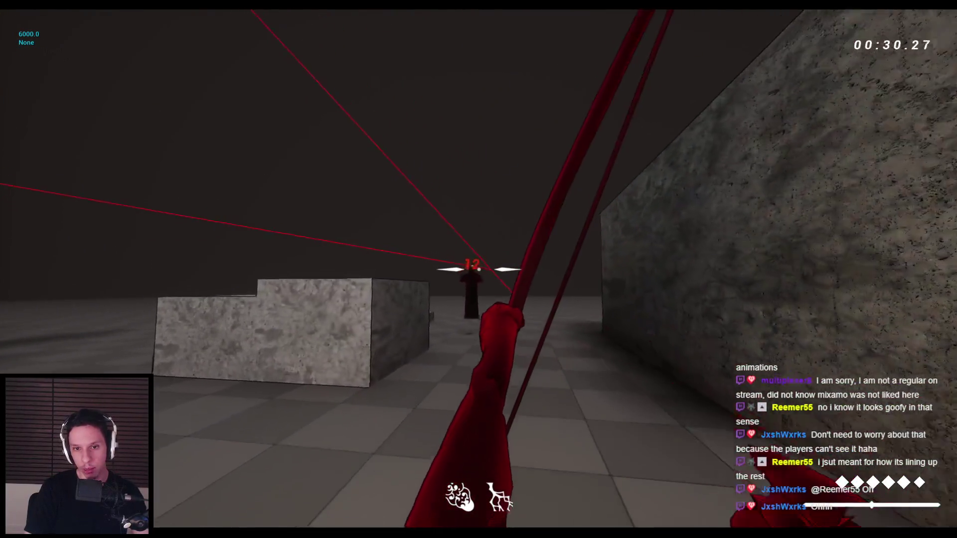
{"action": "key", "text": "space"}
{"action": "key", "text": "space"}
{"action": "key", "text": "space"}
{"action": "key", "text": "space"}
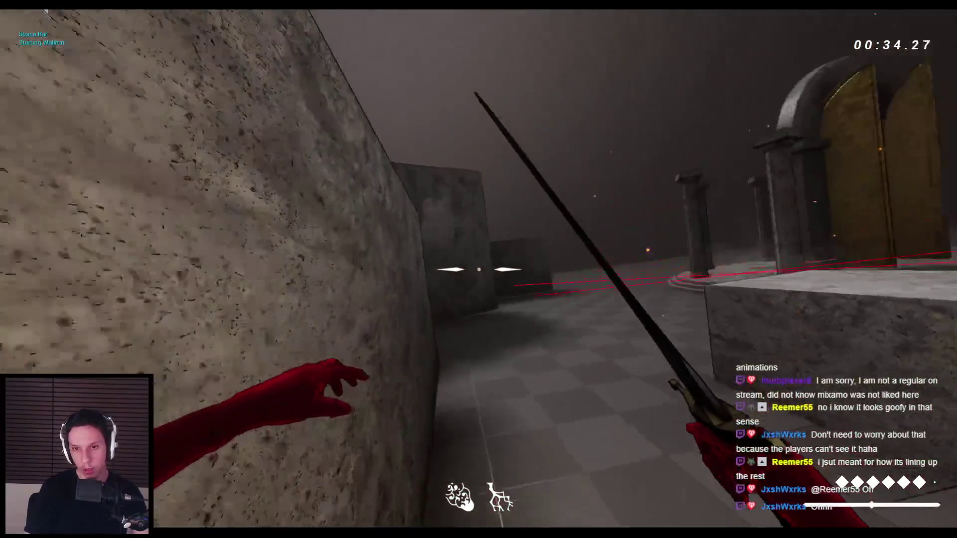
{"action": "key", "text": "space"}
{"action": "key", "text": "space"}
{"action": "key", "text": "space"}
{"action": "key", "text": "space"}
{"action": "key", "text": "space"}
{"action": "key", "text": "space"}
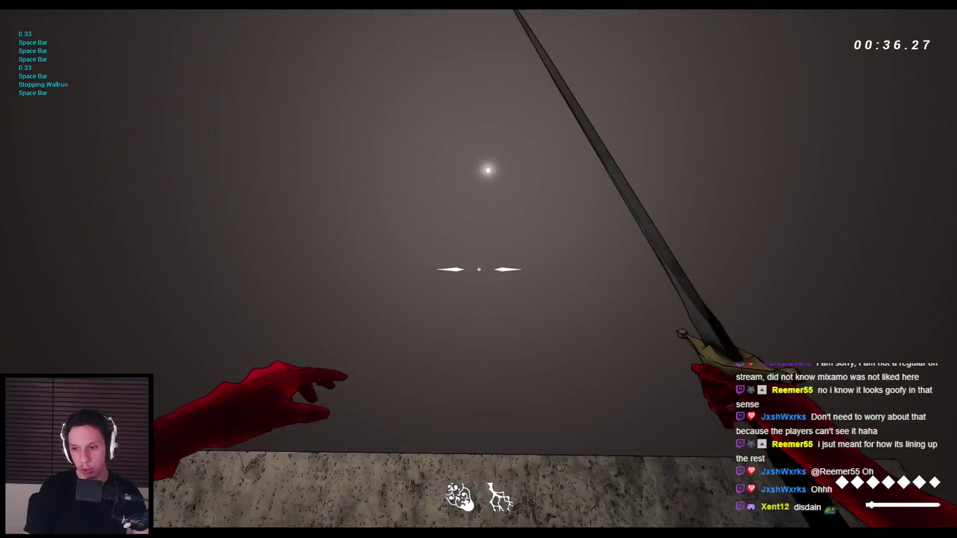
{"action": "key", "text": "space"}
{"action": "key", "text": "space"}
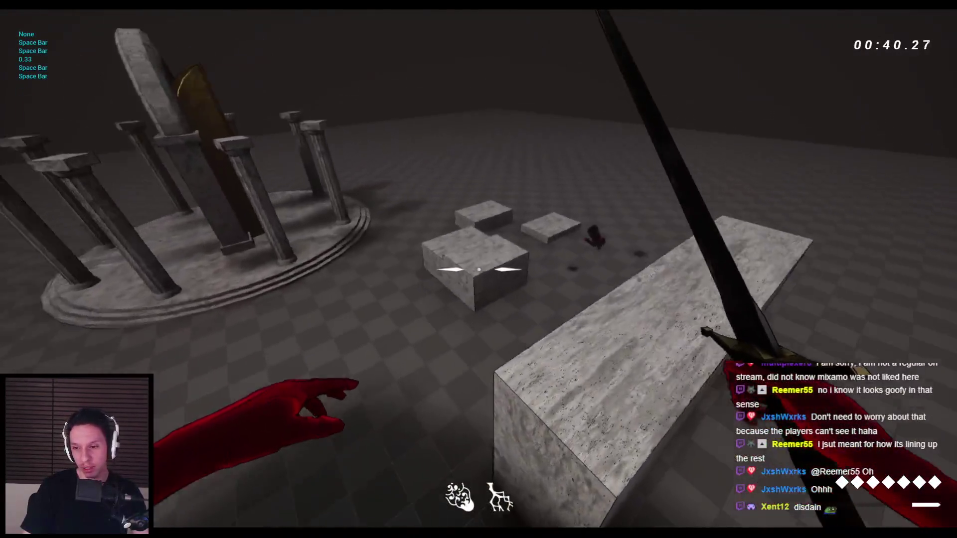
{"action": "key", "text": "space"}
{"action": "key", "text": "space"}
{"action": "key", "text": "space"}
{"action": "key", "text": "space"}
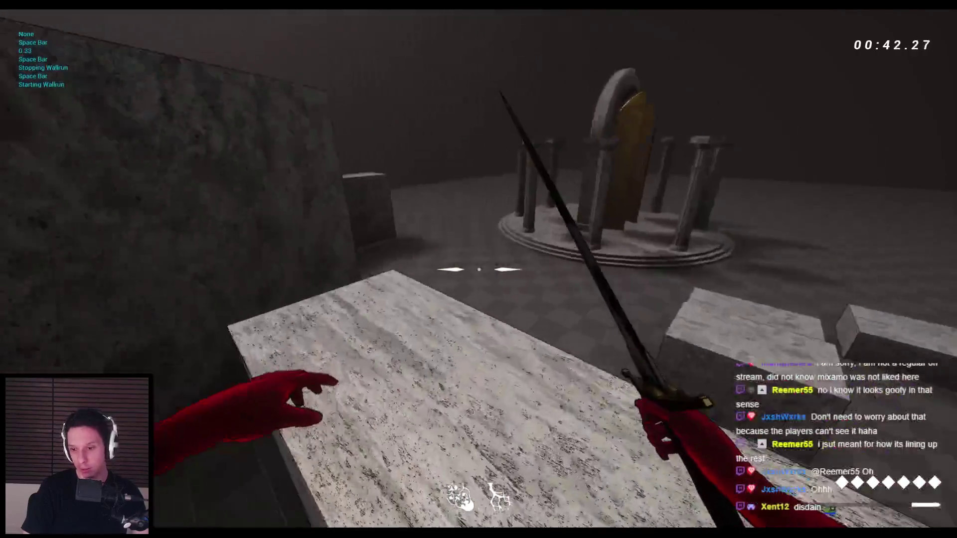
{"action": "key", "text": "space"}
{"action": "key", "text": "space"}
{"action": "key", "text": "space"}
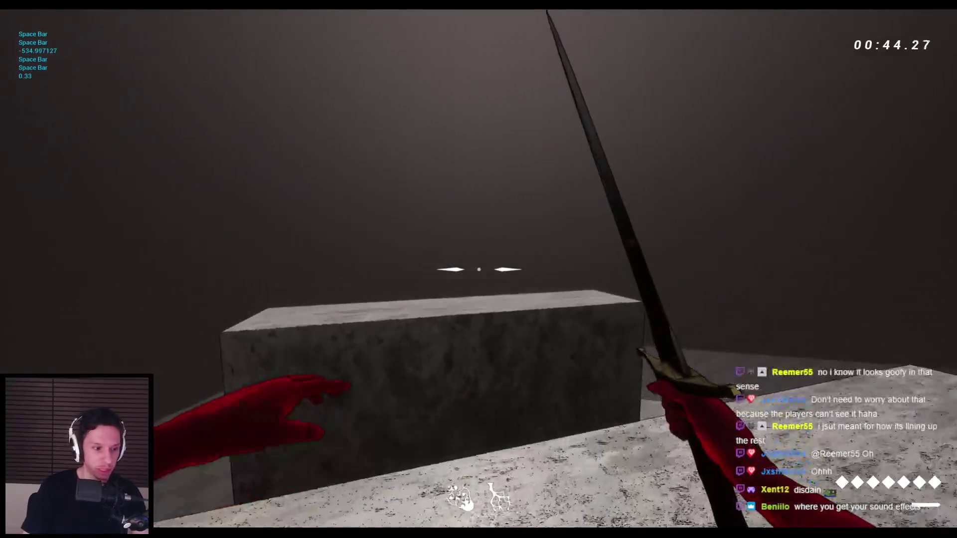
{"action": "key", "text": "space"}
{"action": "key", "text": "space"}
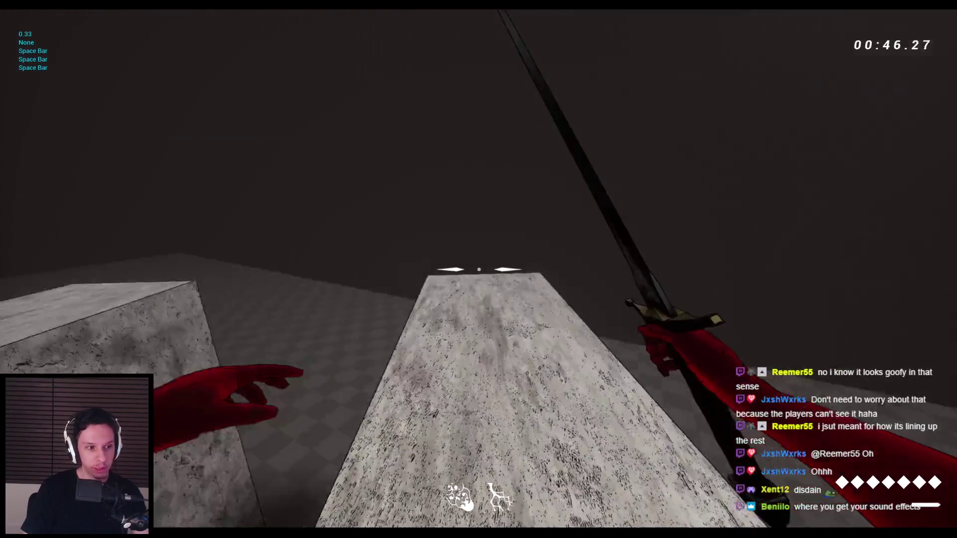
{"action": "key", "text": "w"}
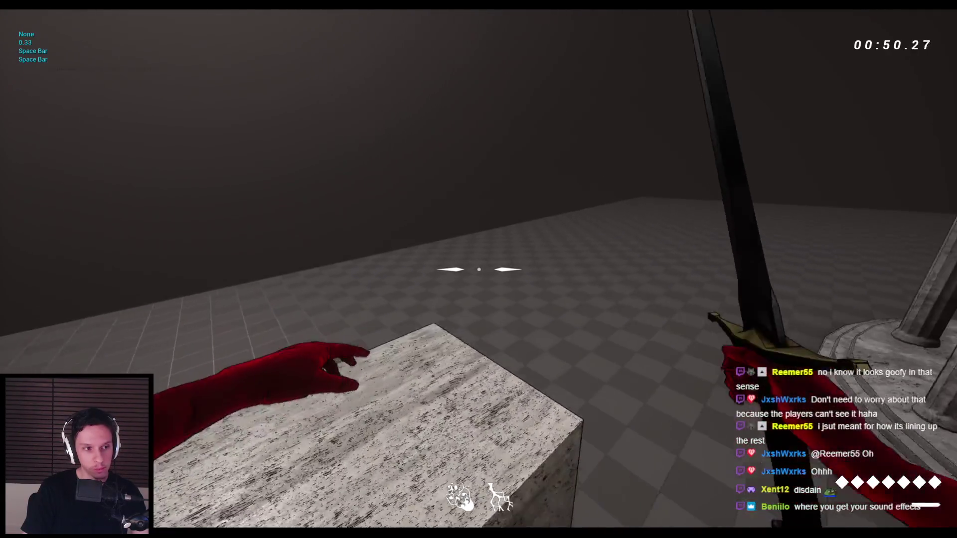
{"action": "key", "text": "Escape"}
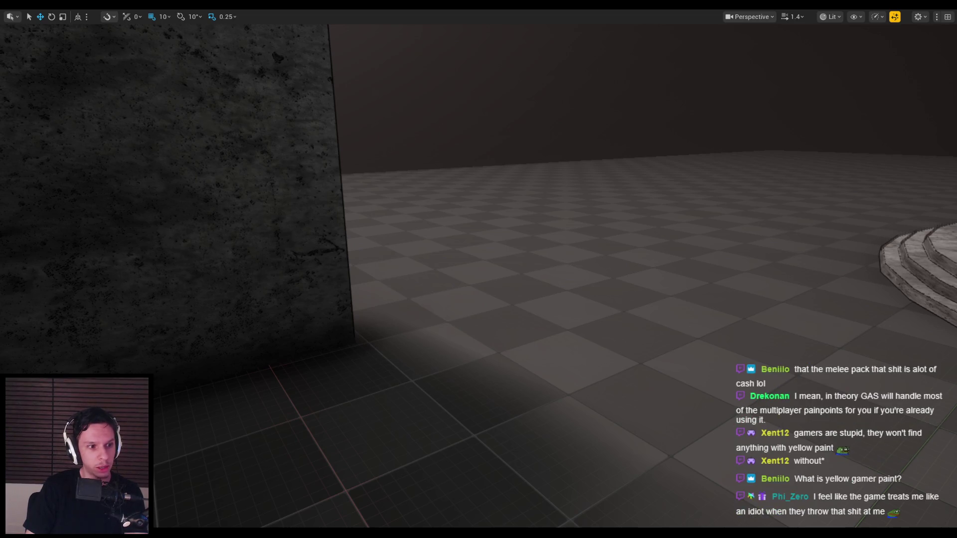
Fly the viewport camera along the wall, over the stone blocks and toward the temple
{"action": "right_click_drag", "start_coordinate": [479, 269], "coordinate": [439, 269]}
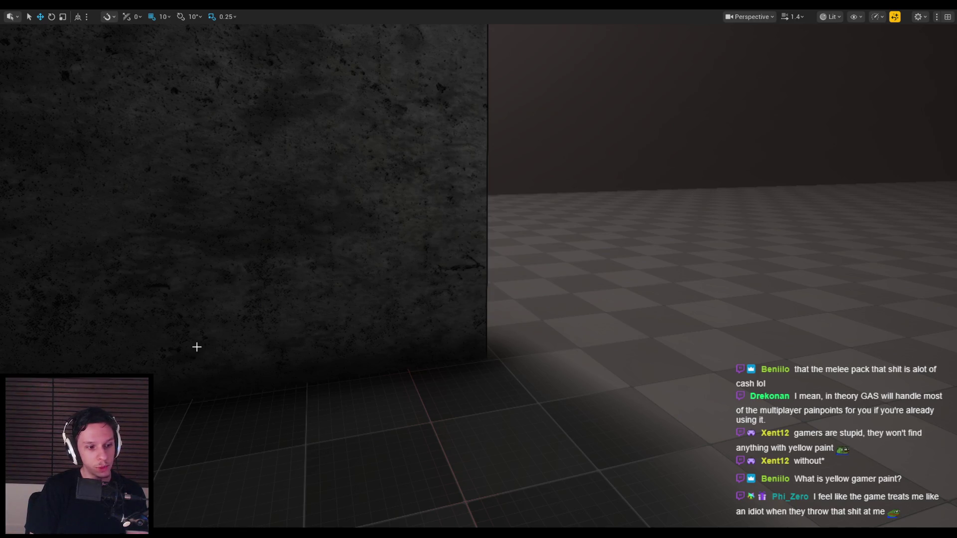
{"action": "mouse_move", "coordinate": [247, 306]}
{"action": "right_mouse_down"}
{"action": "mouse_move", "coordinate": [269, 304]}
{"action": "mouse_move", "coordinate": [235, 304]}
{"action": "mouse_move", "coordinate": [290, 301]}
{"action": "right_mouse_up"}
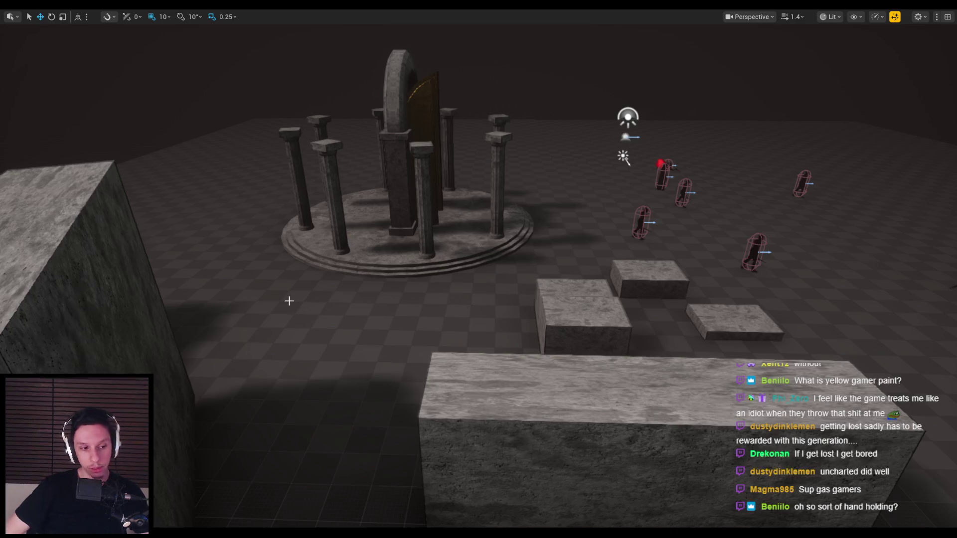
{"action": "middle_click_drag", "start_coordinate": [390, 341], "coordinate": [589, 321]}
{"action": "mouse_move", "coordinate": [589, 321]}
{"action": "right_mouse_down"}
{"action": "mouse_move", "coordinate": [489, 321]}
{"action": "mouse_move", "coordinate": [578, 321]}
{"action": "right_mouse_up"}
{"action": "mouse_move", "coordinate": [316, 367]}
{"action": "right_mouse_down"}
{"action": "mouse_move", "coordinate": [331, 366]}
{"action": "mouse_move", "coordinate": [315, 366]}
{"action": "right_mouse_up"}
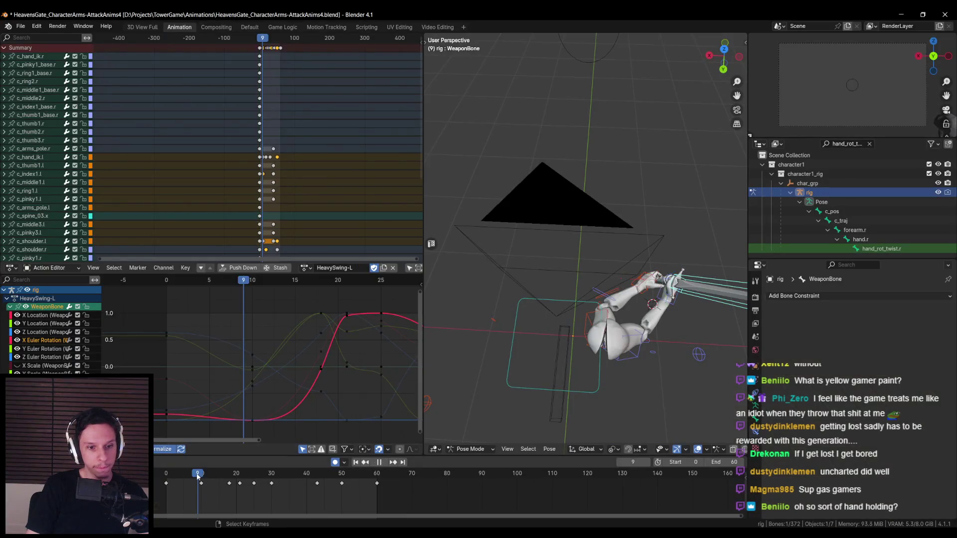
Slide the HeavySwing-L frame-25 keys back to frame 23 in the Graph Editor
{"action": "left_click", "coordinate": [365, 463]}
{"action": "left_click", "coordinate": [384, 462]}
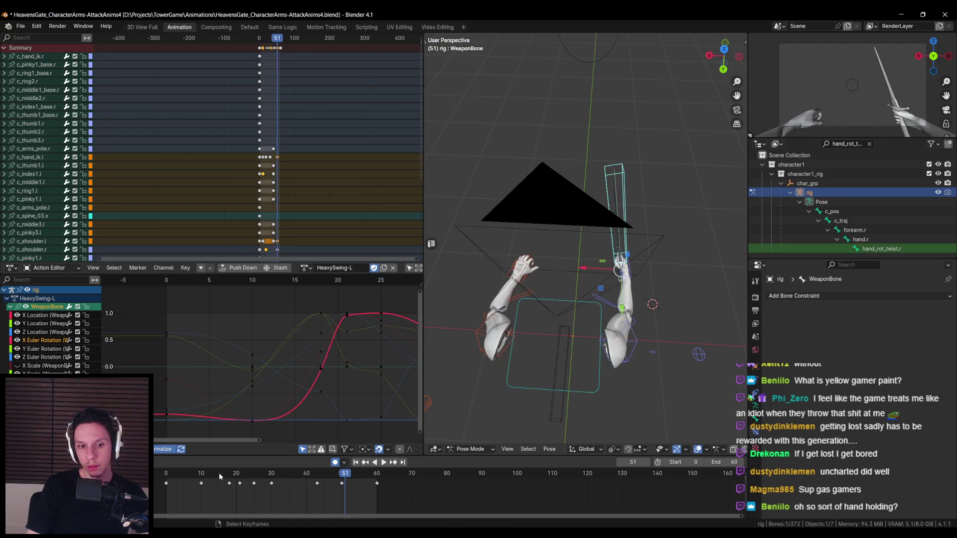
{"action": "left_click", "coordinate": [248, 475]}
{"action": "left_click_drag", "start_coordinate": [247, 475], "coordinate": [256, 484]}
{"action": "key", "text": "g"}
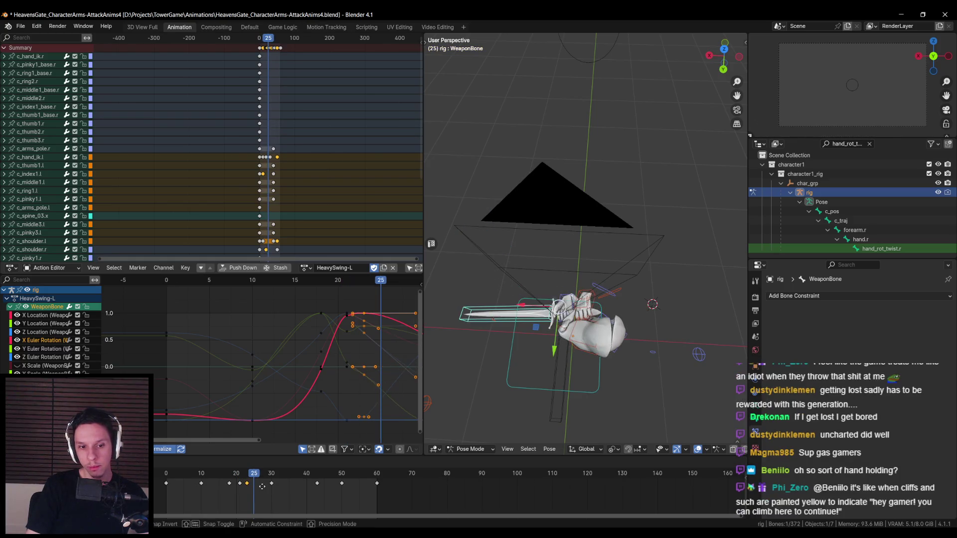
{"action": "left_click", "coordinate": [264, 486]}
Replay the retimed swing from the start and scrub to frame 18 to review it
{"action": "key", "text": "shift+Left"}
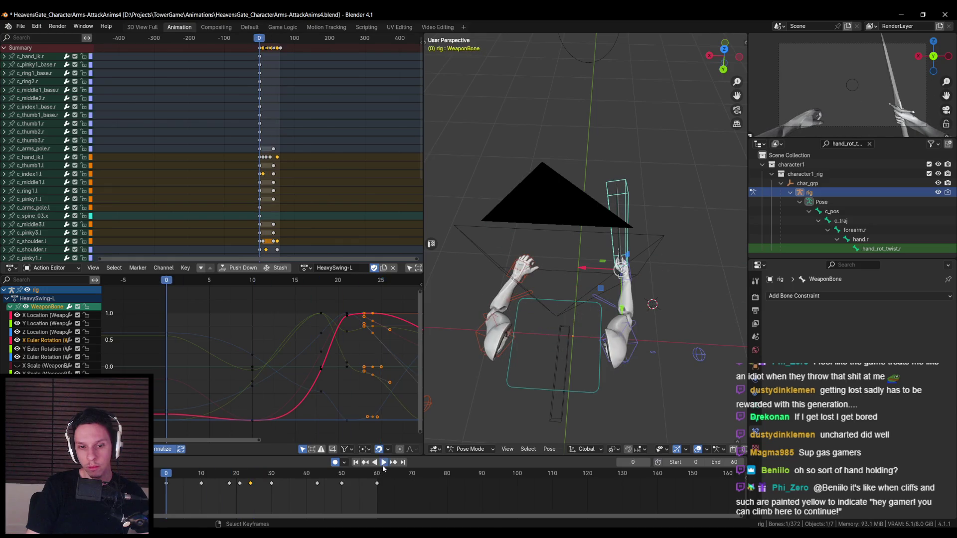
{"action": "left_click", "coordinate": [383, 465]}
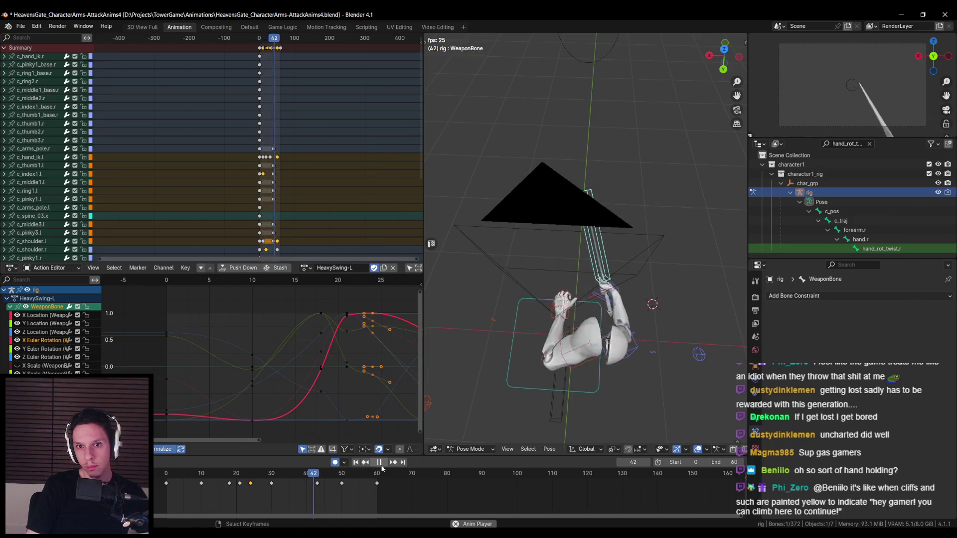
{"action": "left_click", "coordinate": [382, 465]}
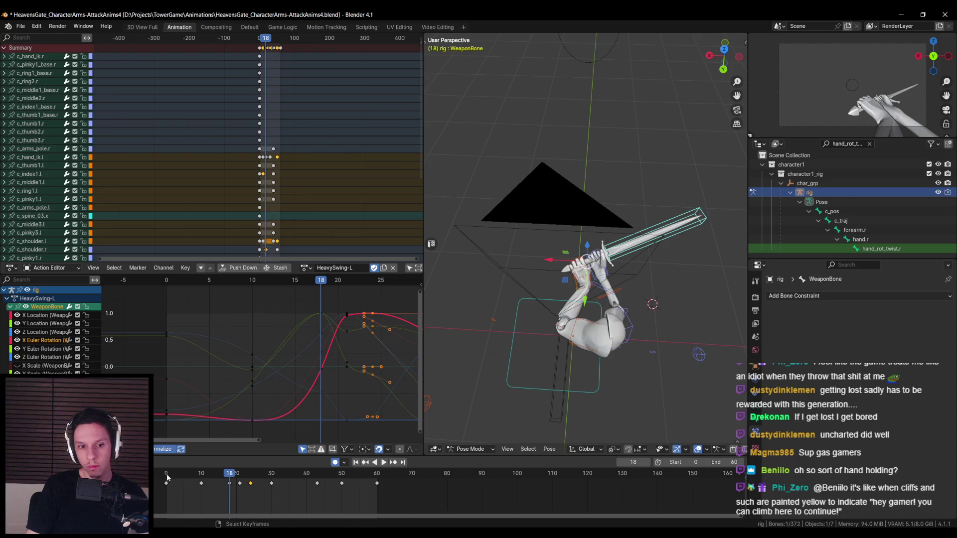
{"action": "key", "text": "space"}
{"action": "left_click_drag", "start_coordinate": [198, 480], "coordinate": [240, 480]}
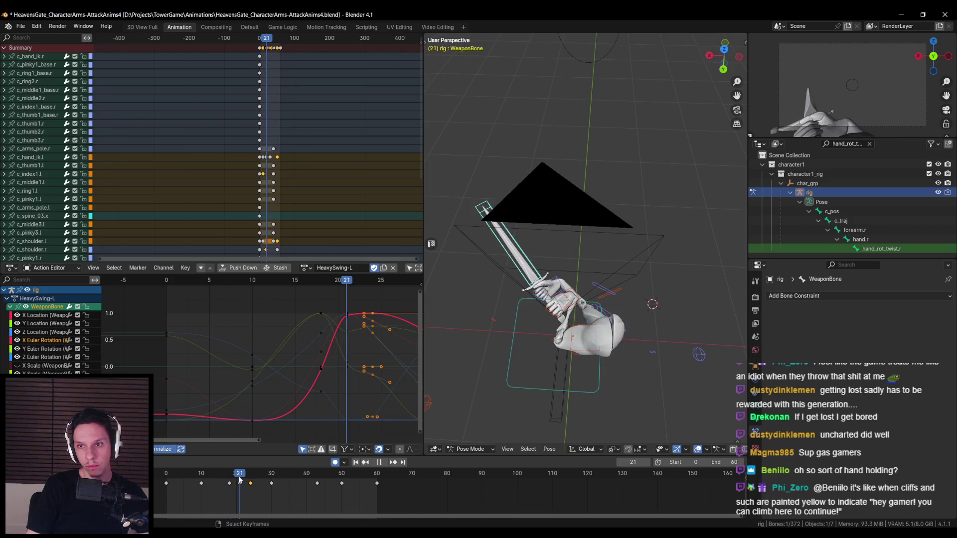
Move WeaponBone along global X at frame 21 and select the left hand IK control
{"action": "key", "text": "g"}
{"action": "key", "text": "x"}
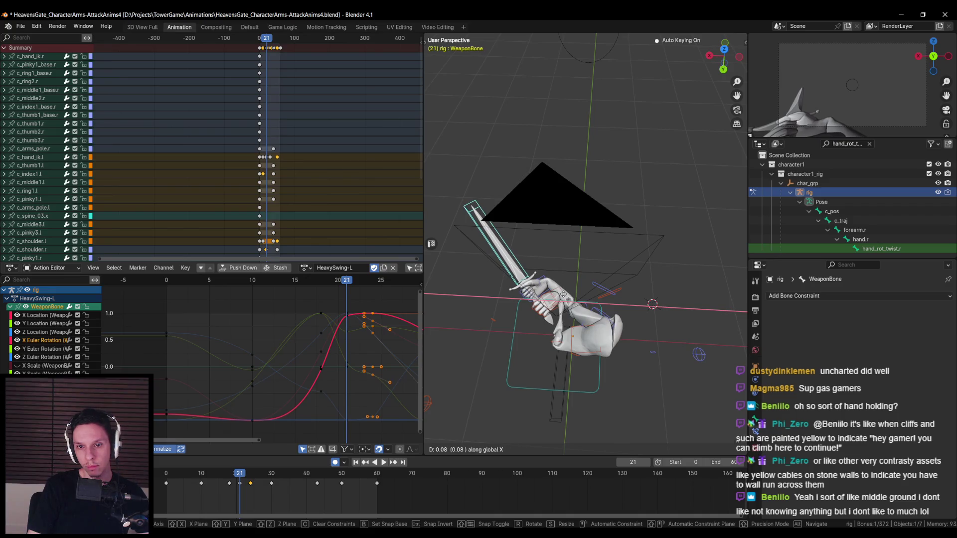
{"action": "key", "text": "Return"}
{"action": "mouse_move", "coordinate": [573, 319]}
{"action": "middle_mouse_down"}
{"action": "mouse_move", "coordinate": [603, 267]}
{"action": "mouse_move", "coordinate": [624, 264]}
{"action": "mouse_move", "coordinate": [557, 258]}
{"action": "middle_mouse_up"}
{"action": "left_click", "coordinate": [546, 215]}
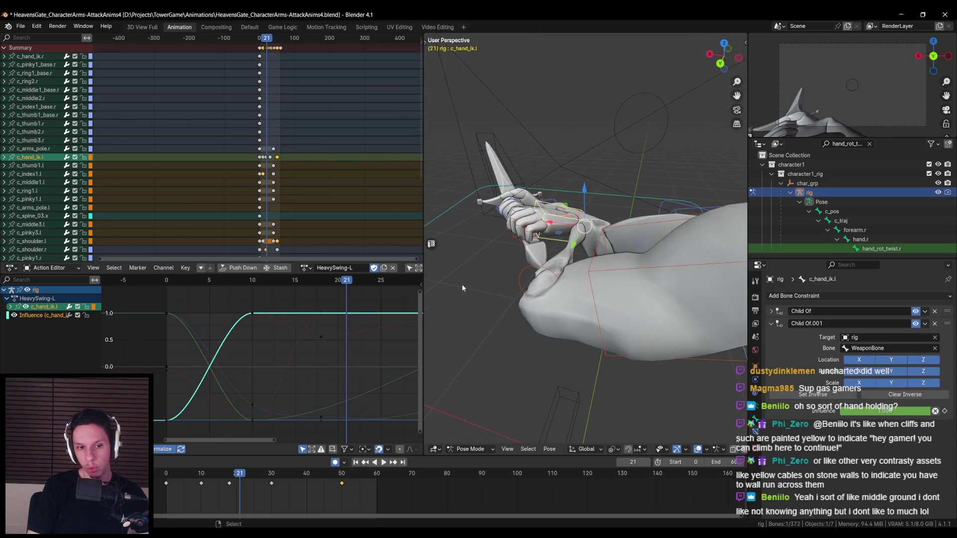
Reposition the left hand IK control c_hand_ik.l at frame 19
{"action": "left_click_drag", "start_coordinate": [241, 475], "coordinate": [230, 477]}
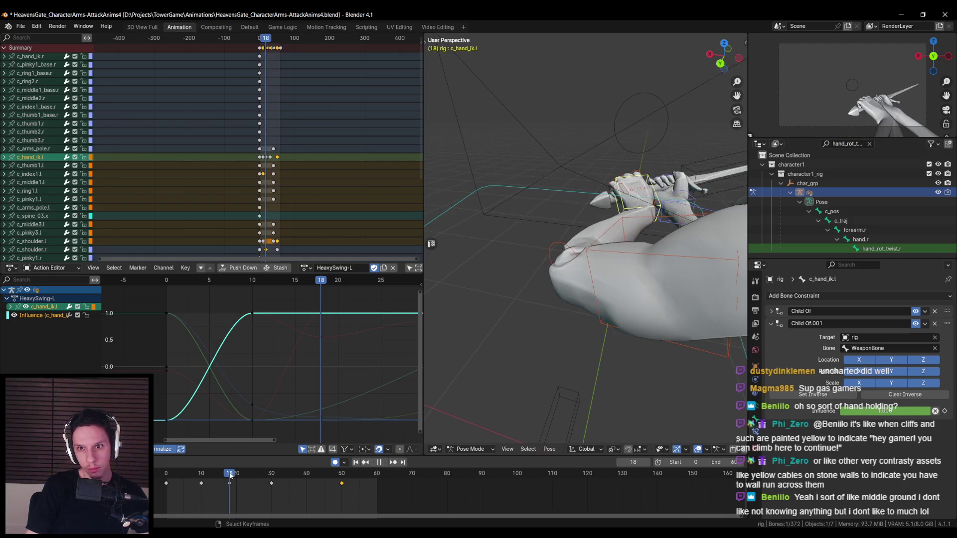
{"action": "mouse_move", "coordinate": [598, 279]}
{"action": "middle_mouse_down"}
{"action": "mouse_move", "coordinate": [675, 241]}
{"action": "mouse_move", "coordinate": [593, 285]}
{"action": "mouse_move", "coordinate": [561, 322]}
{"action": "middle_mouse_up"}
{"action": "key", "text": "g"}
{"action": "left_click", "coordinate": [672, 249]}
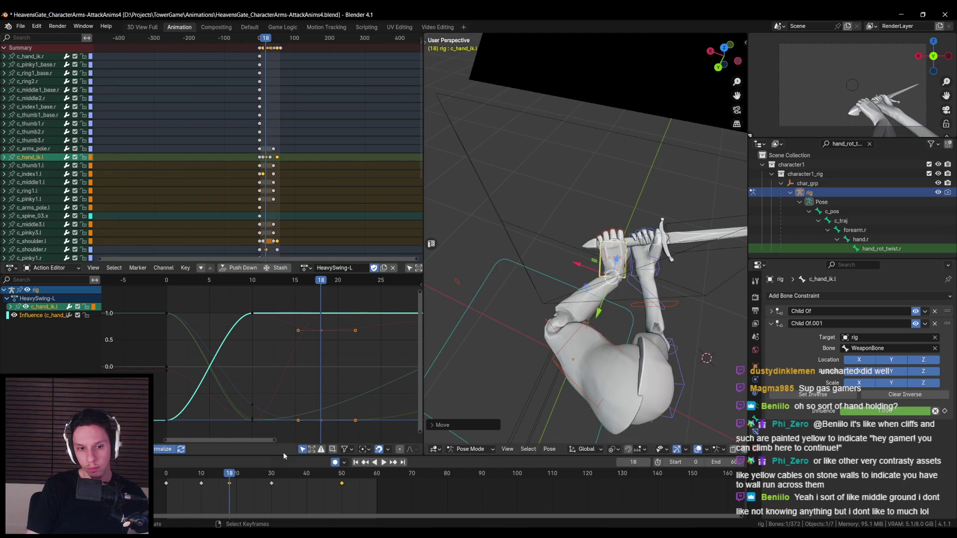
Scrub frames 19–21 and replay the swing from the start to review the pose
{"action": "left_click", "coordinate": [232, 476]}
{"action": "left_click_drag", "start_coordinate": [233, 478], "coordinate": [254, 476]}
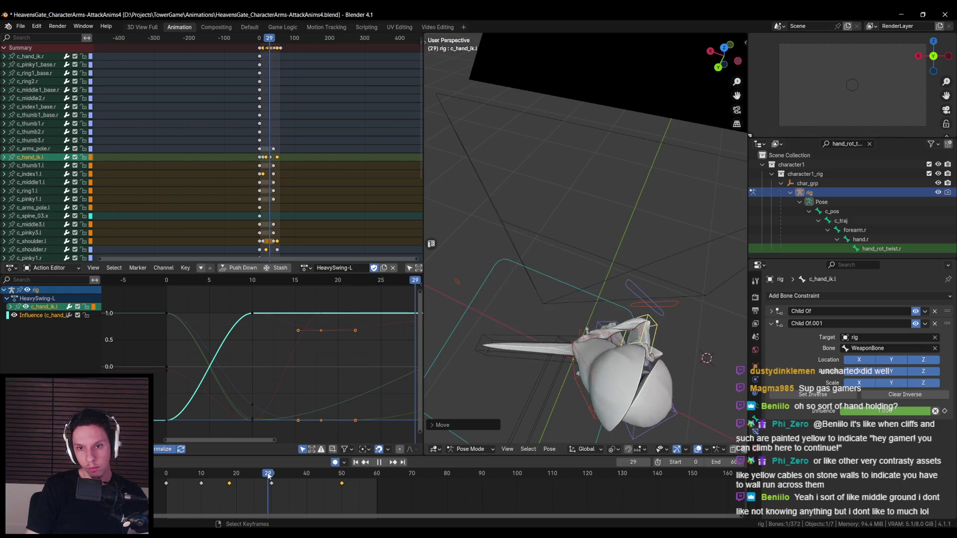
{"action": "left_click", "coordinate": [356, 462]}
{"action": "left_click", "coordinate": [383, 462]}
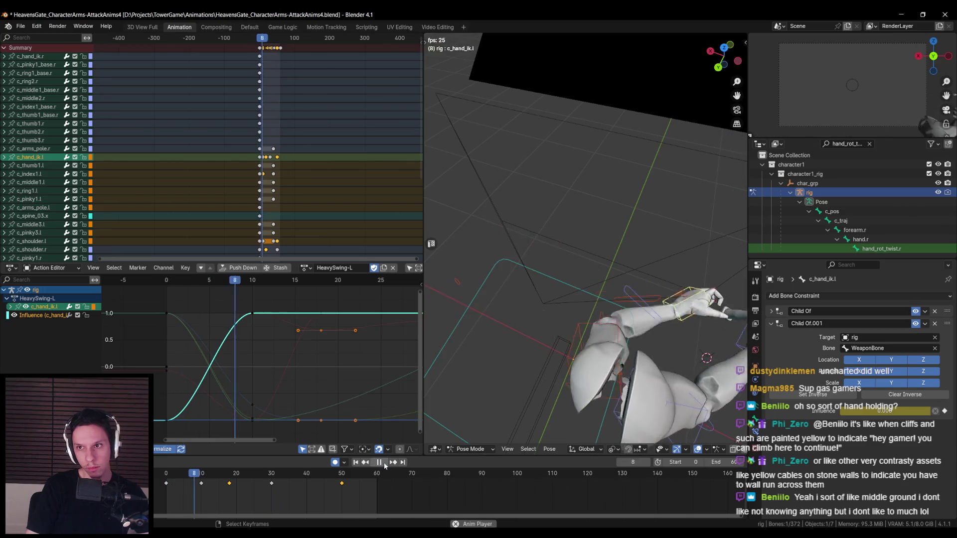
{"action": "scroll", "coordinate": [642, 326], "scroll_direction": "down", "scroll_amount": 5}
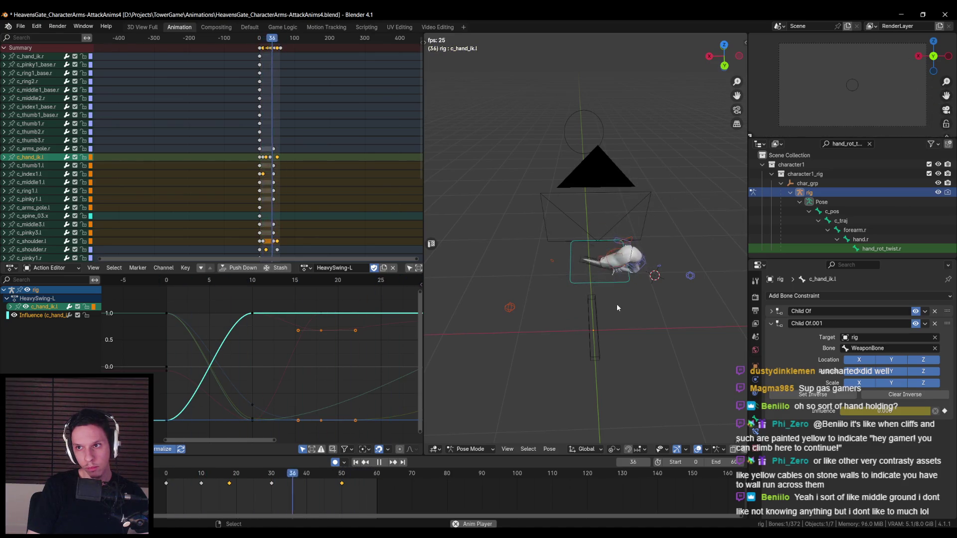
{"action": "left_click", "coordinate": [383, 463]}
{"action": "left_click", "coordinate": [382, 464]}
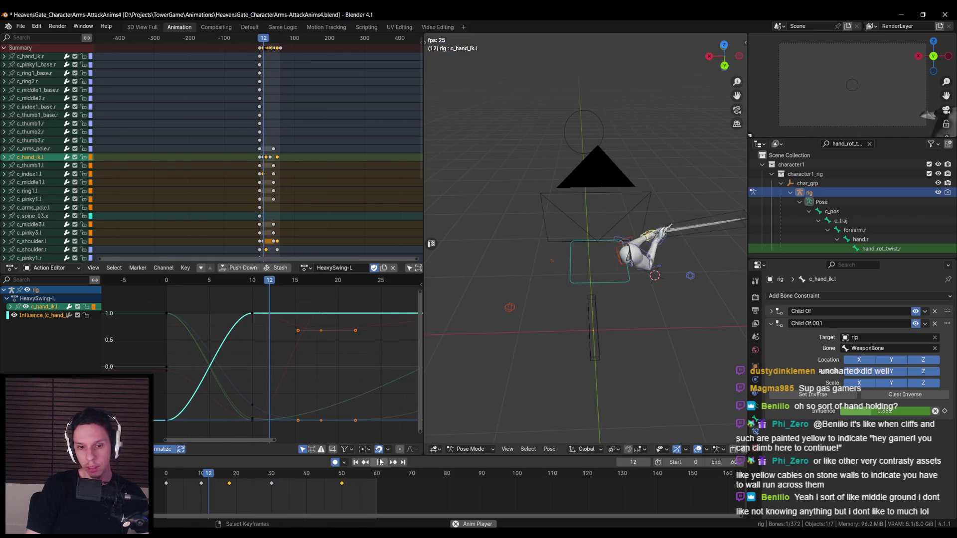
{"action": "key", "text": "space"}
Scrub back through the swing and select WeaponBone to bring up its curves
{"action": "key", "text": "space"}
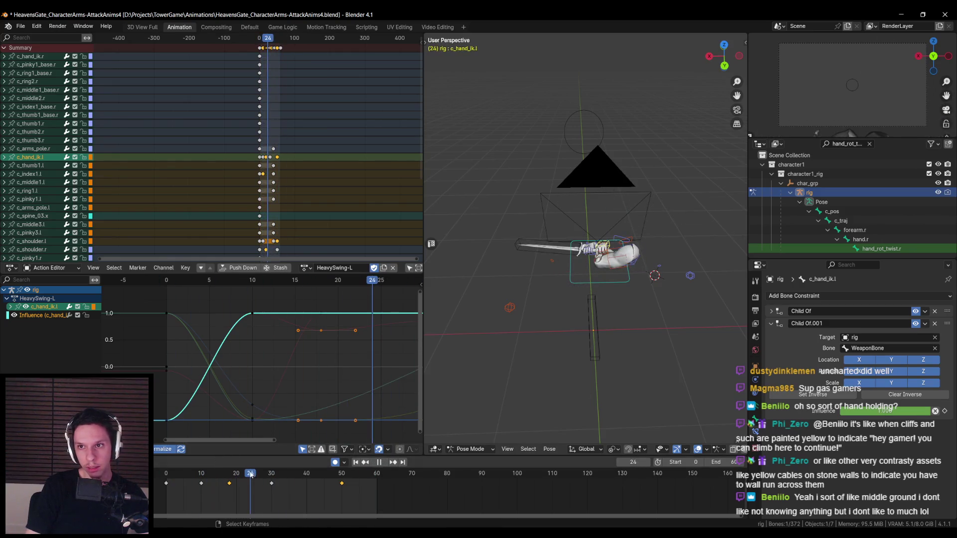
{"action": "left_click", "coordinate": [226, 475]}
{"action": "mouse_move", "coordinate": [226, 474]}
{"action": "left_mouse_down"}
{"action": "mouse_move", "coordinate": [188, 478]}
{"action": "mouse_move", "coordinate": [244, 473]}
{"action": "mouse_move", "coordinate": [233, 474]}
{"action": "left_mouse_up"}
{"action": "left_click", "coordinate": [612, 215]}
{"action": "key", "text": "space"}
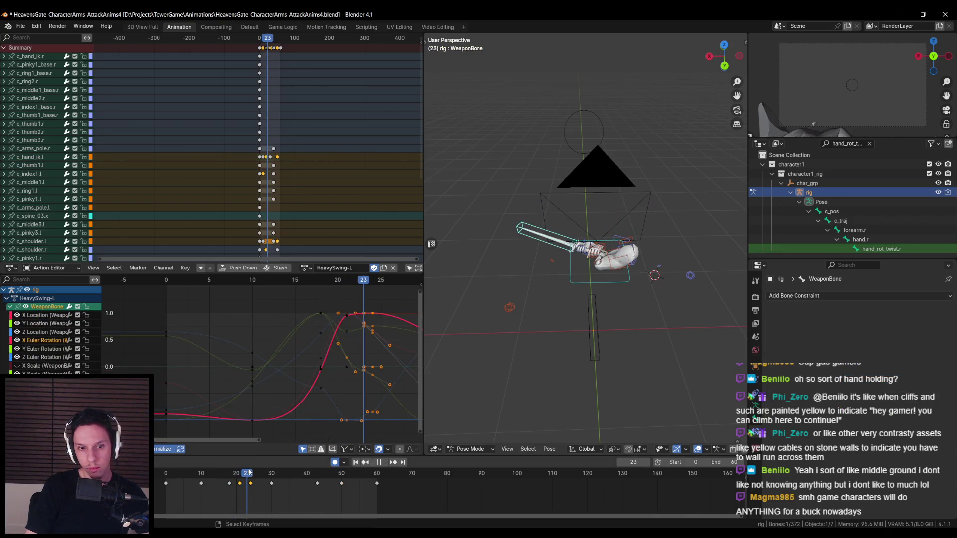
Drag the WeaponBone key from frame 24 to 23, then replay and scrub frames 18–20
{"action": "left_click_drag", "start_coordinate": [252, 484], "coordinate": [247, 484]}
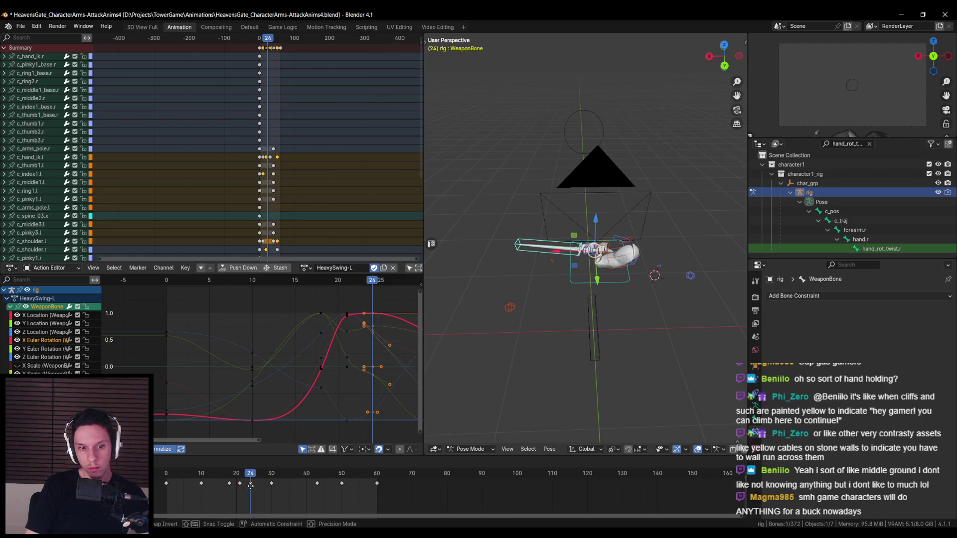
{"action": "key", "text": "shift+Left"}
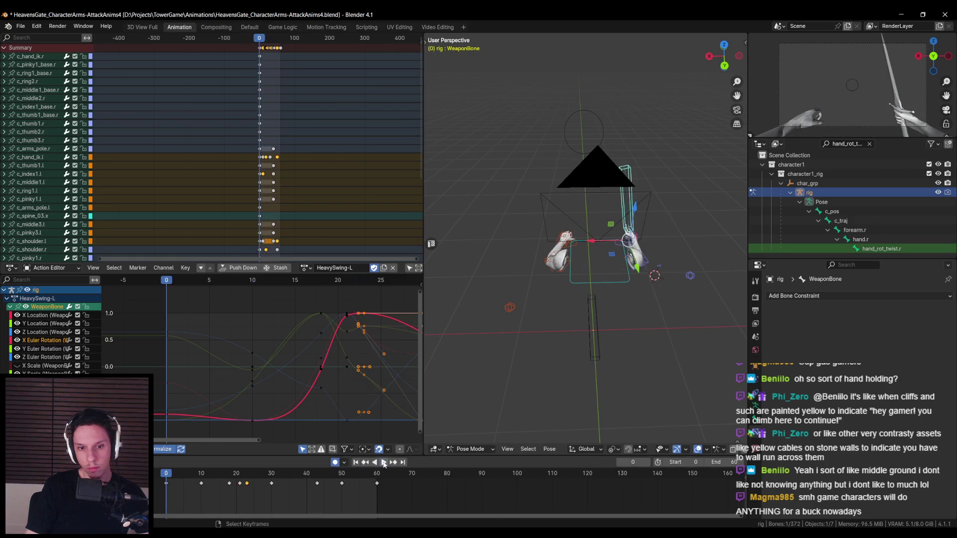
{"action": "left_click", "coordinate": [384, 463]}
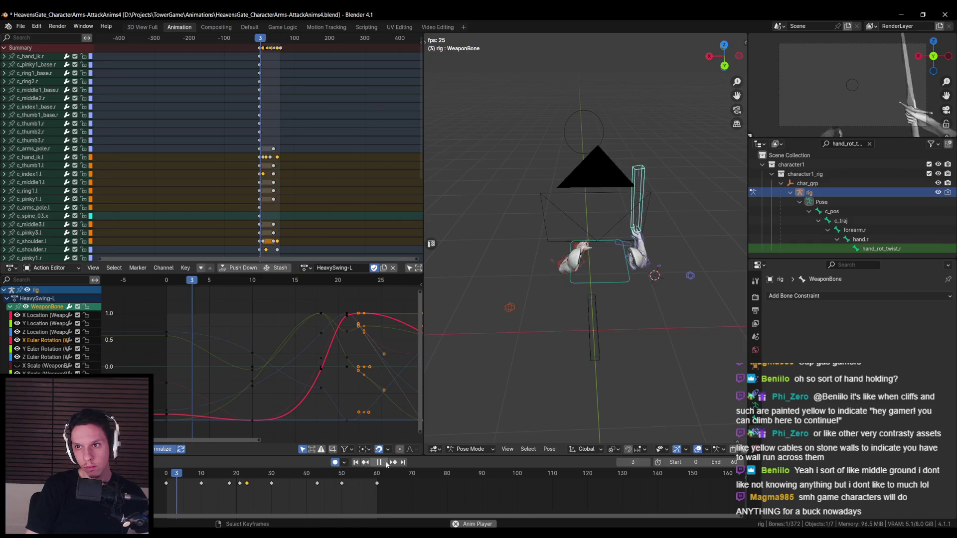
{"action": "left_click", "coordinate": [387, 465]}
{"action": "left_click", "coordinate": [387, 464]}
{"action": "left_click", "coordinate": [237, 480]}
{"action": "left_click_drag", "start_coordinate": [237, 482], "coordinate": [230, 482]}
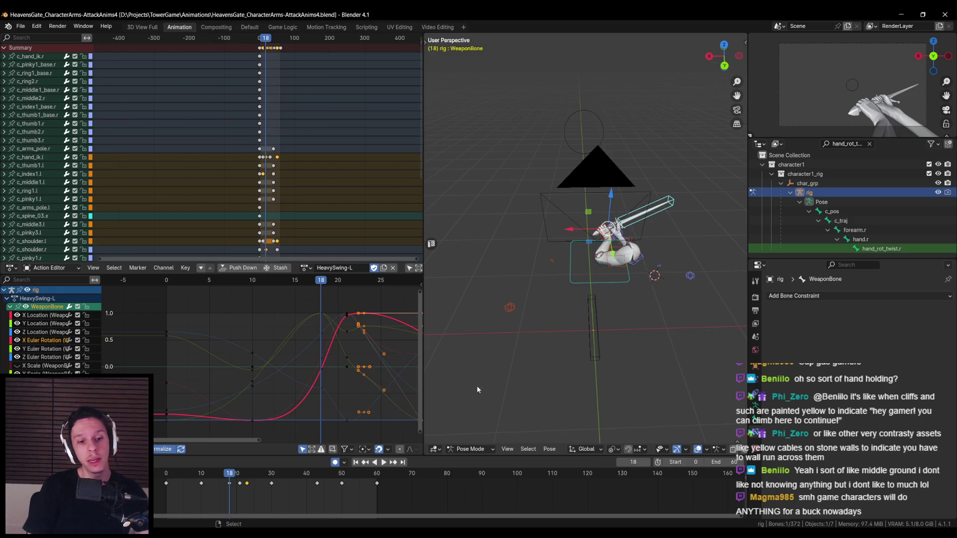
Orbit around the arms rig, save the .blend file, and replay the swing through frame 18
{"action": "left_click_drag", "start_coordinate": [232, 474], "coordinate": [166, 476]}
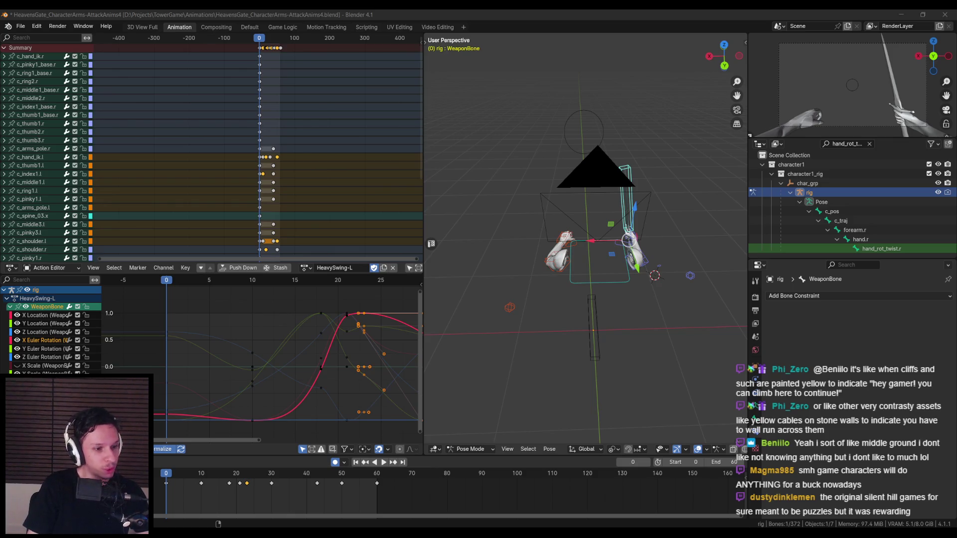
{"action": "middle_click_drag", "start_coordinate": [560, 285], "coordinate": [564, 319]}
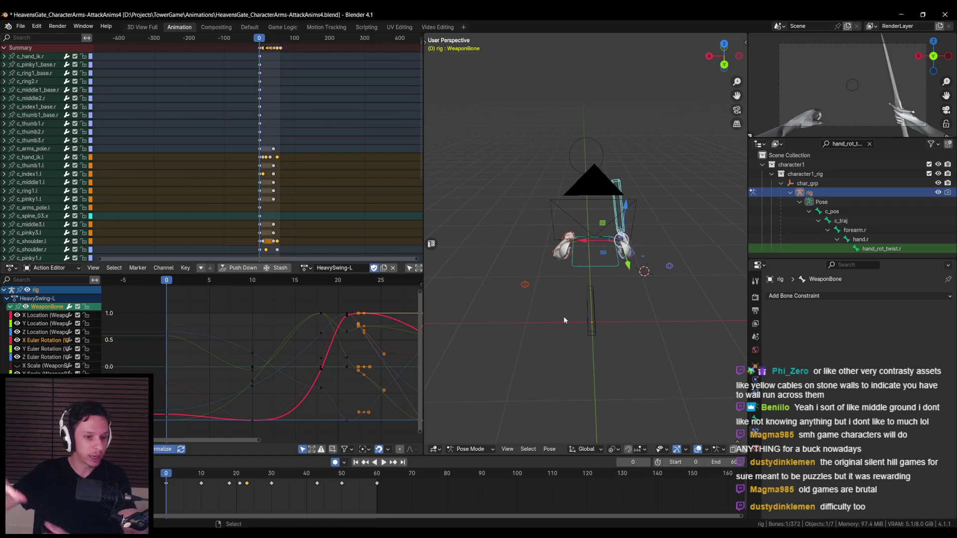
{"action": "scroll", "coordinate": [579, 269], "scroll_direction": "up", "scroll_amount": 5}
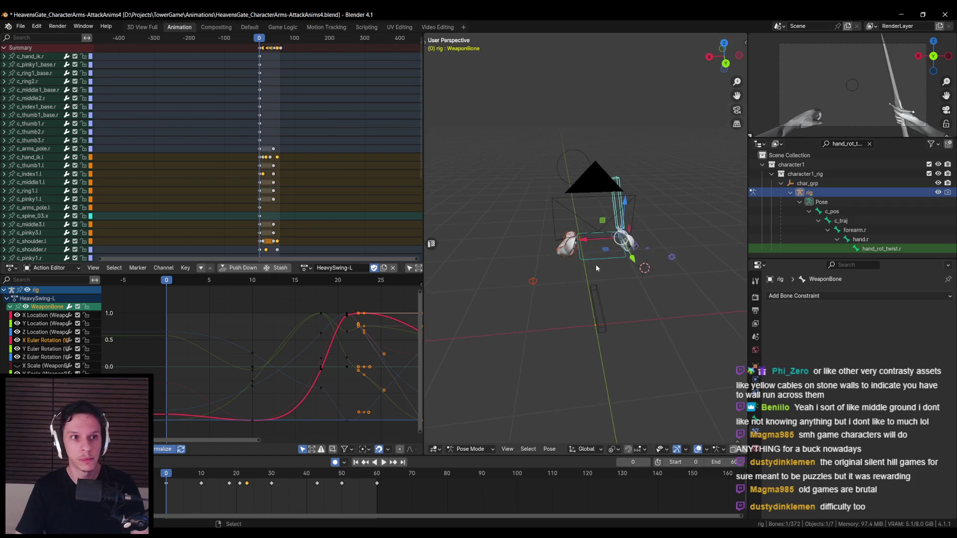
{"action": "key", "text": "ctrl+s"}
{"action": "middle_click_drag", "start_coordinate": [578, 272], "coordinate": [554, 304]}
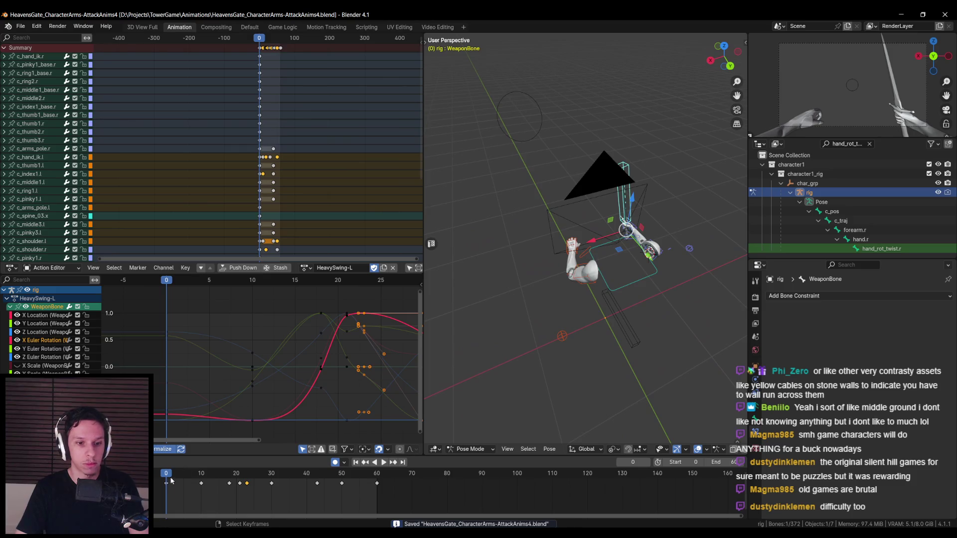
{"action": "key", "text": "space"}
{"action": "left_click_drag", "start_coordinate": [193, 476], "coordinate": [246, 477]}
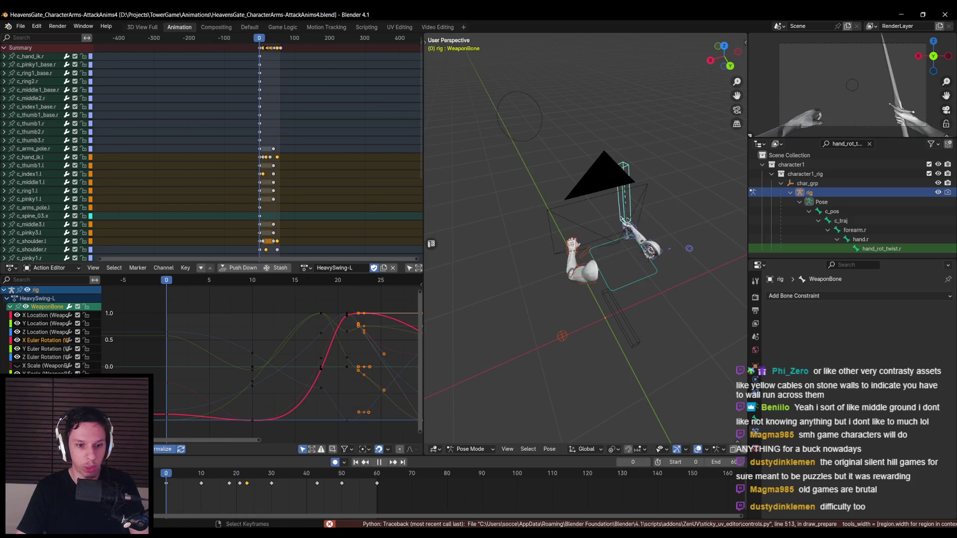
{"action": "left_click", "coordinate": [384, 465]}
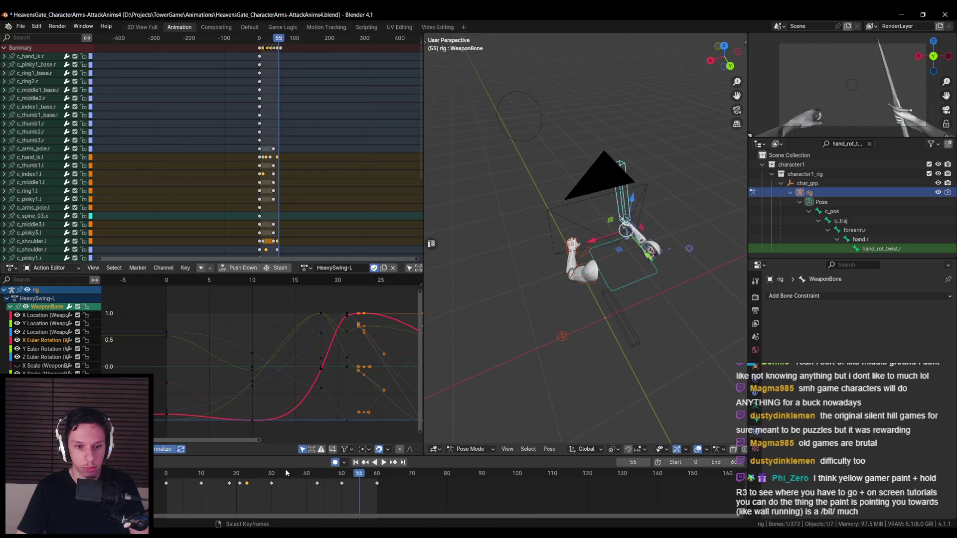
{"action": "left_click_drag", "start_coordinate": [232, 477], "coordinate": [225, 477]}
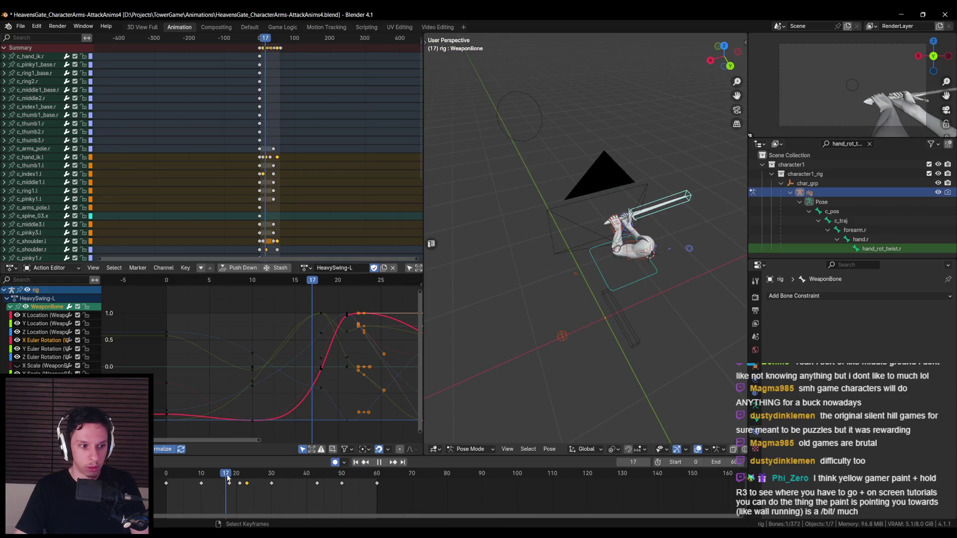
{"action": "key", "text": "space"}
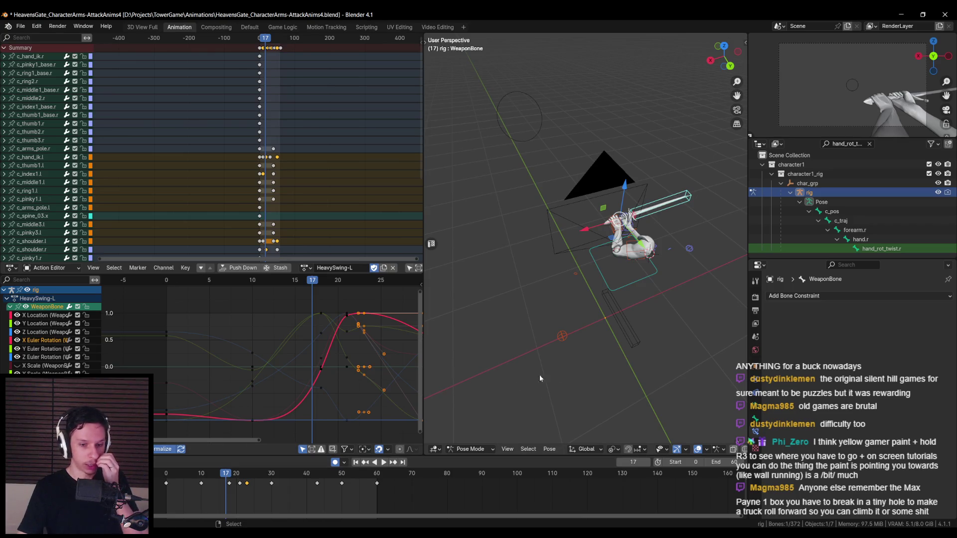
{"action": "key", "text": "space"}
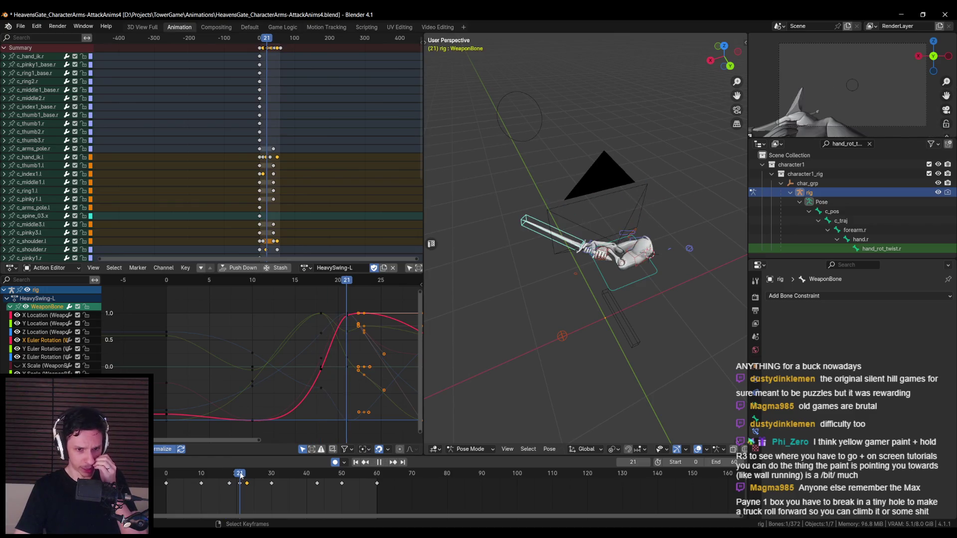
{"action": "mouse_move", "coordinate": [240, 477]}
{"action": "left_mouse_down"}
{"action": "mouse_move", "coordinate": [229, 476]}
{"action": "mouse_move", "coordinate": [244, 477]}
{"action": "left_mouse_up"}
{"action": "left_click", "coordinate": [382, 464]}
{"action": "left_click", "coordinate": [382, 463]}
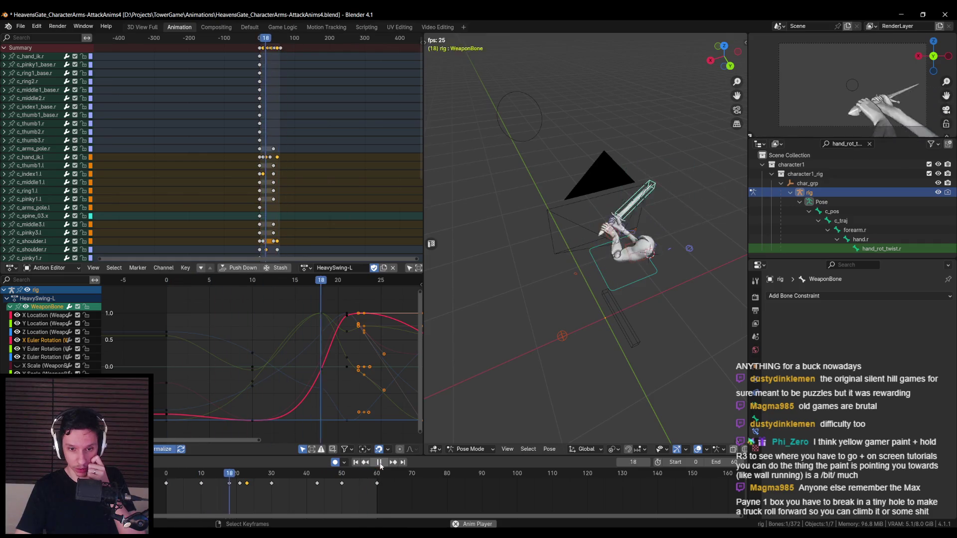
{"action": "left_click", "coordinate": [379, 463]}
{"action": "left_click", "coordinate": [247, 474]}
{"action": "mouse_move", "coordinate": [250, 473]}
{"action": "left_mouse_down"}
{"action": "mouse_move", "coordinate": [230, 474]}
{"action": "mouse_move", "coordinate": [248, 477]}
{"action": "mouse_move", "coordinate": [230, 479]}
{"action": "mouse_move", "coordinate": [240, 478]}
{"action": "left_mouse_up"}
{"action": "middle_click_drag", "start_coordinate": [587, 300], "coordinate": [588, 300], "text": "alt"}
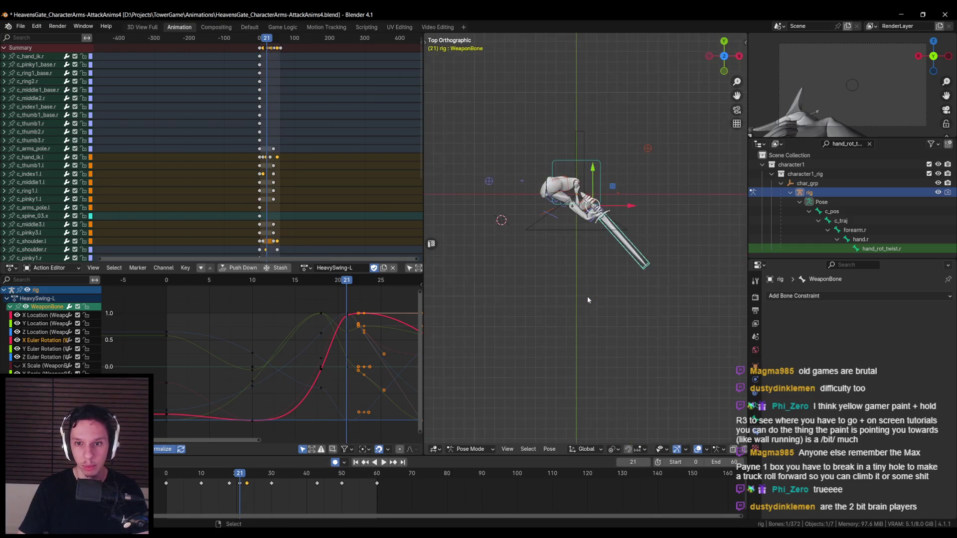
Reposition WeaponBone at frame 23 so the new sword pose is auto-keyed
{"action": "scroll", "coordinate": [587, 296], "scroll_direction": "up", "scroll_amount": 2}
{"action": "scroll", "coordinate": [379, 366], "scroll_direction": "down", "scroll_amount": 1}
{"action": "mouse_move", "coordinate": [240, 477]}
{"action": "left_mouse_down"}
{"action": "mouse_move", "coordinate": [232, 477]}
{"action": "mouse_move", "coordinate": [246, 476]}
{"action": "left_mouse_up"}
{"action": "key", "text": "g"}
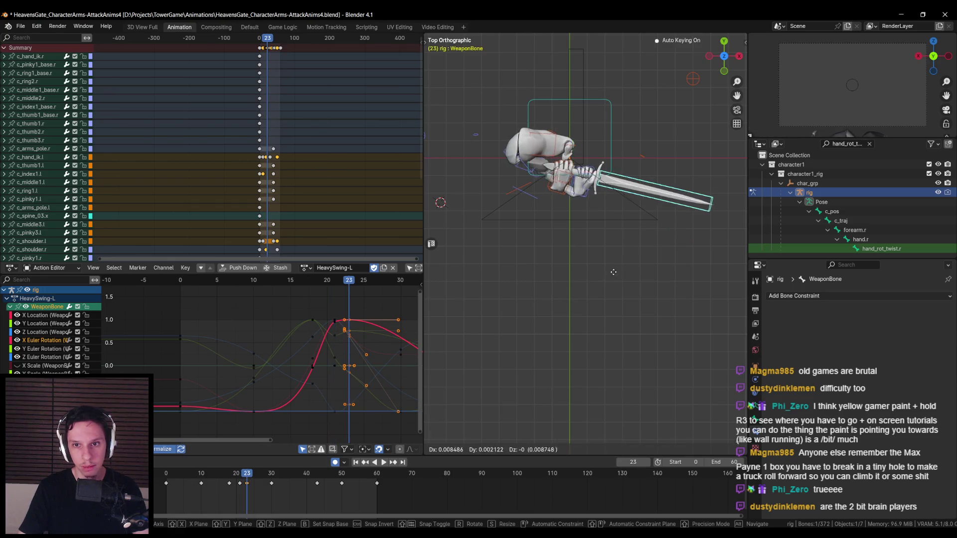
{"action": "left_click", "coordinate": [625, 260]}
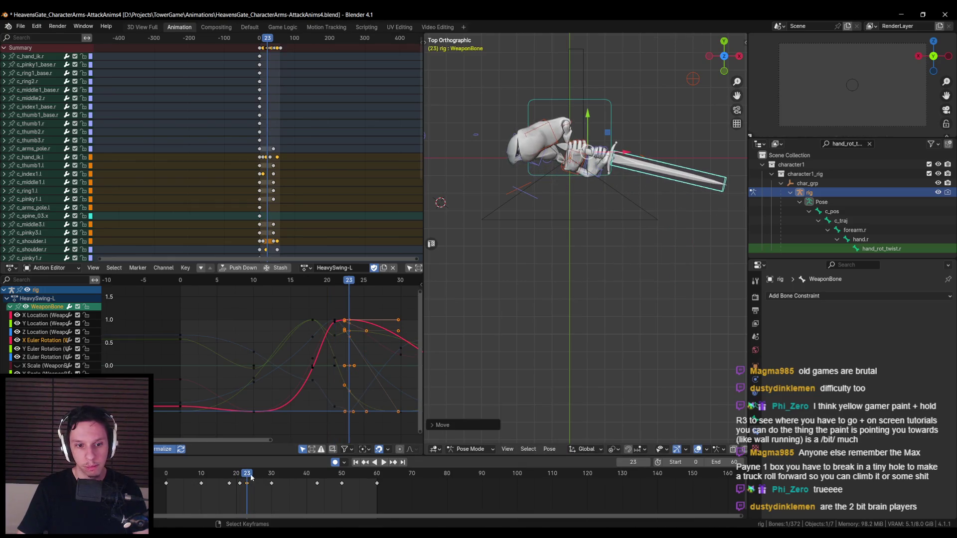
Play back and scrub frames 18–20 to check the sword, then save HeavensGate_CharacterArms-AttackAnims4.blend
{"action": "key", "text": "space"}
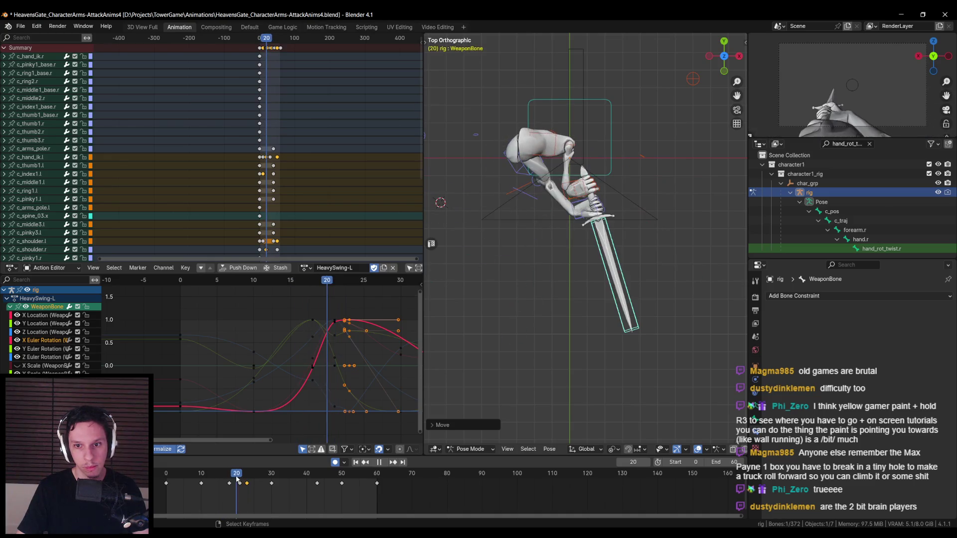
{"action": "key", "text": "space"}
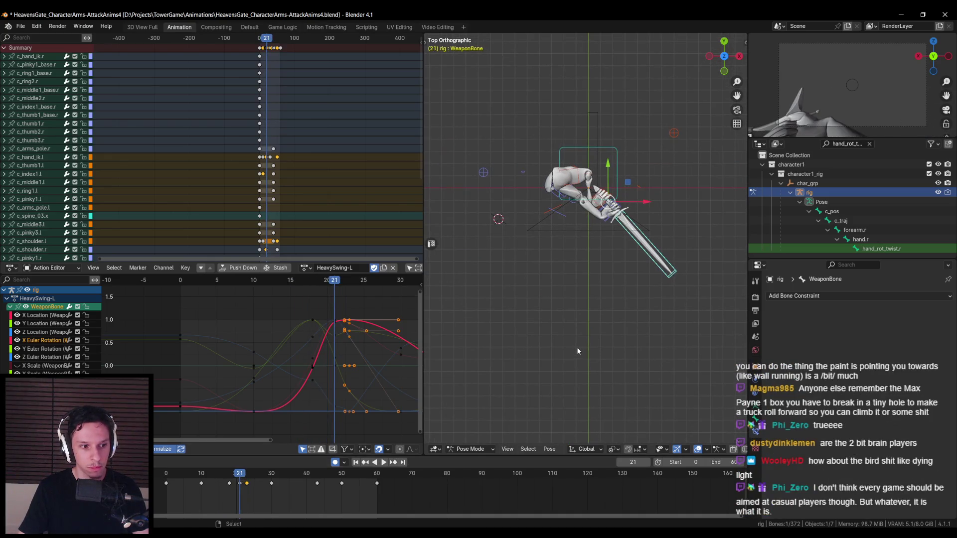
{"action": "middle_click_drag", "start_coordinate": [575, 348], "coordinate": [547, 357], "text": "shift"}
{"action": "key", "text": "space"}
{"action": "left_click", "coordinate": [231, 480]}
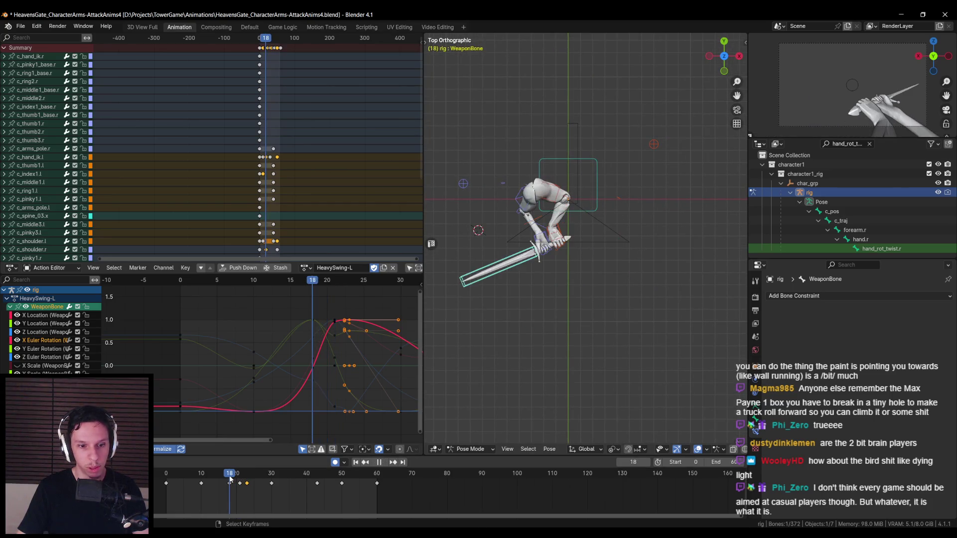
{"action": "mouse_move", "coordinate": [231, 479]}
{"action": "left_mouse_down"}
{"action": "mouse_move", "coordinate": [243, 479]}
{"action": "mouse_move", "coordinate": [211, 475]}
{"action": "mouse_move", "coordinate": [272, 476]}
{"action": "mouse_move", "coordinate": [161, 479]}
{"action": "left_mouse_up"}
{"action": "key", "text": "ctrl+s"}
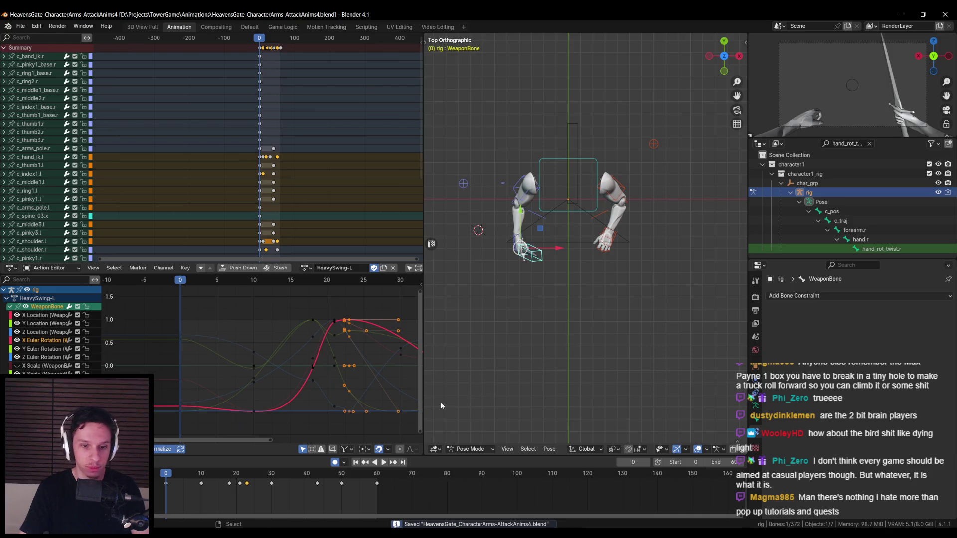
Nudge WeaponBone along global Y at frame 18
{"action": "left_click", "coordinate": [384, 463]}
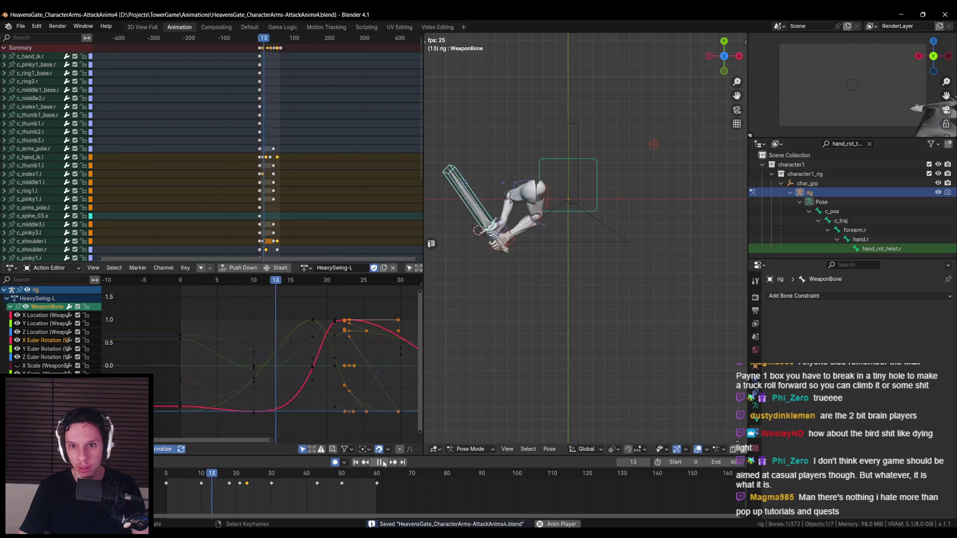
{"action": "left_click", "coordinate": [383, 463]}
{"action": "left_click", "coordinate": [228, 480]}
{"action": "mouse_move", "coordinate": [228, 480]}
{"action": "left_mouse_down"}
{"action": "mouse_move", "coordinate": [241, 480]}
{"action": "mouse_move", "coordinate": [204, 480]}
{"action": "mouse_move", "coordinate": [229, 477]}
{"action": "left_mouse_up"}
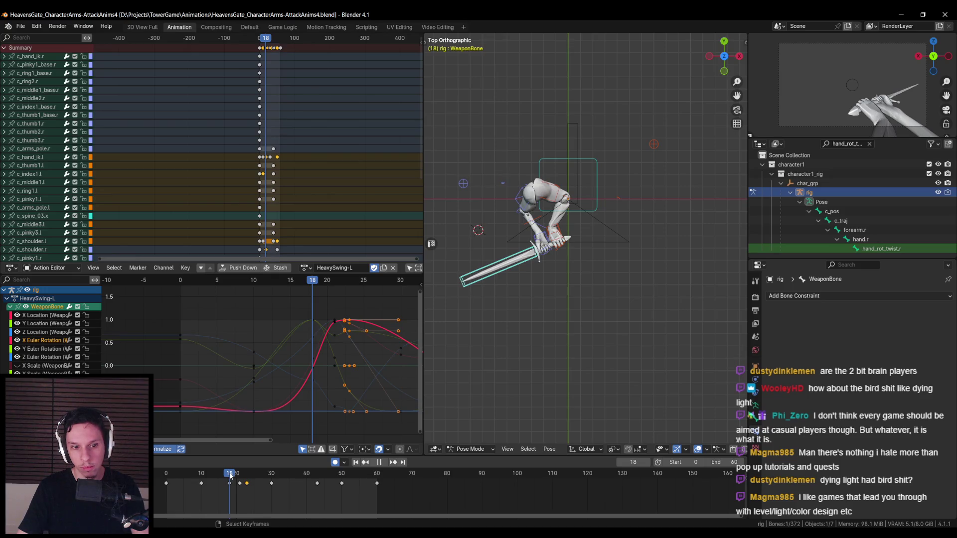
{"action": "middle_click_drag", "start_coordinate": [562, 287], "coordinate": [570, 276], "text": "shift"}
{"action": "key", "text": "g"}
{"action": "key", "text": "y"}
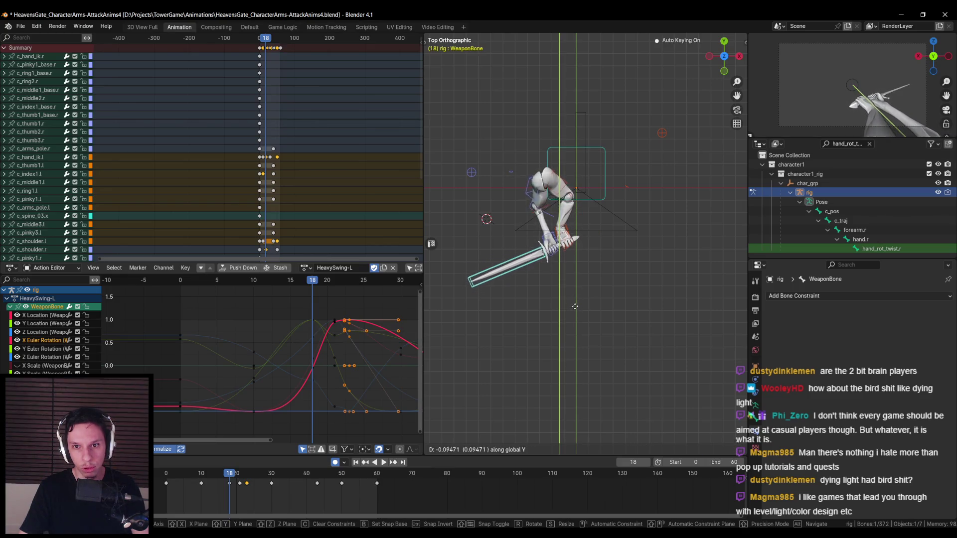
{"action": "left_click", "coordinate": [575, 317]}
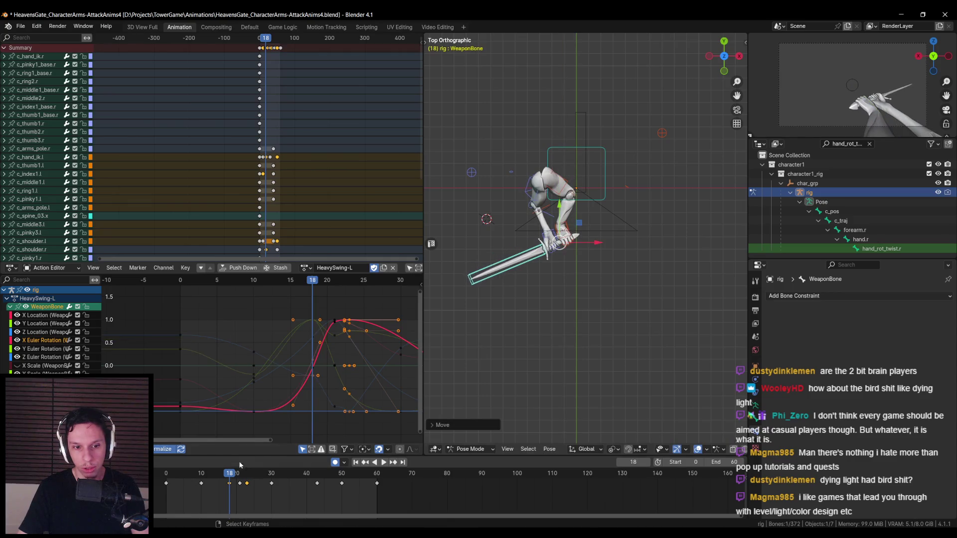
Make a second small Y shift of WeaponBone at frame 21
{"action": "key", "text": "space"}
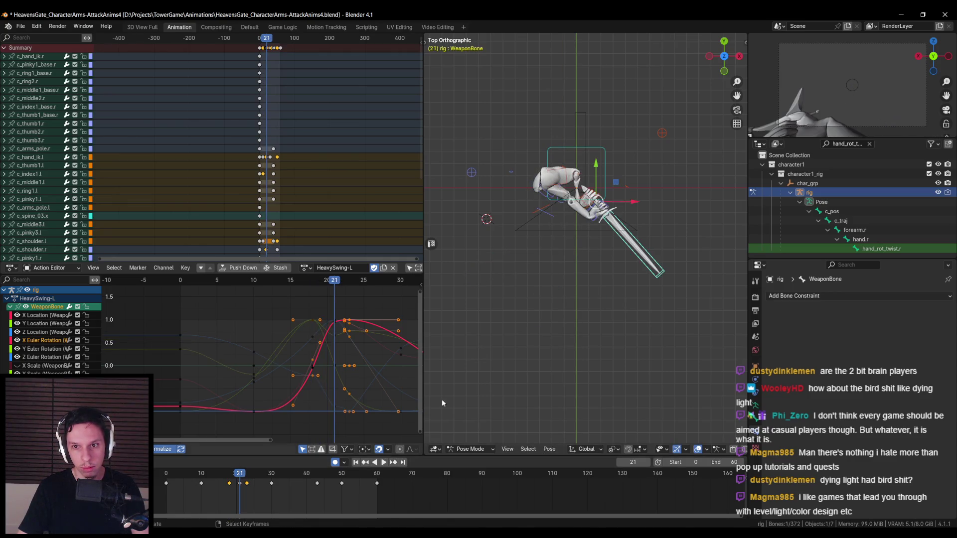
{"action": "key", "text": "g"}
{"action": "key", "text": "y"}
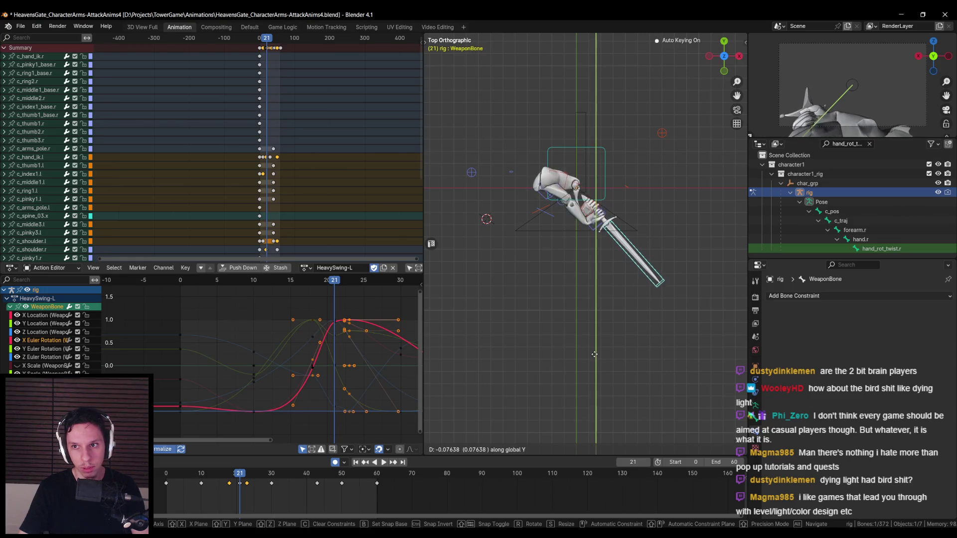
{"action": "left_click", "coordinate": [606, 357]}
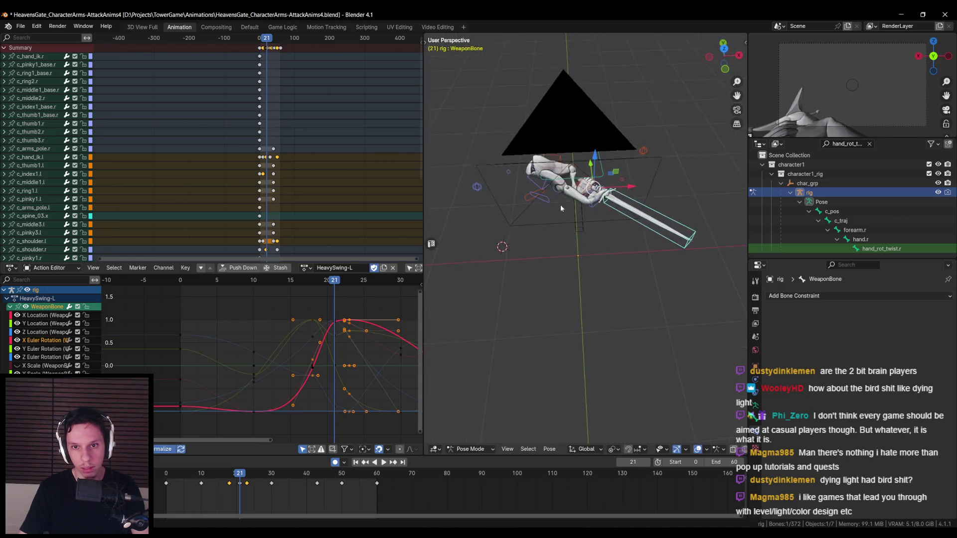
Select c_shoulder.r and begin moving it along global Y
{"action": "left_click", "coordinate": [558, 202]}
{"action": "key", "text": "g"}
{"action": "key", "text": "y"}
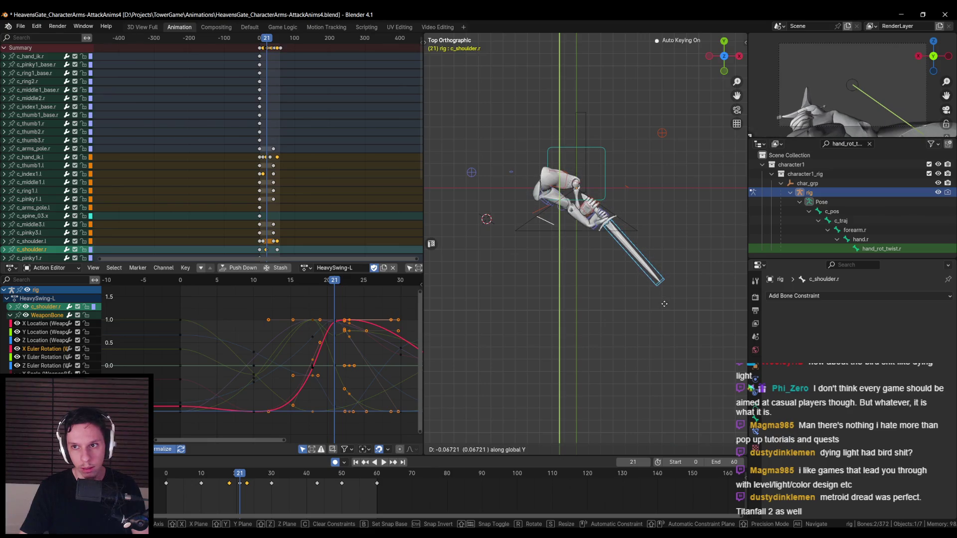
Nudge c_shoulder.r along Y and then Z at frame 21
{"action": "left_click", "coordinate": [663, 300]}
{"action": "key", "text": "g"}
{"action": "key", "text": "z"}
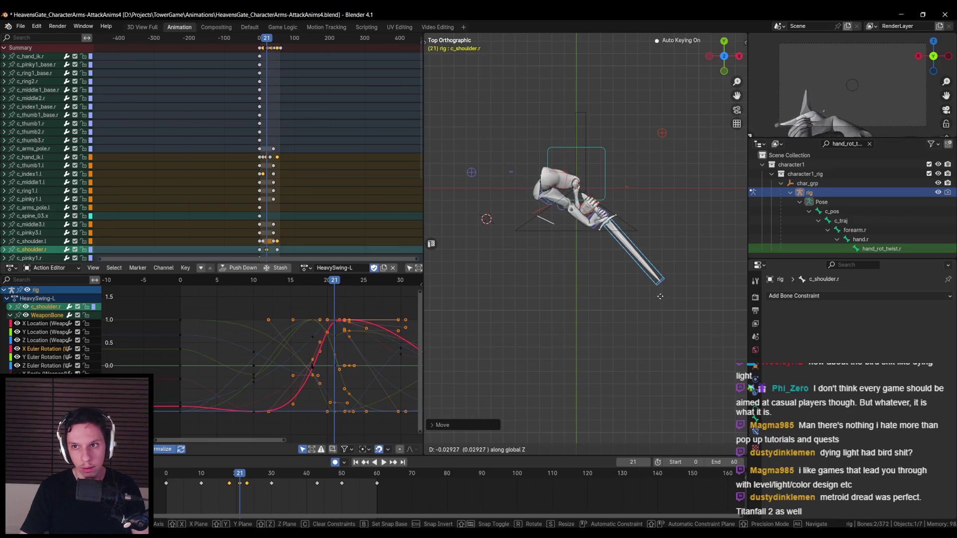
{"action": "left_click", "coordinate": [659, 293]}
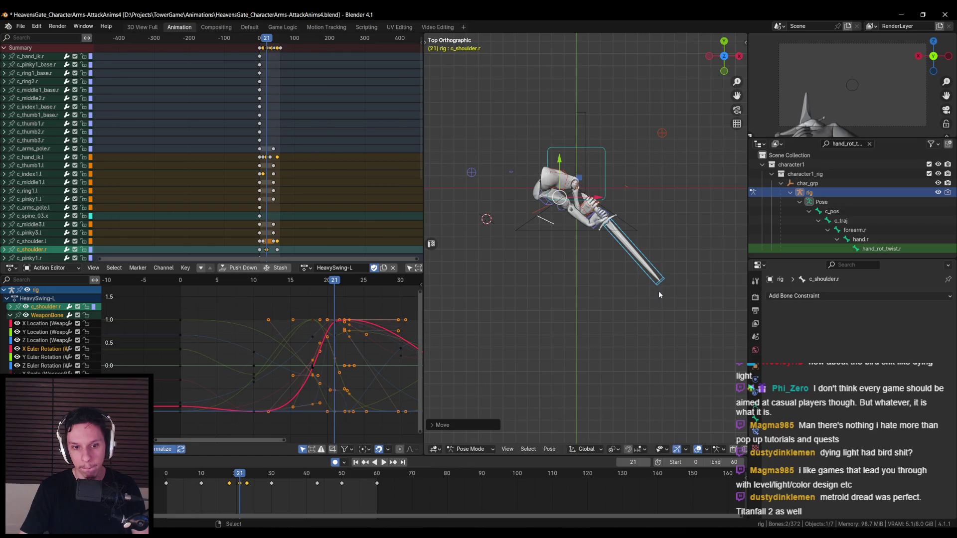
At frame 23, shift the WeaponBone sword along the X axis
{"action": "left_click_drag", "start_coordinate": [240, 474], "coordinate": [247, 475]}
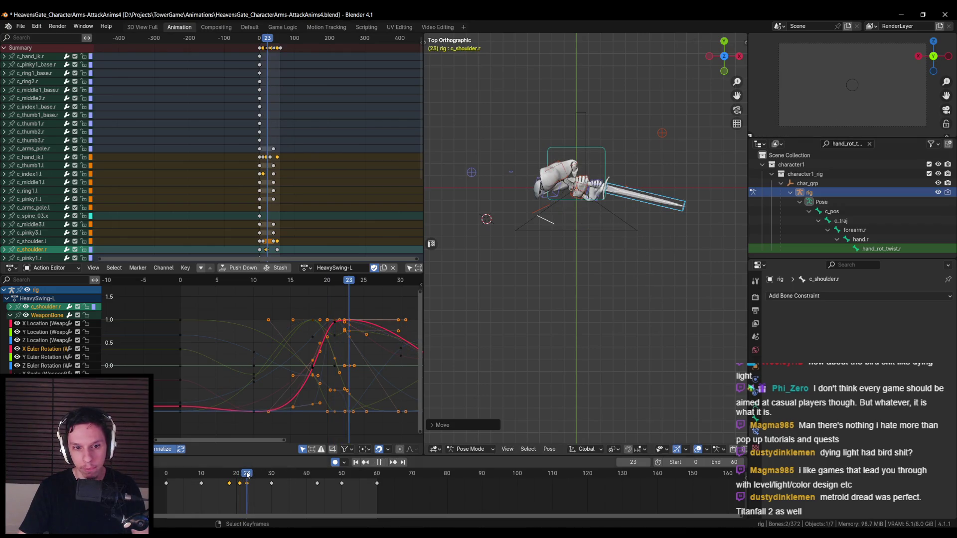
{"action": "left_click", "coordinate": [669, 211]}
{"action": "key", "text": "g"}
{"action": "key", "text": "x"}
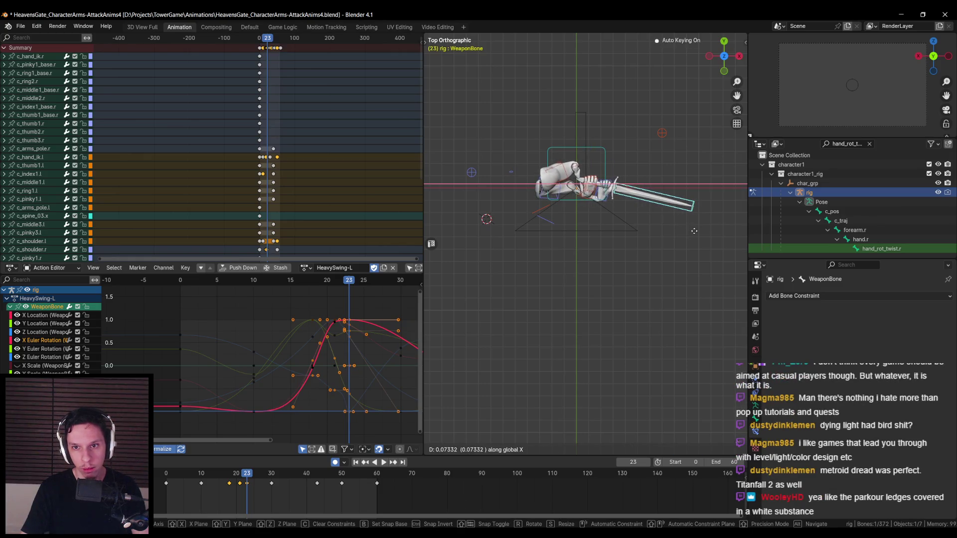
{"action": "left_click", "coordinate": [694, 231]}
Play back the swing, return to frame 18, and begin moving c_shoulder.r together with the sword
{"action": "key", "text": "space"}
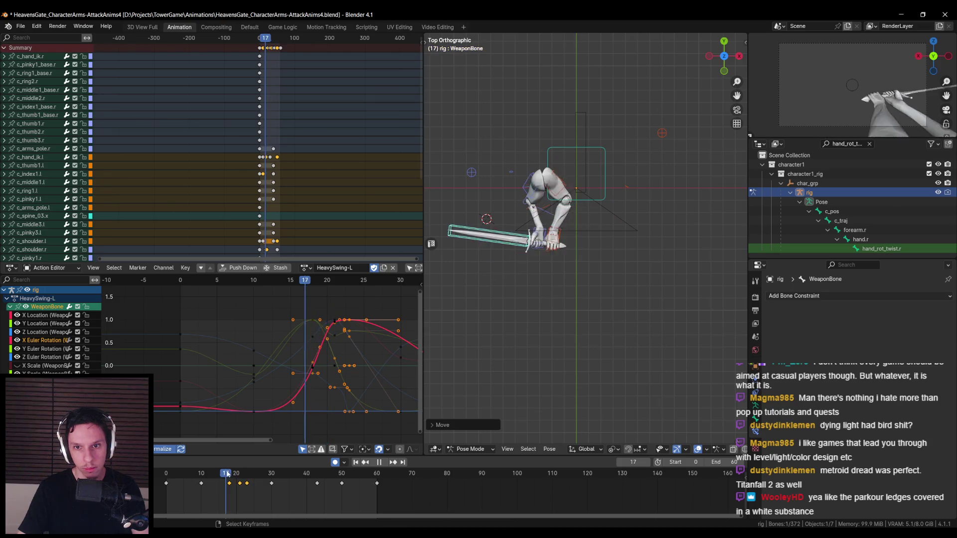
{"action": "key", "text": "Escape"}
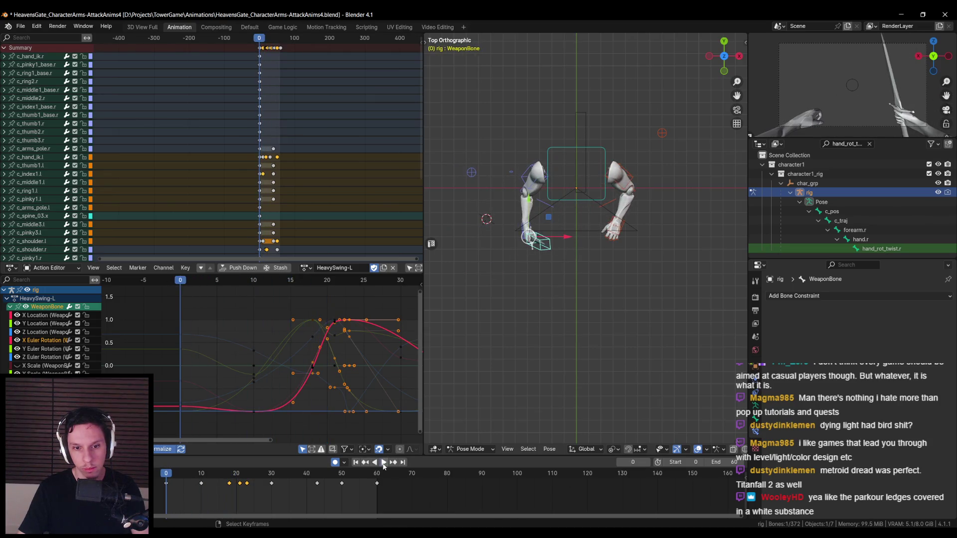
{"action": "left_click", "coordinate": [384, 464]}
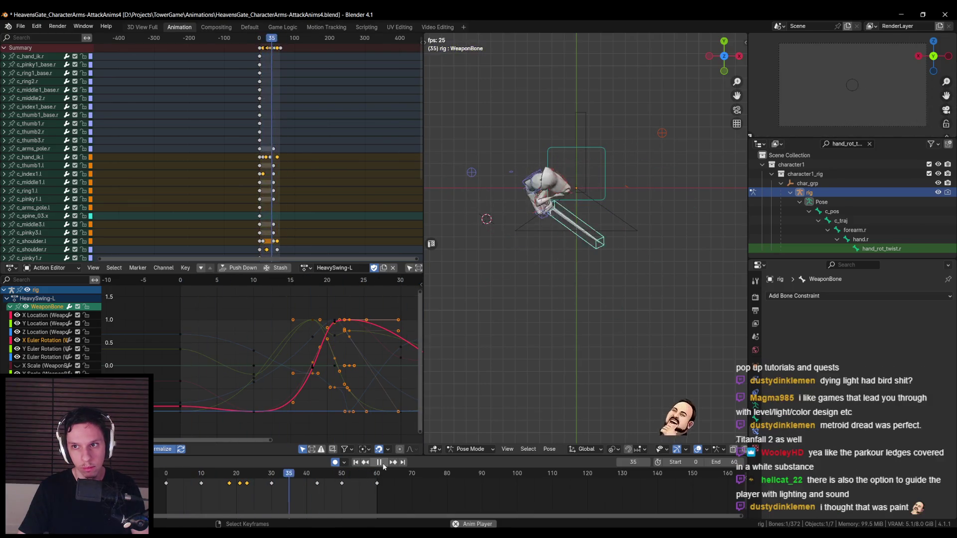
{"action": "left_click_drag", "start_coordinate": [225, 477], "coordinate": [240, 475]}
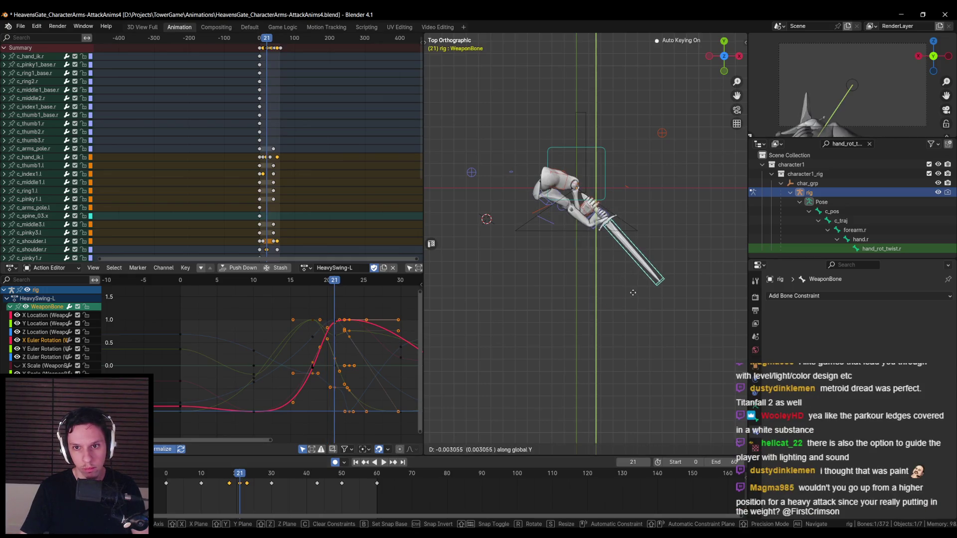
{"action": "left_click", "coordinate": [566, 223], "text": "shift"}
{"action": "key", "text": "g"}
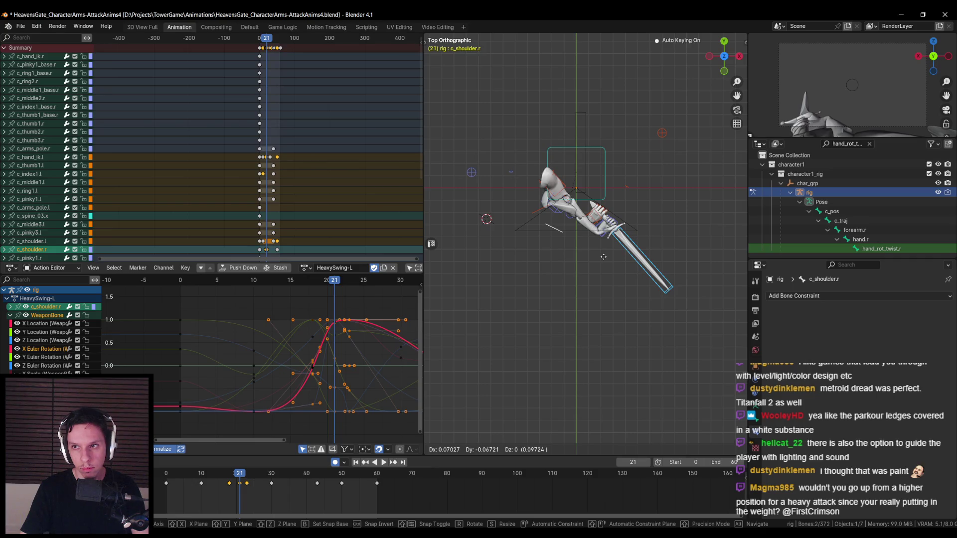
Confirm the shoulder-and-sword move, then rotate c_shoulder.r around the Z axis
{"action": "left_click", "coordinate": [602, 256]}
{"action": "mouse_move", "coordinate": [602, 256]}
{"action": "middle_mouse_down"}
{"action": "mouse_move", "coordinate": [600, 210]}
{"action": "mouse_move", "coordinate": [611, 210]}
{"action": "mouse_move", "coordinate": [620, 213]}
{"action": "mouse_move", "coordinate": [599, 234]}
{"action": "mouse_move", "coordinate": [565, 249]}
{"action": "mouse_move", "coordinate": [574, 265]}
{"action": "middle_mouse_up"}
{"action": "left_click", "coordinate": [594, 238]}
{"action": "key", "text": "g"}
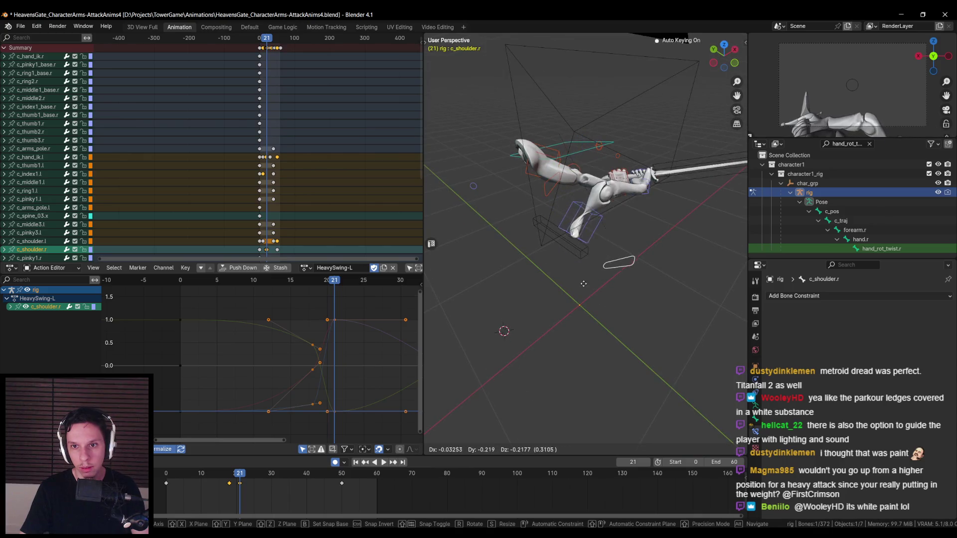
{"action": "key", "text": "r"}
{"action": "key", "text": "z"}
{"action": "mouse_move", "coordinate": [593, 300]}
{"action": "middle_mouse_down", "text": "alt"}
{"action": "mouse_move", "coordinate": [604, 228]}
{"action": "mouse_move", "coordinate": [634, 276]}
{"action": "mouse_move", "coordinate": [660, 196]}
{"action": "middle_mouse_up", "text": "alt"}
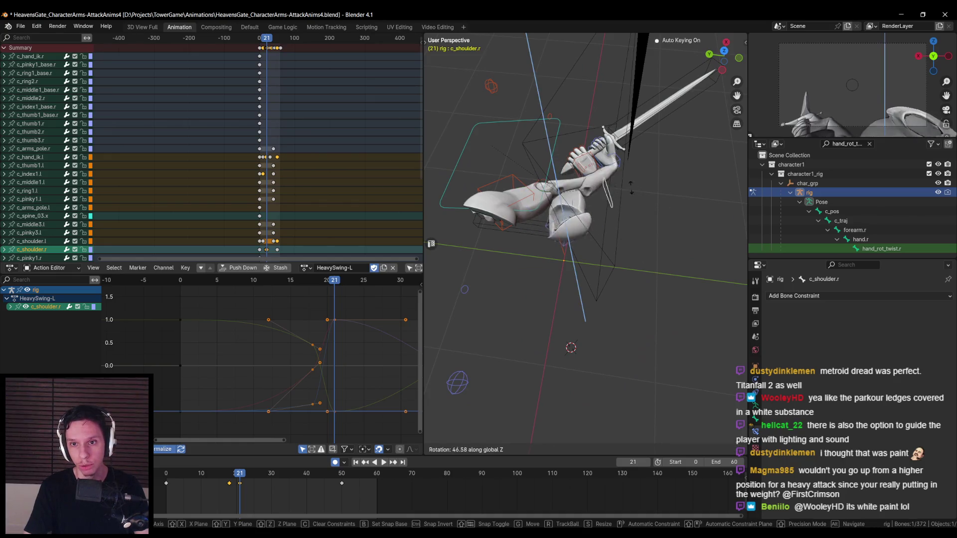
{"action": "left_click", "coordinate": [610, 165]}
Refine c_shoulder.r's position at frame 21, checking it from several angles
{"action": "key", "text": "g"}
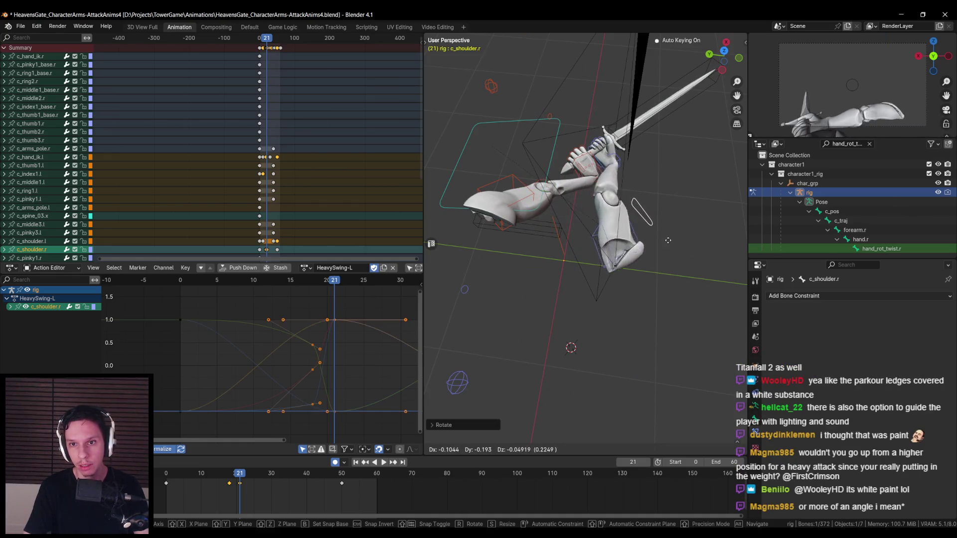
{"action": "left_click", "coordinate": [672, 244]}
{"action": "mouse_move", "coordinate": [669, 248]}
{"action": "middle_mouse_down"}
{"action": "mouse_move", "coordinate": [668, 216]}
{"action": "mouse_move", "coordinate": [529, 247]}
{"action": "mouse_move", "coordinate": [519, 268]}
{"action": "mouse_move", "coordinate": [543, 278]}
{"action": "middle_mouse_up"}
{"action": "key", "text": "g"}
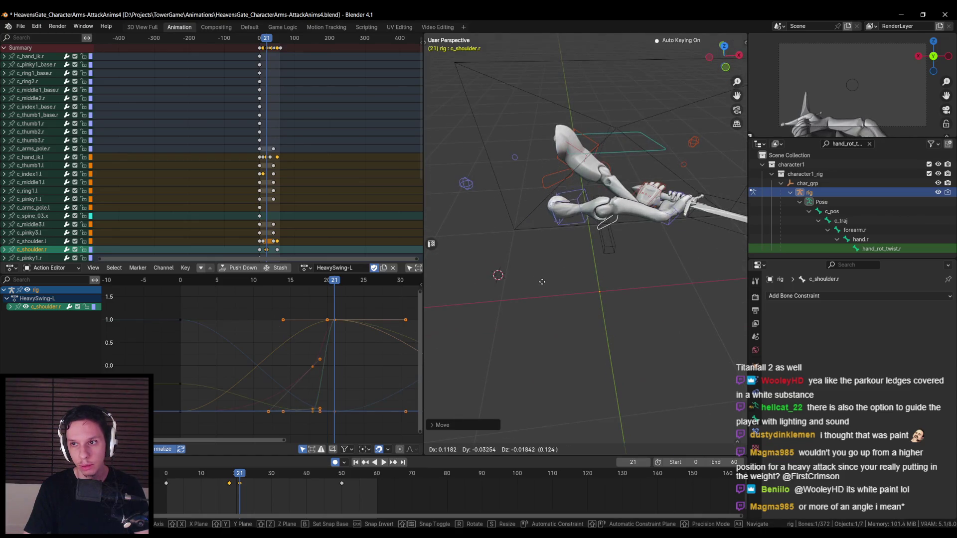
{"action": "mouse_move", "coordinate": [538, 288]}
{"action": "middle_mouse_down", "text": "alt"}
{"action": "mouse_move", "coordinate": [555, 234]}
{"action": "mouse_move", "coordinate": [584, 259]}
{"action": "middle_mouse_up", "text": "alt"}
{"action": "left_click", "coordinate": [563, 252]}
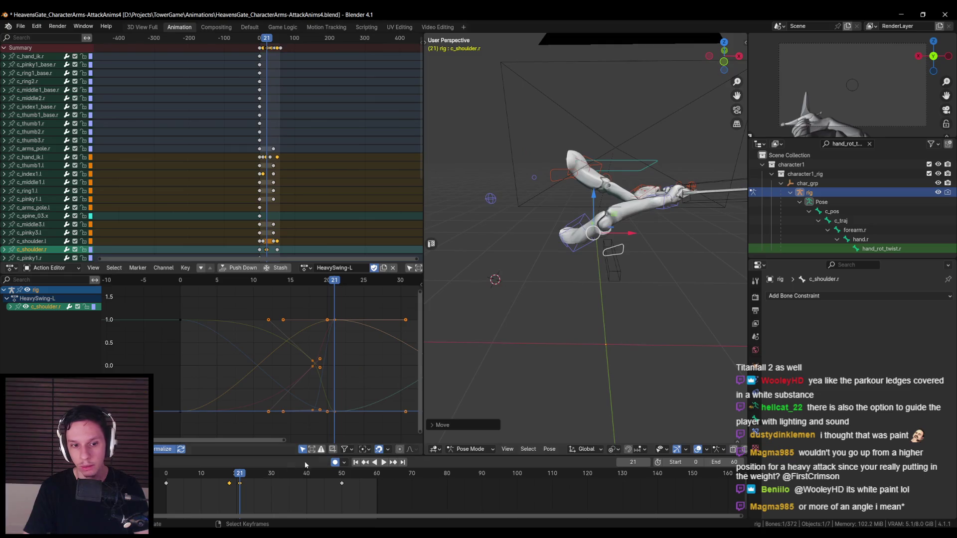
Play the swing, scrub between frames 8 and 16, and select c_hand_ik.l
{"action": "key", "text": "space"}
{"action": "left_click", "coordinate": [223, 474]}
{"action": "left_click", "coordinate": [195, 471]}
{"action": "left_click", "coordinate": [195, 470]}
{"action": "left_click", "coordinate": [218, 469]}
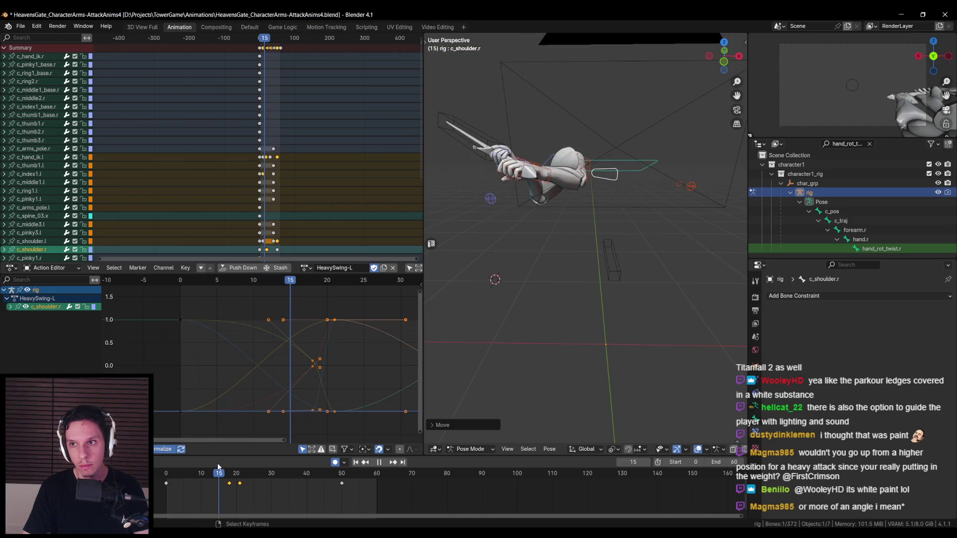
{"action": "middle_click_drag", "start_coordinate": [547, 248], "coordinate": [498, 283]}
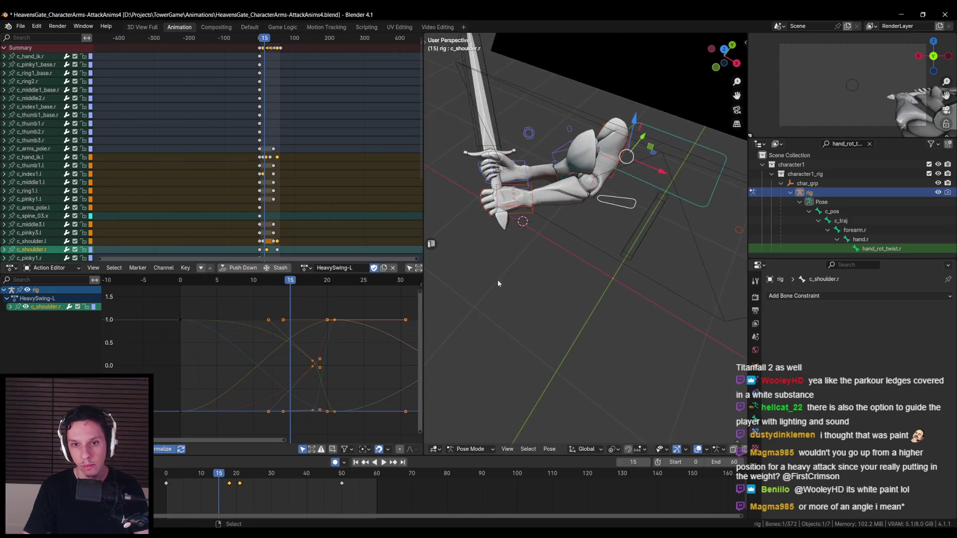
{"action": "left_click", "coordinate": [518, 217]}
{"action": "mouse_move", "coordinate": [218, 476]}
{"action": "left_mouse_down"}
{"action": "mouse_move", "coordinate": [202, 478]}
{"action": "mouse_move", "coordinate": [229, 479]}
{"action": "mouse_move", "coordinate": [217, 479]}
{"action": "left_mouse_up"}
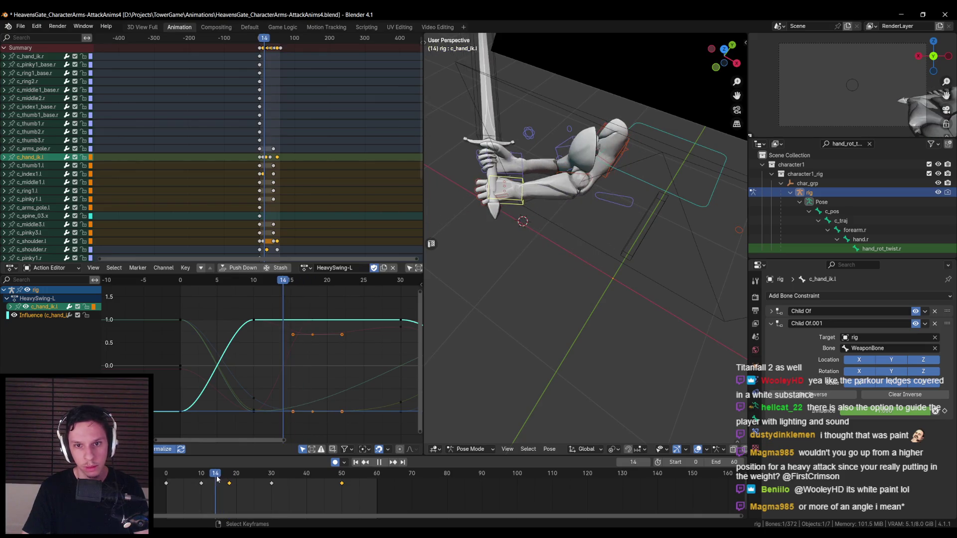
Move c_hand_ik.l onto the sword grip at frame 14
{"action": "mouse_move", "coordinate": [474, 299]}
{"action": "middle_mouse_down"}
{"action": "mouse_move", "coordinate": [663, 261]}
{"action": "mouse_move", "coordinate": [588, 259]}
{"action": "mouse_move", "coordinate": [581, 324]}
{"action": "mouse_move", "coordinate": [595, 307]}
{"action": "mouse_move", "coordinate": [584, 224]}
{"action": "middle_mouse_up"}
{"action": "key", "text": "g"}
{"action": "left_click", "coordinate": [675, 248]}
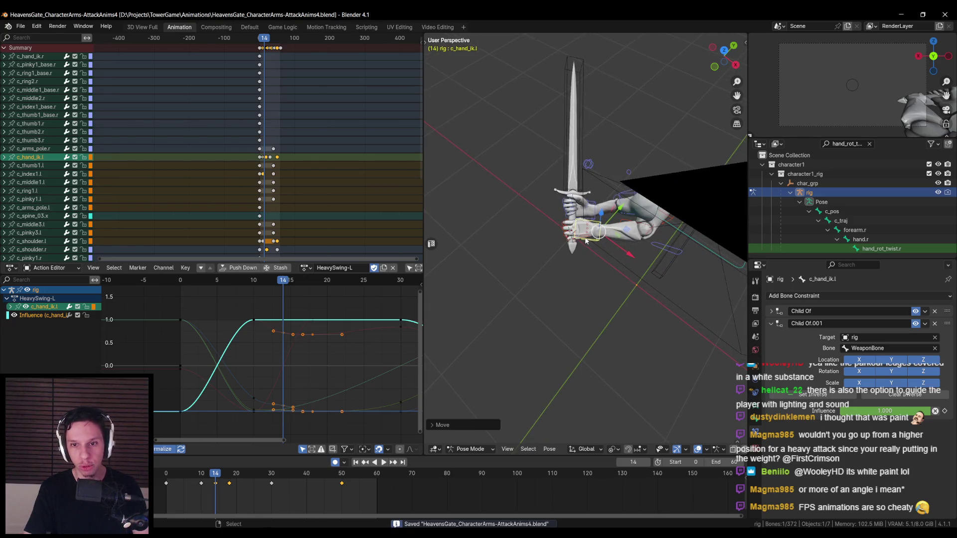
Scrub around frame 16 to check the grip, then select c_arms_pole.r
{"action": "middle_click_drag", "start_coordinate": [584, 260], "coordinate": [455, 352]}
{"action": "mouse_move", "coordinate": [219, 477]}
{"action": "left_mouse_down"}
{"action": "mouse_move", "coordinate": [202, 477]}
{"action": "mouse_move", "coordinate": [245, 477]}
{"action": "mouse_move", "coordinate": [228, 478]}
{"action": "mouse_move", "coordinate": [237, 479]}
{"action": "left_mouse_up"}
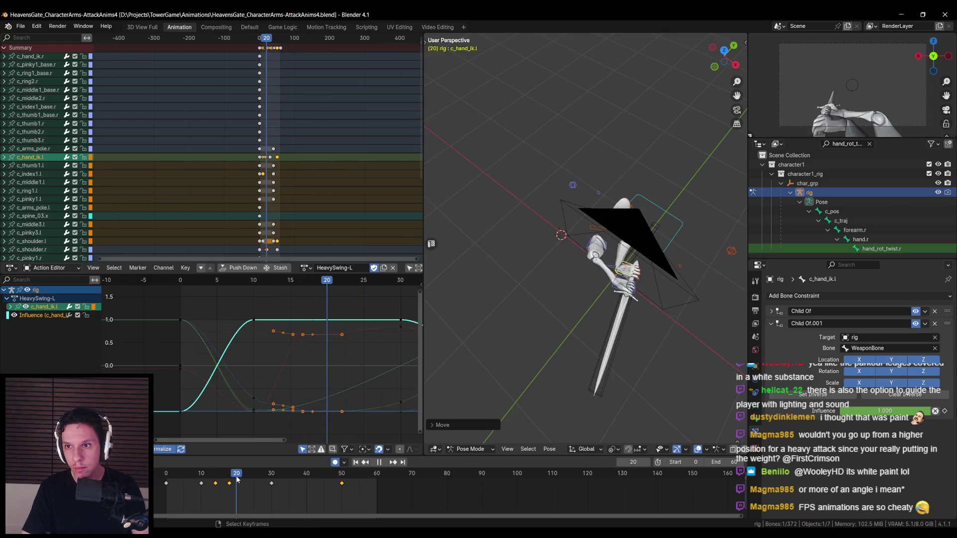
{"action": "mouse_move", "coordinate": [589, 319]}
{"action": "middle_mouse_down"}
{"action": "mouse_move", "coordinate": [628, 294]}
{"action": "mouse_move", "coordinate": [550, 256]}
{"action": "middle_mouse_up"}
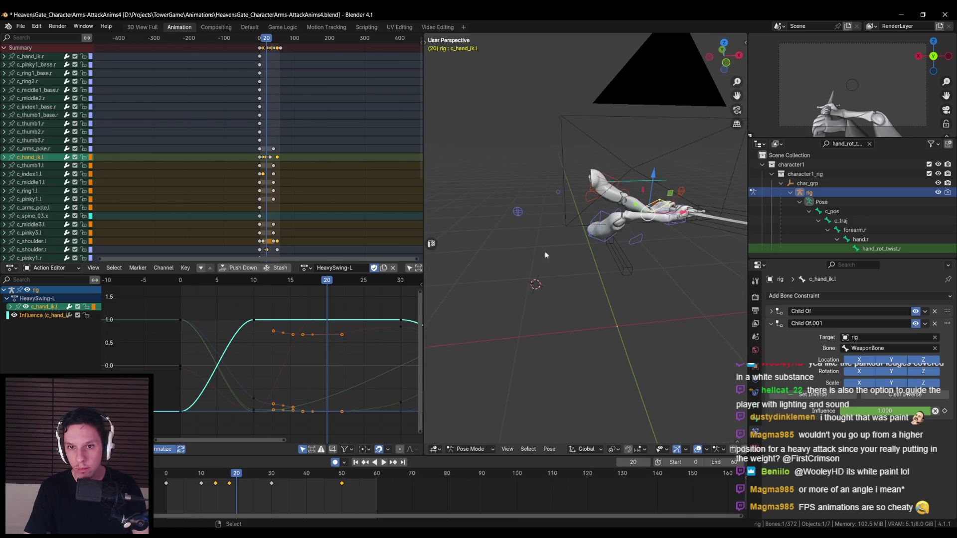
{"action": "left_click", "coordinate": [526, 285]}
Reposition c_arms_pole.r at frame 20 to reshape the right elbow
{"action": "key", "text": "g"}
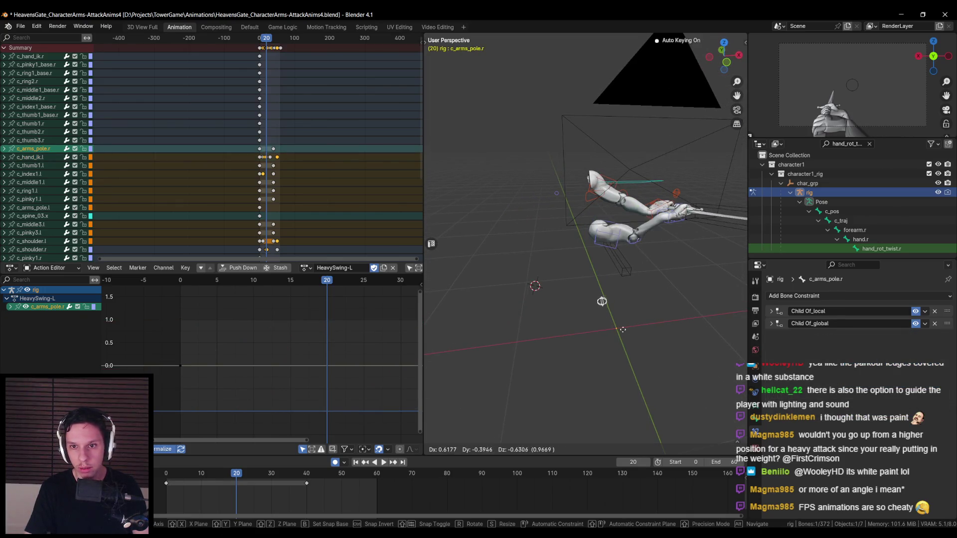
{"action": "left_click", "coordinate": [581, 319]}
{"action": "mouse_move", "coordinate": [585, 320]}
{"action": "middle_mouse_down"}
{"action": "mouse_move", "coordinate": [588, 310]}
{"action": "mouse_move", "coordinate": [634, 310]}
{"action": "middle_mouse_up"}
{"action": "key", "text": "g"}
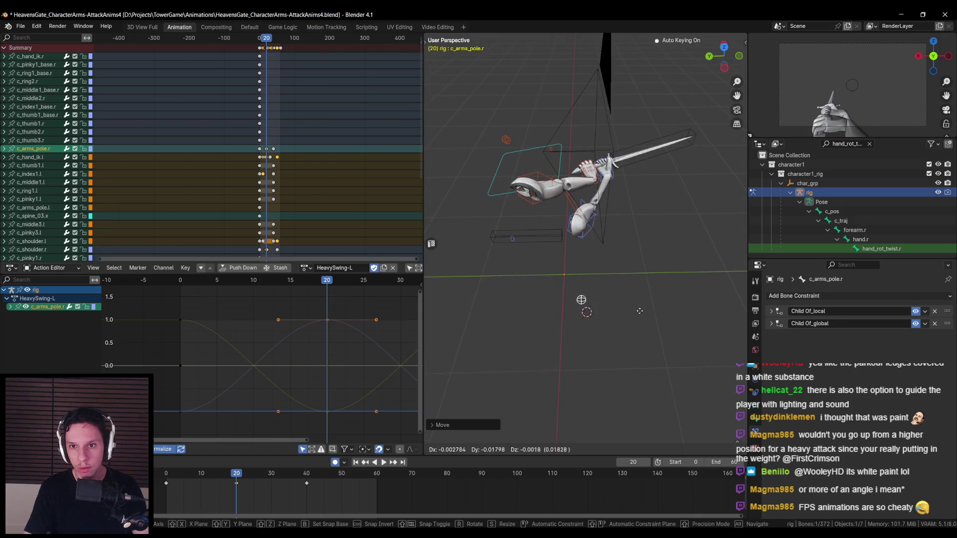
{"action": "left_click", "coordinate": [720, 332]}
{"action": "middle_click_drag", "start_coordinate": [698, 324], "coordinate": [666, 316]}
Turn c_shoulder.r around global Z to 54.64° at frame 20
{"action": "left_click", "coordinate": [702, 273]}
{"action": "mouse_move", "coordinate": [702, 273]}
{"action": "middle_mouse_down"}
{"action": "mouse_move", "coordinate": [573, 274]}
{"action": "mouse_move", "coordinate": [562, 230]}
{"action": "mouse_move", "coordinate": [597, 252]}
{"action": "mouse_move", "coordinate": [579, 273]}
{"action": "middle_mouse_up"}
{"action": "key", "text": "r"}
{"action": "key", "text": "z"}
{"action": "left_click", "coordinate": [583, 269]}
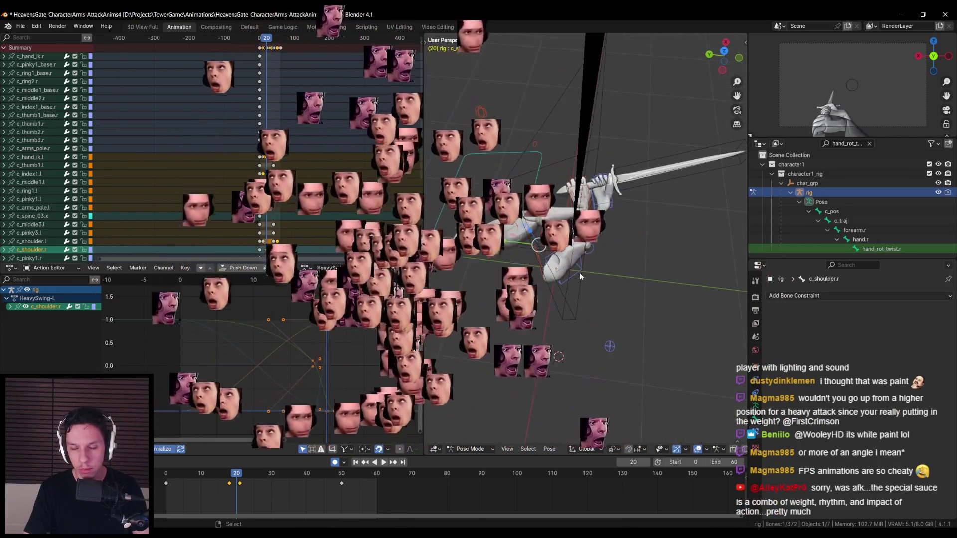
{"action": "key", "text": "g"}
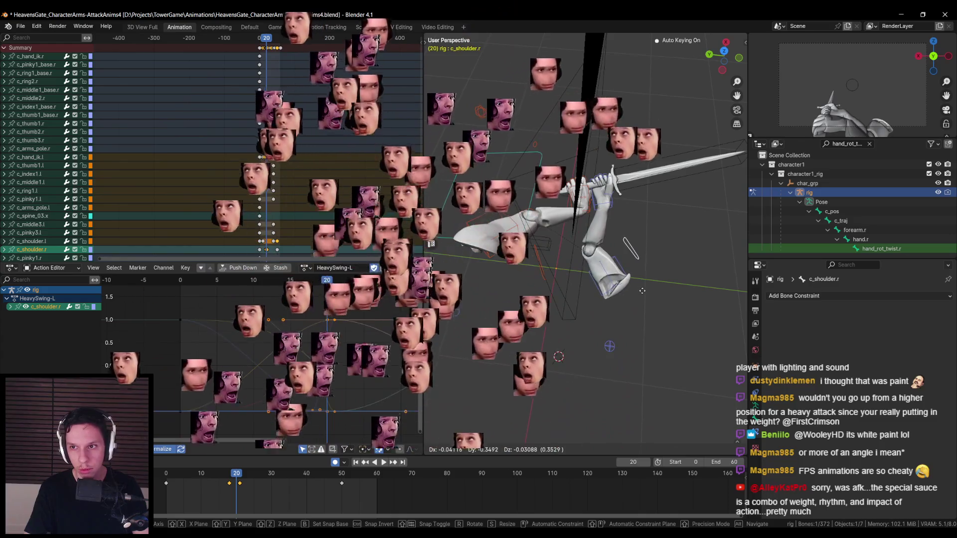
{"action": "key", "text": "Escape"}
{"action": "middle_click_drag", "start_coordinate": [639, 290], "coordinate": [603, 217]}
{"action": "key", "text": "r"}
{"action": "key", "text": "z"}
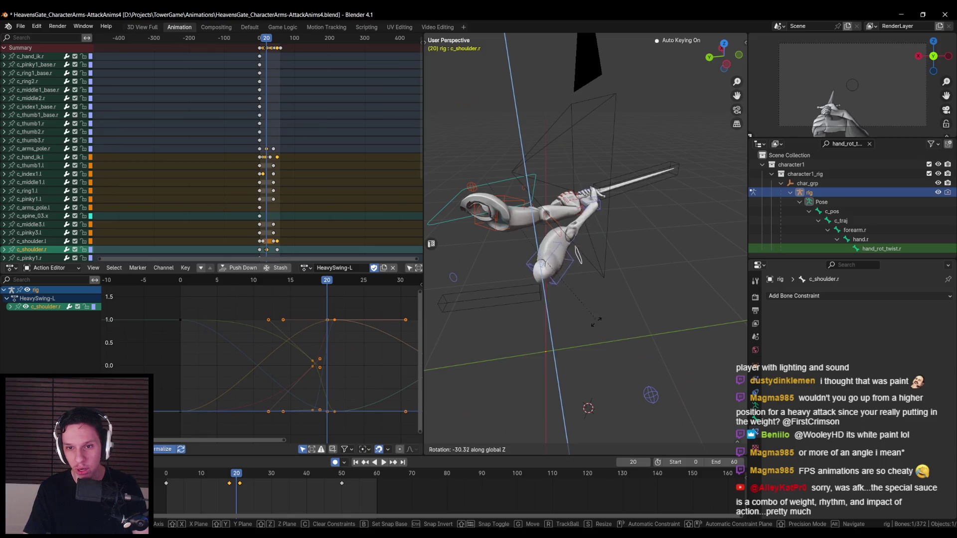
{"action": "left_click", "coordinate": [596, 165]}
Move c_arms_pole.r again to finalize the right elbow shape
{"action": "left_click", "coordinate": [651, 395]}
{"action": "middle_click_drag", "start_coordinate": [654, 369], "coordinate": [698, 294]}
{"action": "key", "text": "g"}
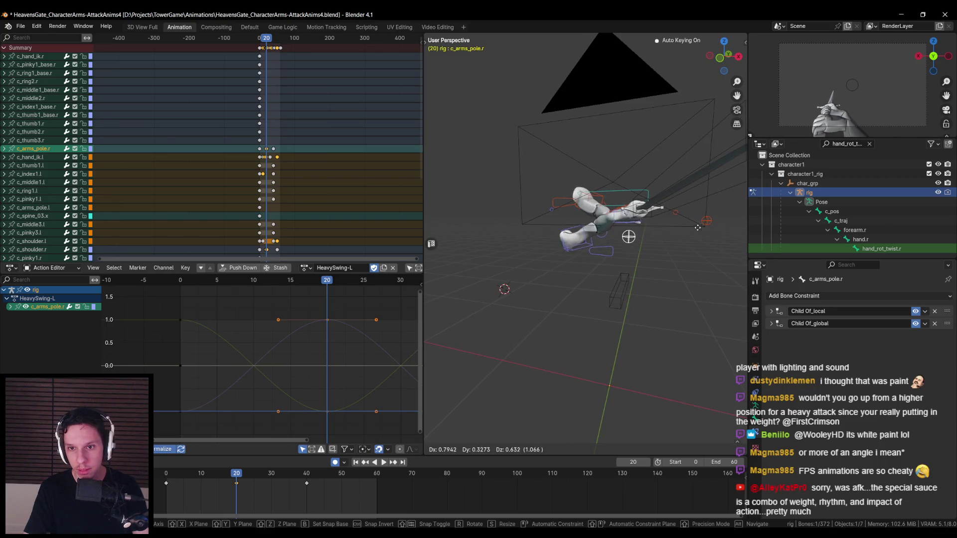
{"action": "left_click", "coordinate": [699, 243]}
{"action": "middle_click_drag", "start_coordinate": [699, 243], "coordinate": [663, 305]}
{"action": "key", "text": "g"}
{"action": "left_click", "coordinate": [623, 377]}
{"action": "mouse_move", "coordinate": [623, 377]}
{"action": "middle_mouse_down"}
{"action": "mouse_move", "coordinate": [585, 329]}
{"action": "mouse_move", "coordinate": [603, 286]}
{"action": "mouse_move", "coordinate": [572, 353]}
{"action": "middle_mouse_up"}
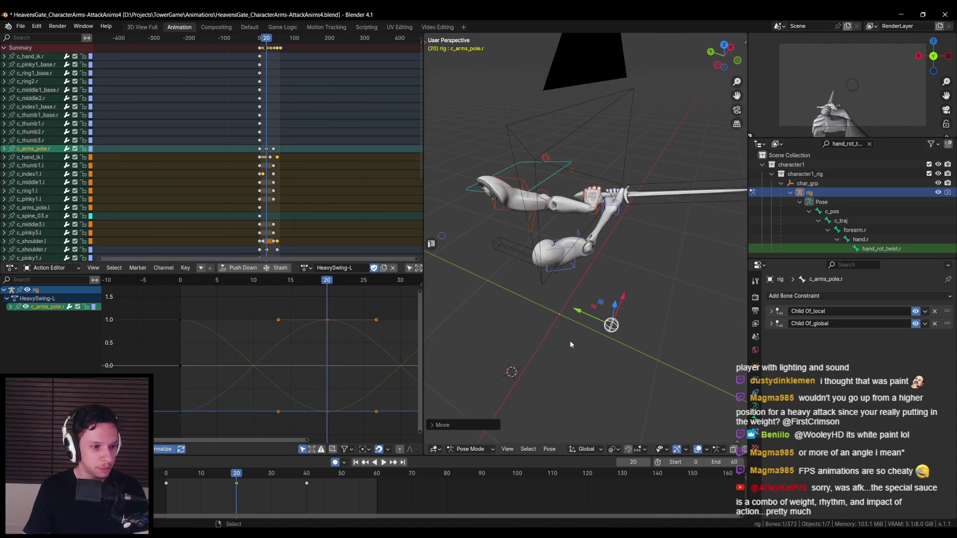
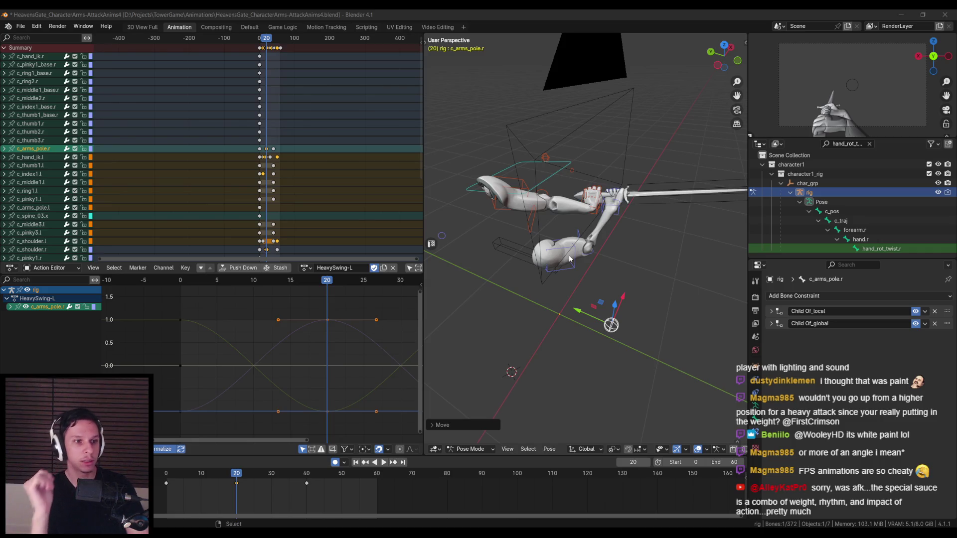
Play the HeavySwing-L swing and scrub through frames 7–12 to review the motion
{"action": "middle_click_drag", "start_coordinate": [531, 217], "coordinate": [566, 253]}
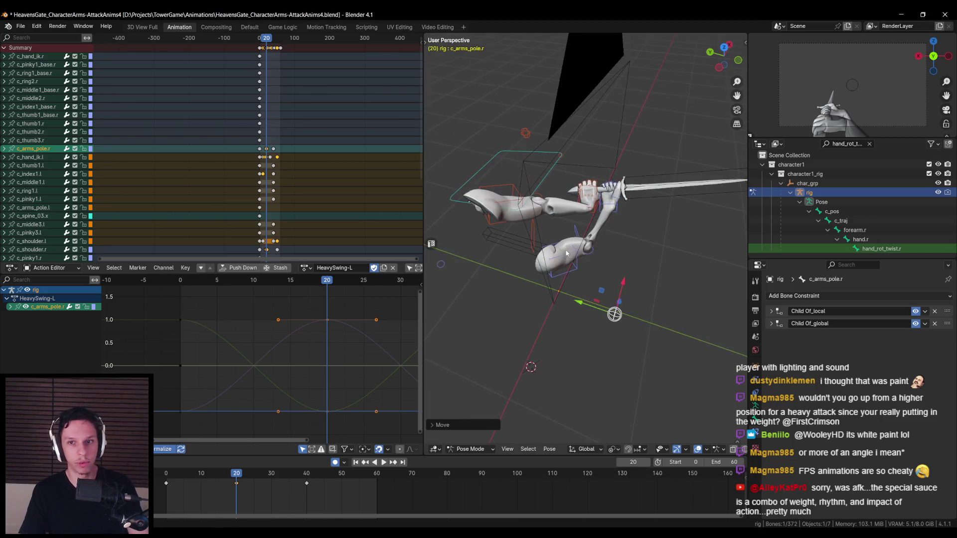
{"action": "mouse_move", "coordinate": [638, 240]}
{"action": "middle_mouse_down"}
{"action": "mouse_move", "coordinate": [553, 199]}
{"action": "mouse_move", "coordinate": [662, 245]}
{"action": "mouse_move", "coordinate": [655, 228]}
{"action": "mouse_move", "coordinate": [655, 250]}
{"action": "mouse_move", "coordinate": [616, 283]}
{"action": "mouse_move", "coordinate": [663, 266]}
{"action": "mouse_move", "coordinate": [591, 268]}
{"action": "middle_mouse_up"}
{"action": "key", "text": "space"}
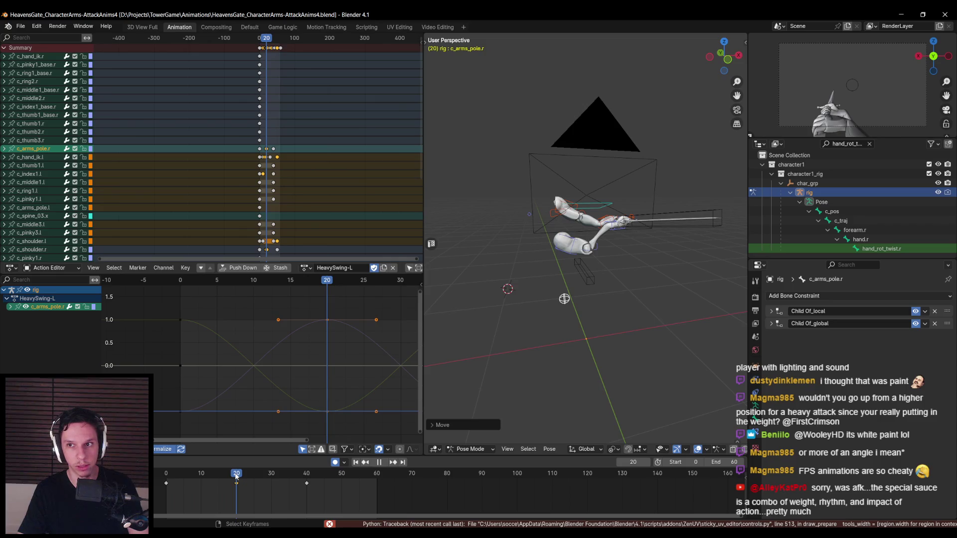
{"action": "left_click", "coordinate": [172, 476]}
{"action": "key", "text": "Escape"}
{"action": "left_click", "coordinate": [383, 462]}
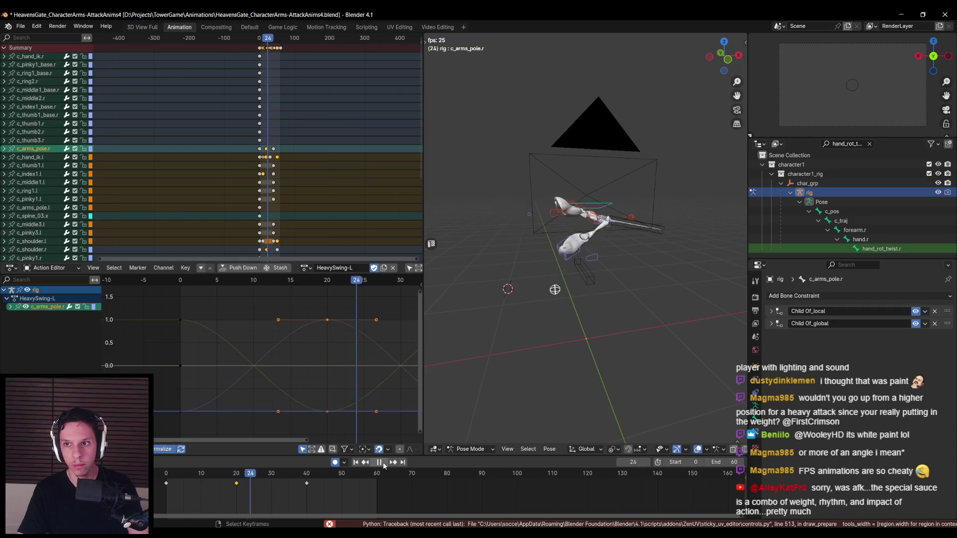
{"action": "left_click", "coordinate": [191, 477]}
{"action": "left_click_drag", "start_coordinate": [191, 478], "coordinate": [216, 478]}
{"action": "mouse_move", "coordinate": [427, 390]}
{"action": "middle_mouse_down"}
{"action": "mouse_move", "coordinate": [586, 345]}
{"action": "mouse_move", "coordinate": [542, 332]}
{"action": "mouse_move", "coordinate": [560, 365]}
{"action": "mouse_move", "coordinate": [524, 343]}
{"action": "mouse_move", "coordinate": [526, 331]}
{"action": "middle_mouse_up"}
Move c_arms_pole.r to a new keyed position at frame 14, then scrub to frame 17
{"action": "key", "text": "g"}
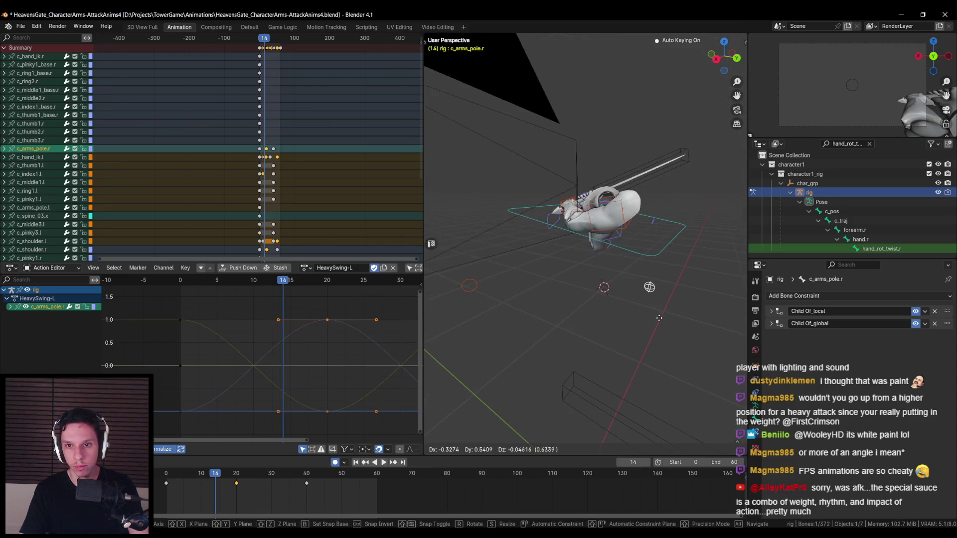
{"action": "left_click", "coordinate": [688, 313]}
{"action": "mouse_move", "coordinate": [677, 314]}
{"action": "middle_mouse_down"}
{"action": "mouse_move", "coordinate": [564, 356]}
{"action": "mouse_move", "coordinate": [594, 376]}
{"action": "middle_mouse_up"}
{"action": "left_click_drag", "start_coordinate": [217, 479], "coordinate": [230, 474]}
Reposition and key c_shoulder.r at frame 18, then play and scrub to frame 19
{"action": "mouse_move", "coordinate": [489, 379]}
{"action": "middle_mouse_down"}
{"action": "mouse_move", "coordinate": [498, 354]}
{"action": "mouse_move", "coordinate": [582, 306]}
{"action": "mouse_move", "coordinate": [608, 323]}
{"action": "mouse_move", "coordinate": [514, 272]}
{"action": "middle_mouse_up"}
{"action": "scroll", "coordinate": [521, 226], "scroll_direction": "up", "scroll_amount": 3}
{"action": "middle_click_drag", "start_coordinate": [538, 237], "coordinate": [544, 216]}
{"action": "left_click", "coordinate": [544, 216]}
{"action": "left_click", "coordinate": [635, 219]}
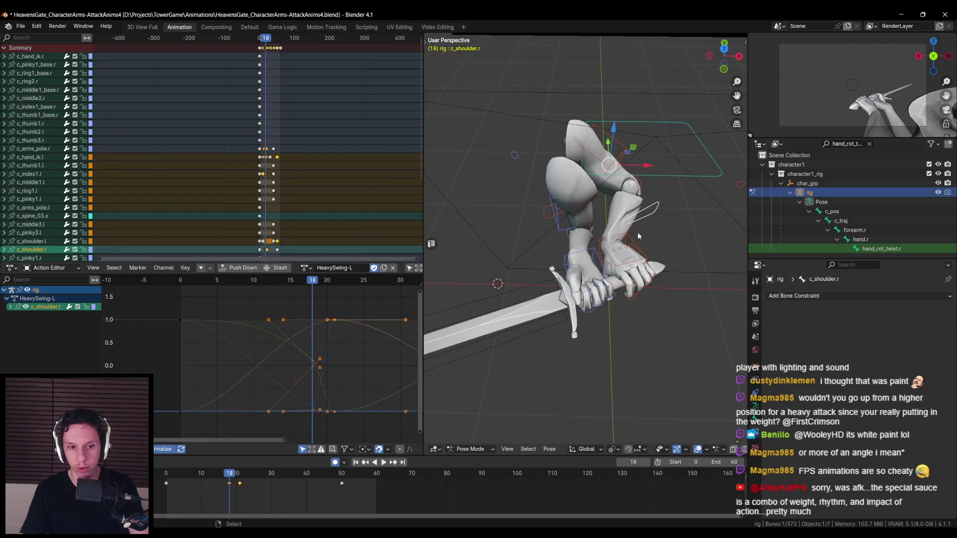
{"action": "key", "text": "g"}
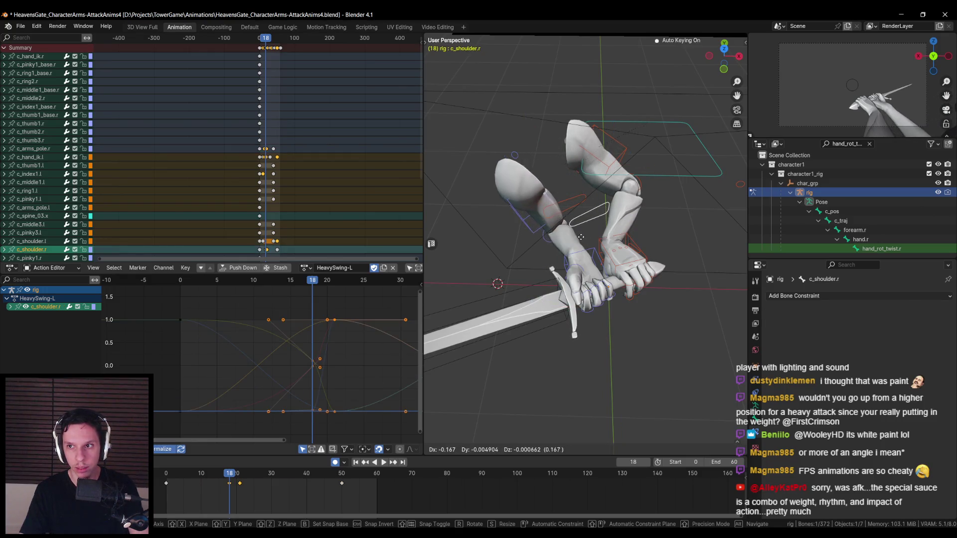
{"action": "left_click", "coordinate": [550, 249]}
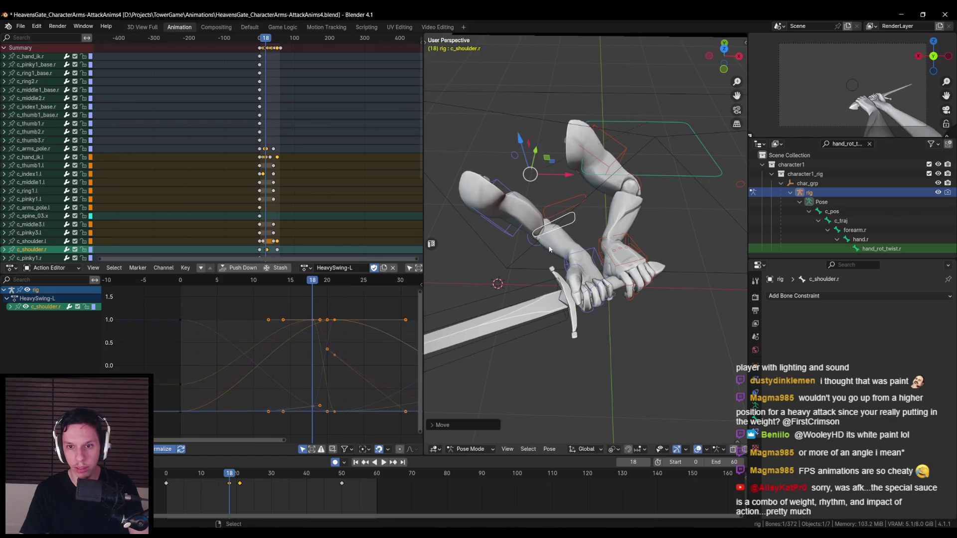
{"action": "key", "text": "space"}
{"action": "mouse_move", "coordinate": [230, 474]}
{"action": "left_mouse_down"}
{"action": "mouse_move", "coordinate": [308, 474]}
{"action": "mouse_move", "coordinate": [279, 477]}
{"action": "left_mouse_up"}
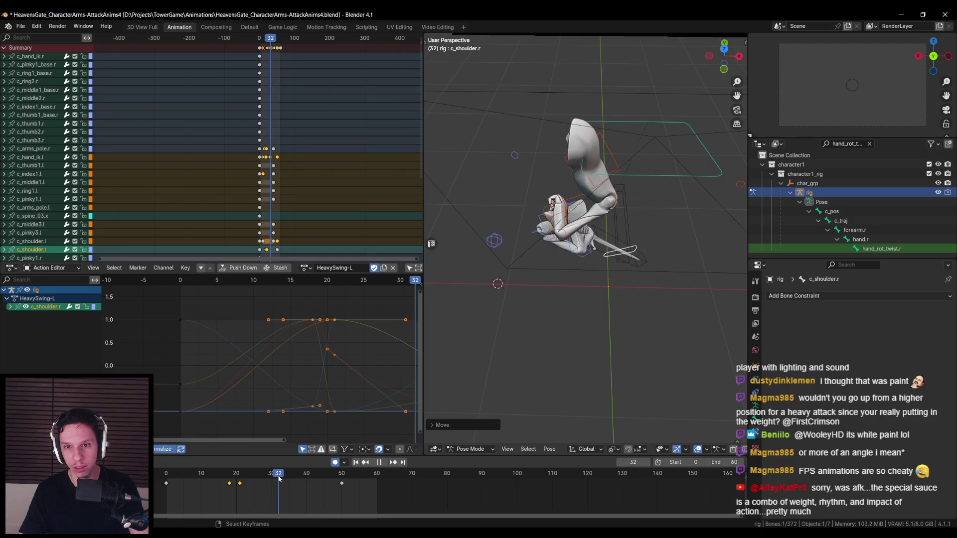
Select c_hand_ik.l and move its key from frame 50 to 40, reviewing around frame 33
{"action": "left_click", "coordinate": [550, 232]}
{"action": "key", "text": "Left"}
{"action": "key", "text": "Left"}
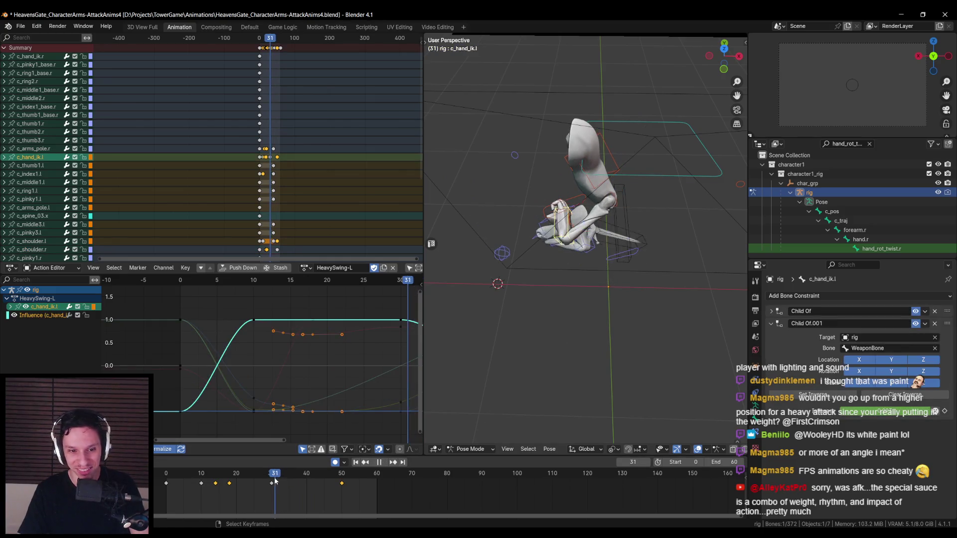
{"action": "left_click", "coordinate": [320, 485]}
{"action": "key", "text": "space"}
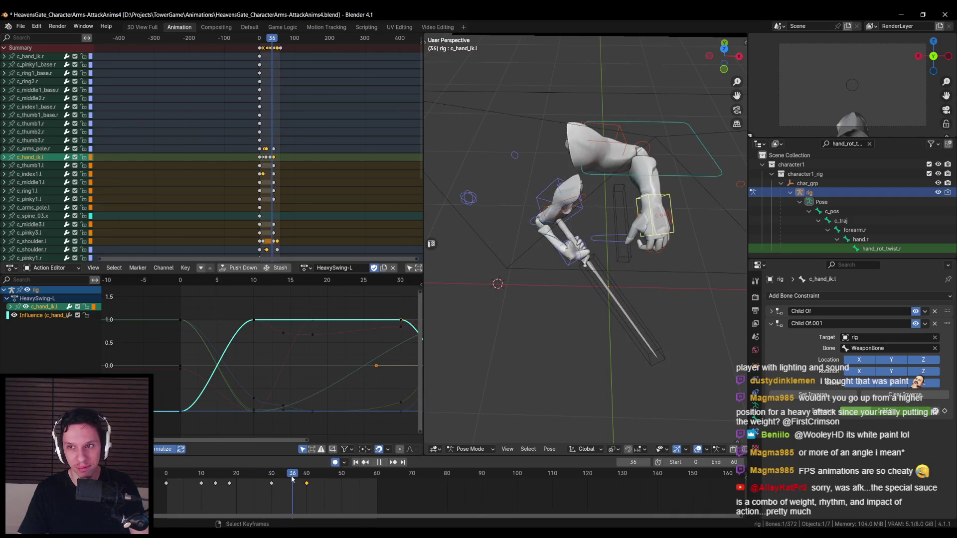
{"action": "left_click", "coordinate": [282, 480]}
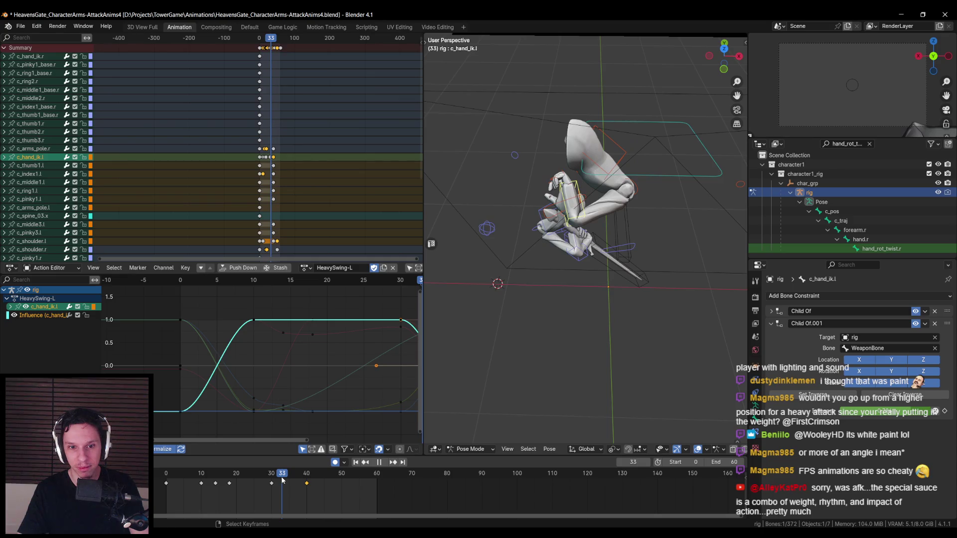
{"action": "key", "text": "space"}
{"action": "middle_click_drag", "start_coordinate": [399, 379], "coordinate": [276, 385]}
{"action": "scroll", "coordinate": [276, 381], "scroll_direction": "up", "scroll_amount": 2}
{"action": "left_click_drag", "start_coordinate": [282, 479], "coordinate": [271, 481]}
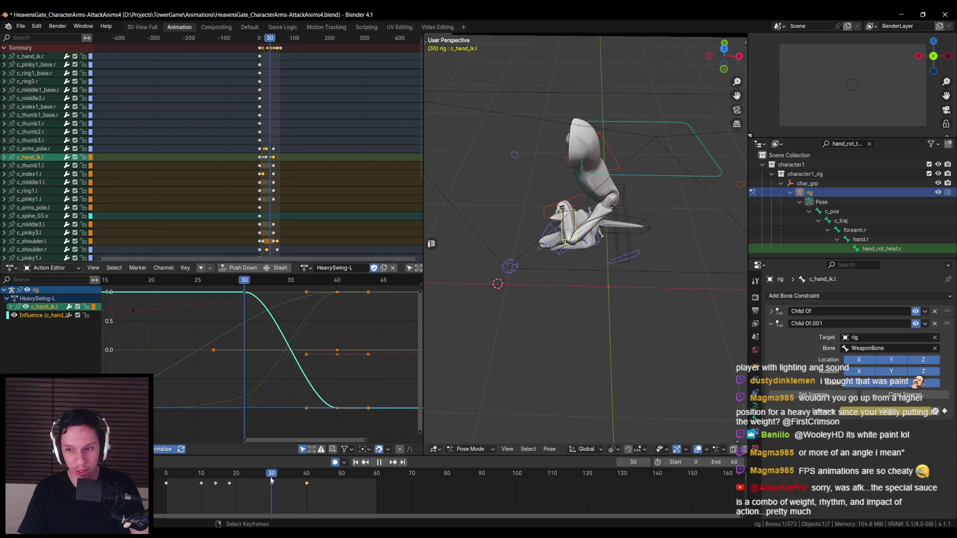
Slide the Child Of.001 Influence key from about frame 40 to 36
{"action": "left_click", "coordinate": [38, 316]}
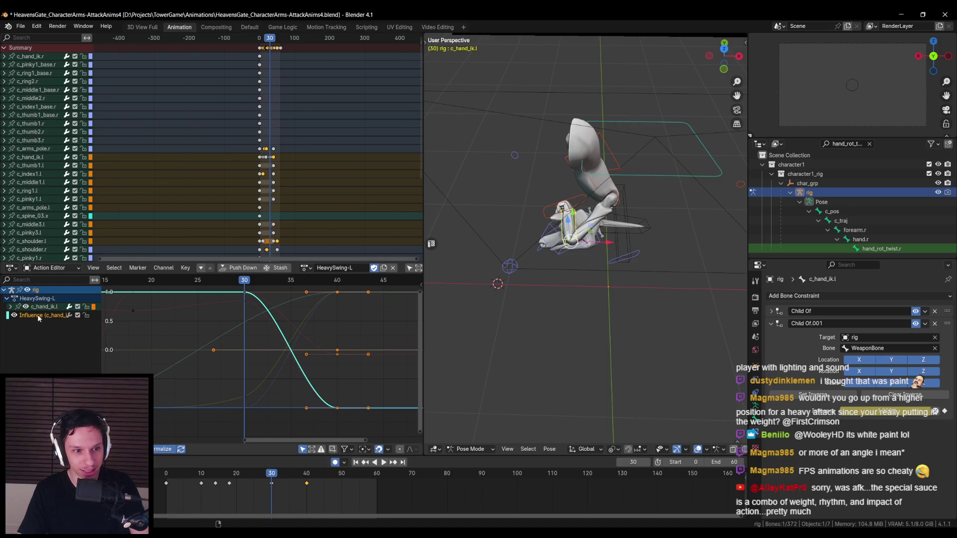
{"action": "scroll", "coordinate": [265, 358], "scroll_direction": "down", "scroll_amount": 1}
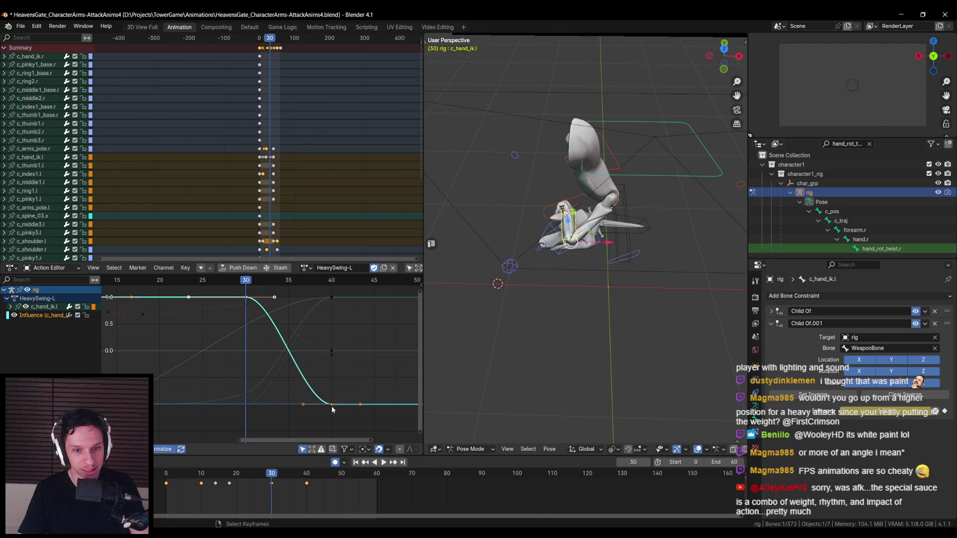
{"action": "left_click_drag", "start_coordinate": [332, 409], "coordinate": [311, 412]}
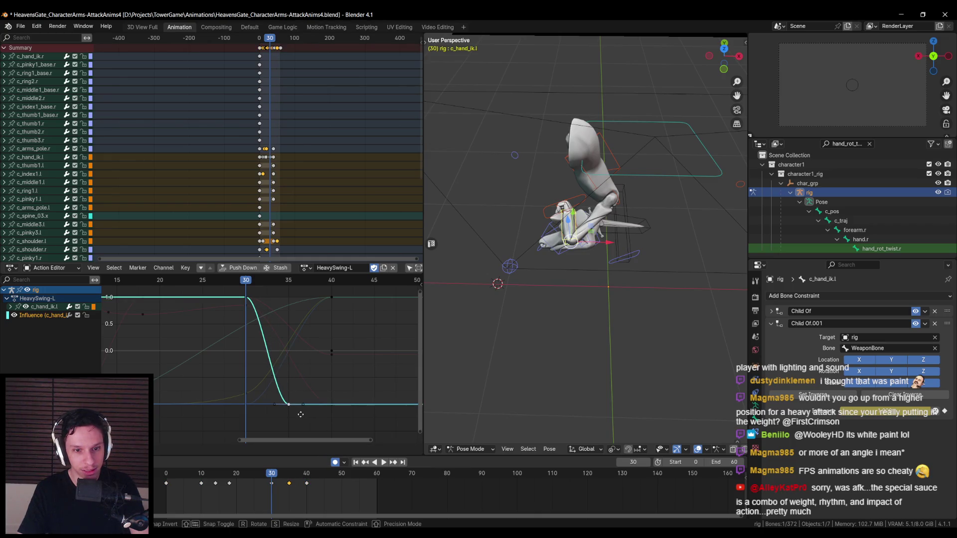
{"action": "left_click", "coordinate": [300, 415]}
{"action": "key", "text": "space"}
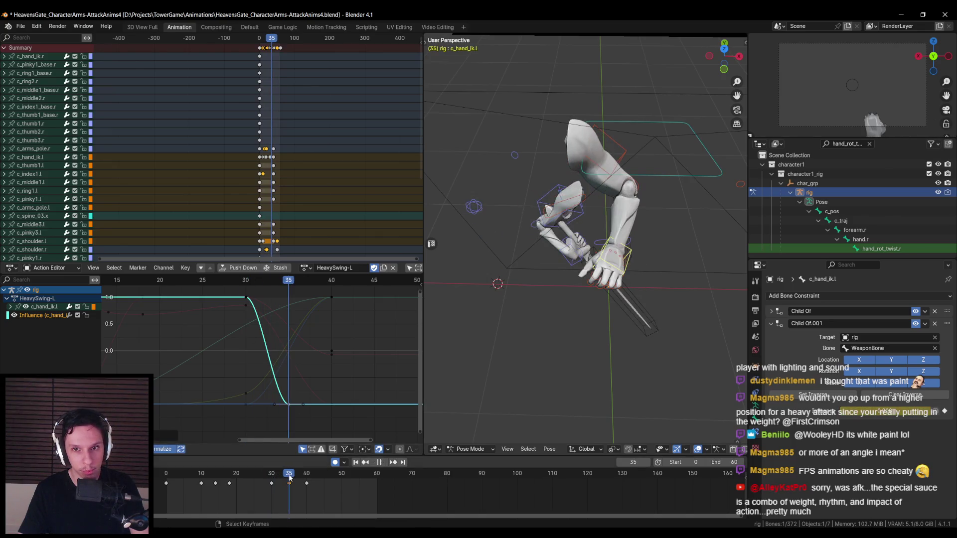
{"action": "left_click_drag", "start_coordinate": [298, 477], "coordinate": [272, 477]}
{"action": "key", "text": "space"}
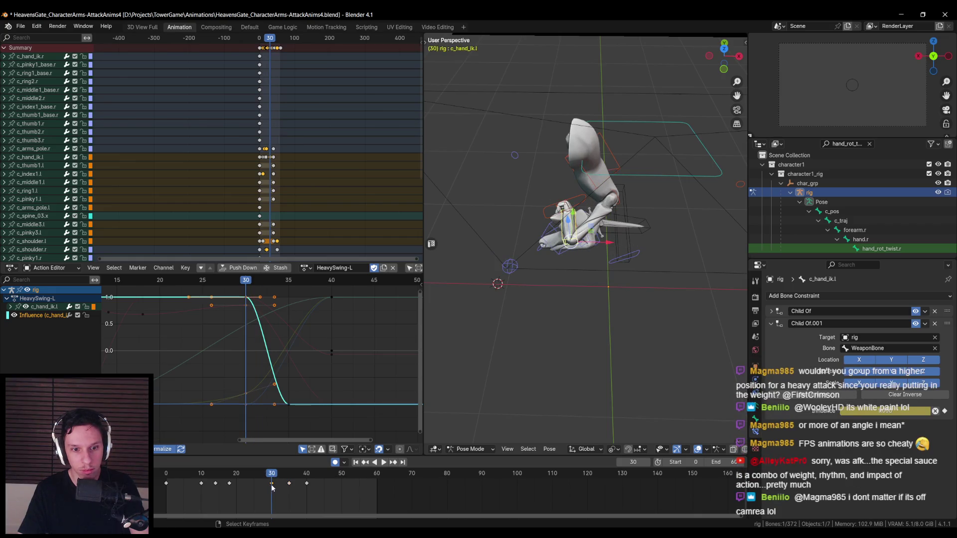
Shift the frame-30 influence key to about frame 26 and retime the frame-40 hand key
{"action": "key", "text": "g"}
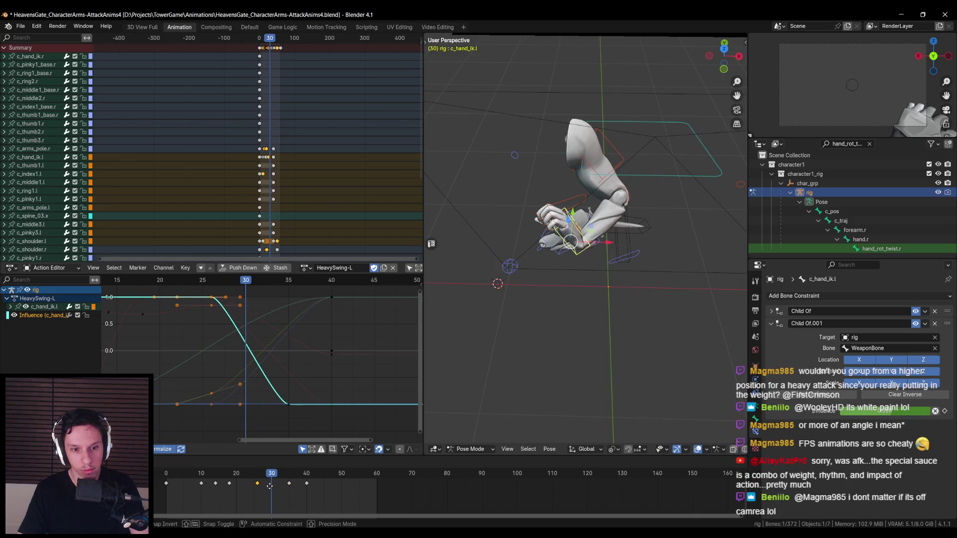
{"action": "left_click", "coordinate": [269, 486]}
{"action": "key", "text": "space"}
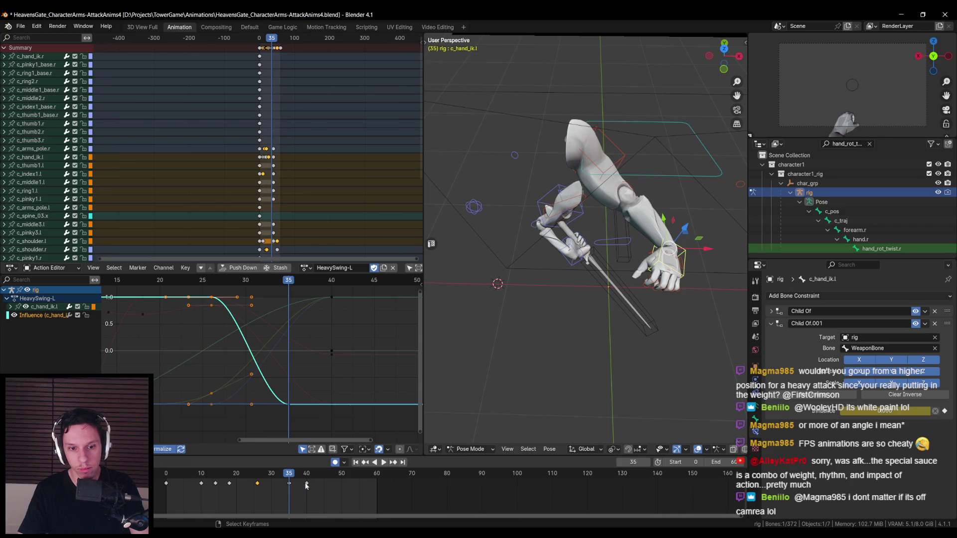
{"action": "mouse_move", "coordinate": [307, 486]}
{"action": "left_mouse_down"}
{"action": "mouse_move", "coordinate": [291, 484]}
{"action": "mouse_move", "coordinate": [344, 486]}
{"action": "mouse_move", "coordinate": [324, 486]}
{"action": "left_mouse_up"}
{"action": "key", "text": "space"}
{"action": "mouse_move", "coordinate": [202, 481]}
{"action": "left_mouse_down"}
{"action": "mouse_move", "coordinate": [280, 483]}
{"action": "mouse_move", "coordinate": [263, 485]}
{"action": "left_mouse_up"}
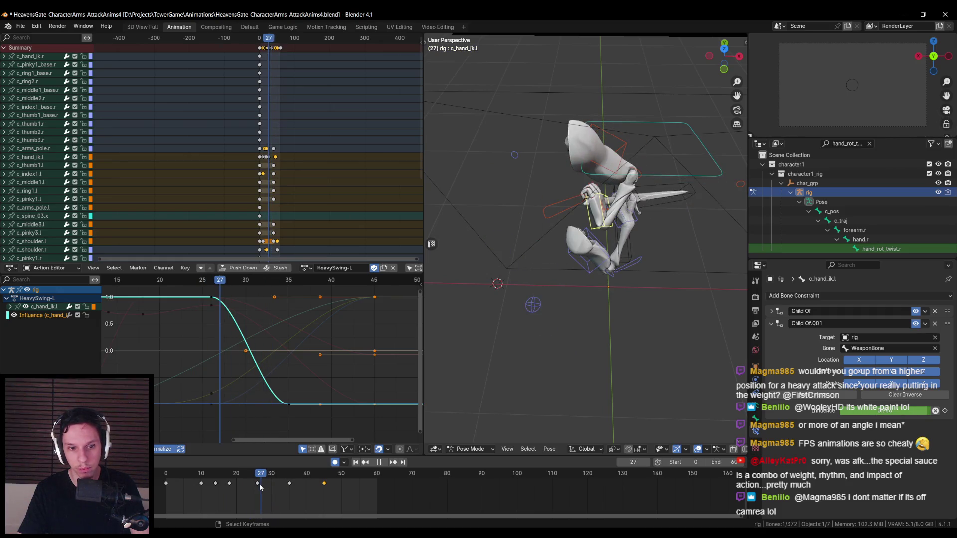
Reposition and key c_hand_ik.l at frame 26, then play through to the swing's end
{"action": "key", "text": "Left"}
{"action": "middle_click_drag", "start_coordinate": [592, 259], "coordinate": [593, 252]}
{"action": "key", "text": "g"}
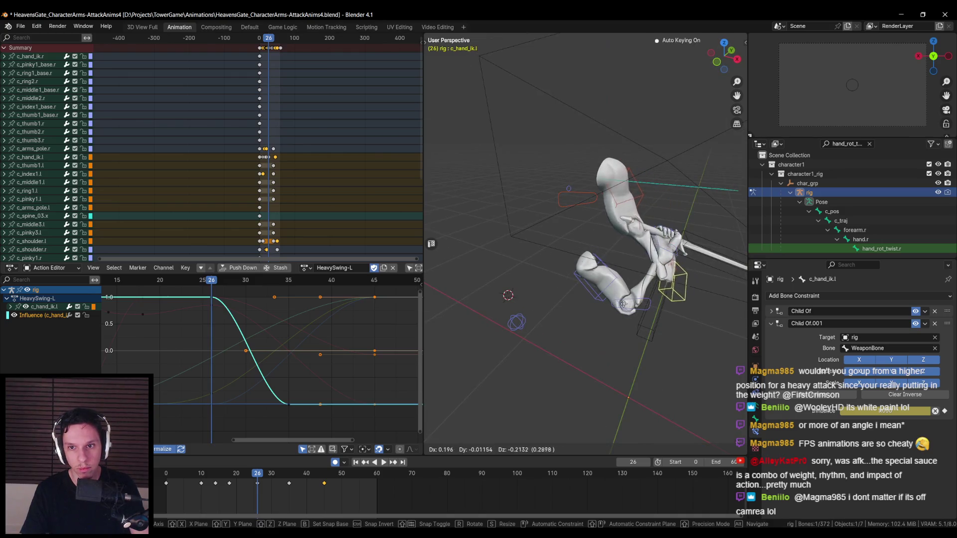
{"action": "left_click", "coordinate": [605, 293]}
{"action": "key", "text": "space"}
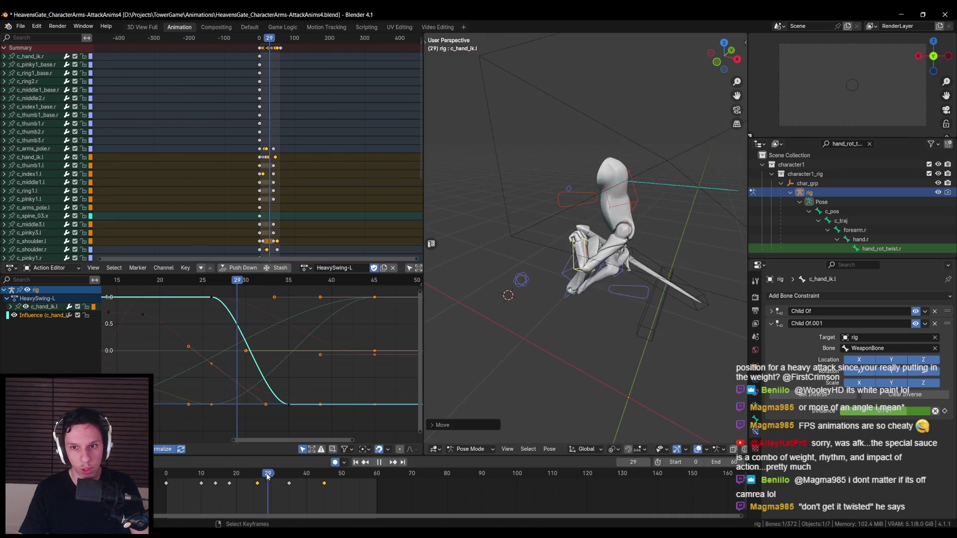
{"action": "left_click_drag", "start_coordinate": [281, 476], "coordinate": [290, 477]}
{"action": "middle_click_drag", "start_coordinate": [573, 319], "coordinate": [589, 305]}
{"action": "mouse_move", "coordinate": [288, 472]}
{"action": "left_mouse_down"}
{"action": "mouse_move", "coordinate": [367, 481]}
{"action": "mouse_move", "coordinate": [328, 482]}
{"action": "left_mouse_up"}
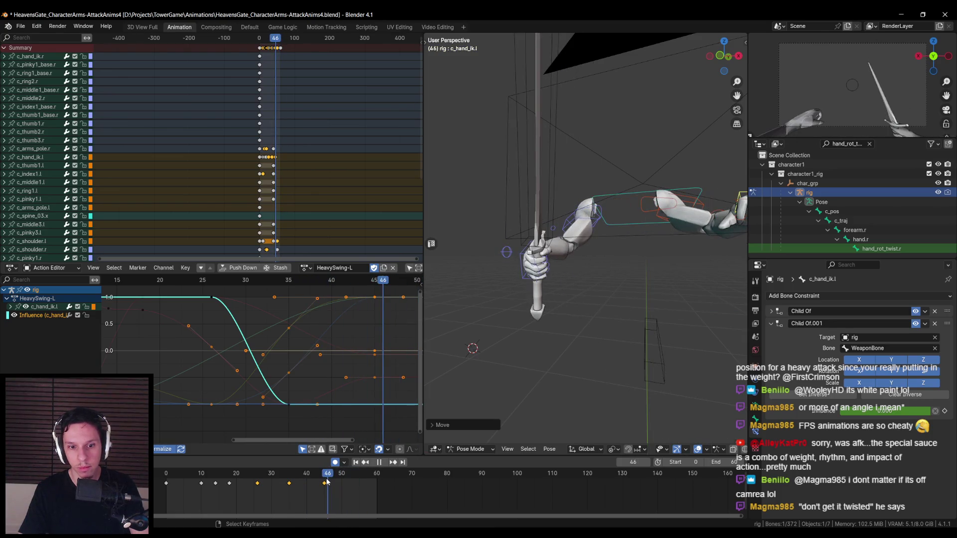
{"action": "key", "text": "space"}
{"action": "middle_click_drag", "start_coordinate": [594, 314], "coordinate": [615, 305]}
Select the left shoulder and move its frame-40 key earlier to about frame 34
{"action": "left_click", "coordinate": [579, 199]}
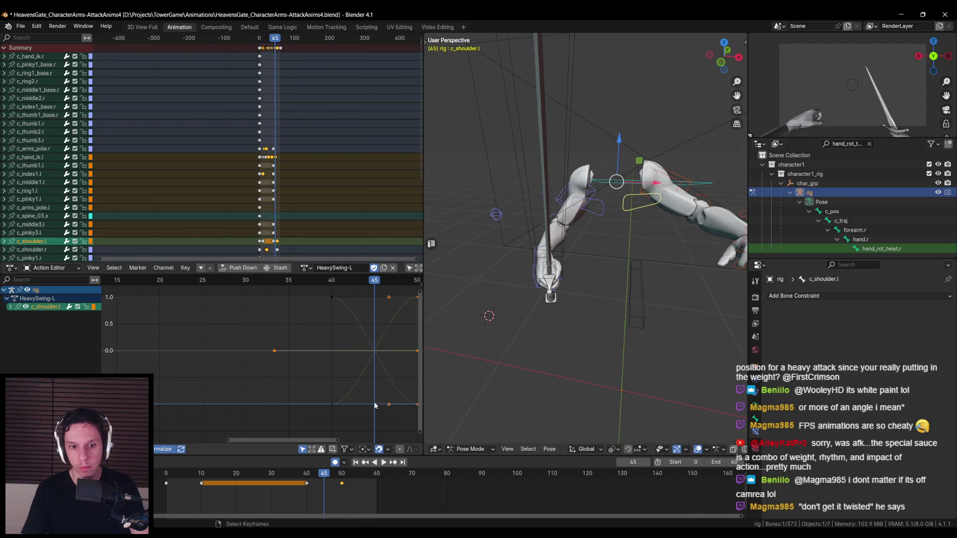
{"action": "key", "text": "space"}
{"action": "left_click", "coordinate": [307, 479]}
{"action": "left_click_drag", "start_coordinate": [307, 479], "coordinate": [339, 481]}
{"action": "key", "text": "g"}
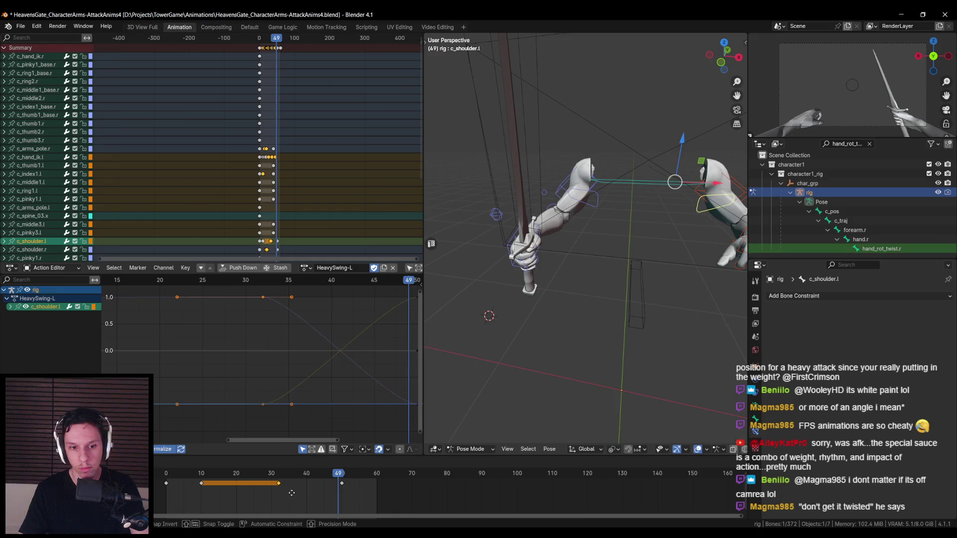
{"action": "left_click", "coordinate": [294, 492]}
Shift the selected keys about 4 frames earlier and play the swing to check timing
{"action": "left_click", "coordinate": [291, 475]}
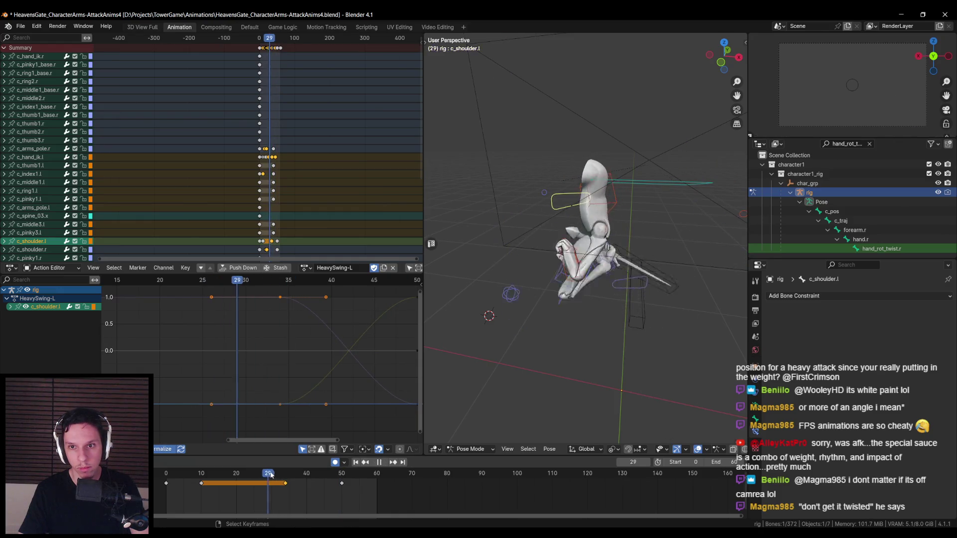
{"action": "mouse_move", "coordinate": [292, 475]}
{"action": "left_mouse_down"}
{"action": "mouse_move", "coordinate": [343, 474]}
{"action": "mouse_move", "coordinate": [285, 475]}
{"action": "left_mouse_up"}
{"action": "key", "text": "g"}
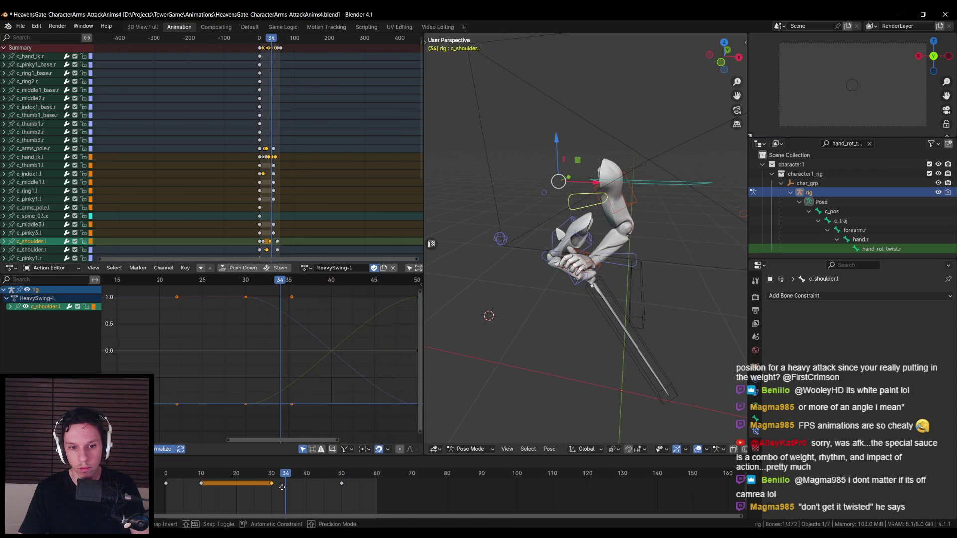
{"action": "left_click", "coordinate": [304, 482]}
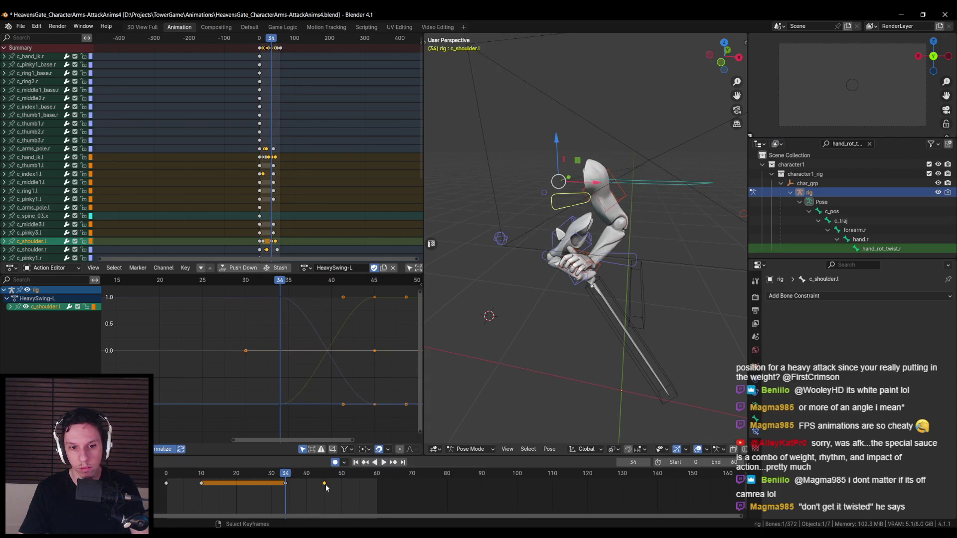
{"action": "key", "text": "space"}
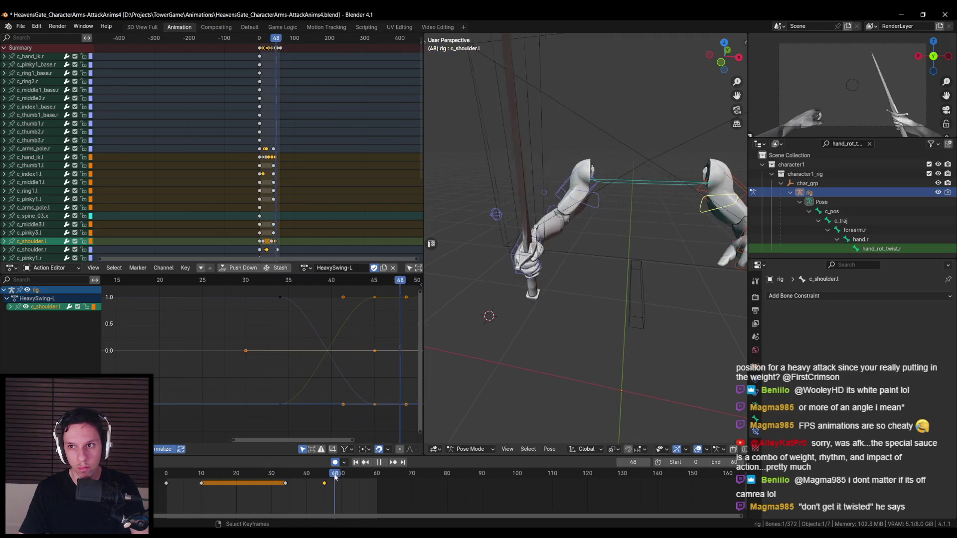
{"action": "key", "text": "Escape"}
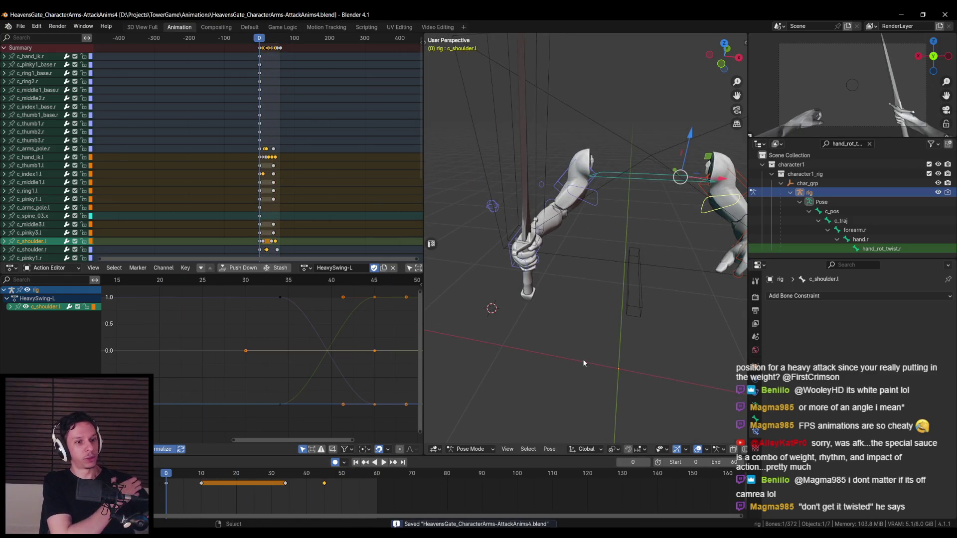
Play from the start, select WeaponBone, and stop at frame 20 to view its curves
{"action": "mouse_move", "coordinate": [584, 363]}
{"action": "middle_mouse_down"}
{"action": "mouse_move", "coordinate": [557, 375]}
{"action": "mouse_move", "coordinate": [461, 343]}
{"action": "mouse_move", "coordinate": [343, 472]}
{"action": "middle_mouse_up"}
{"action": "left_click", "coordinate": [382, 462]}
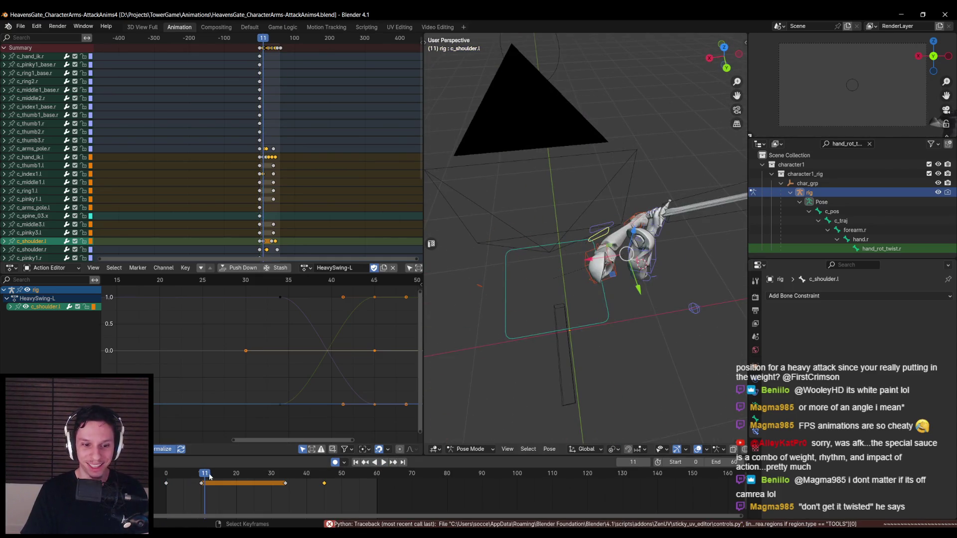
{"action": "key", "text": "space"}
{"action": "left_click", "coordinate": [690, 232]}
{"action": "key", "text": "space"}
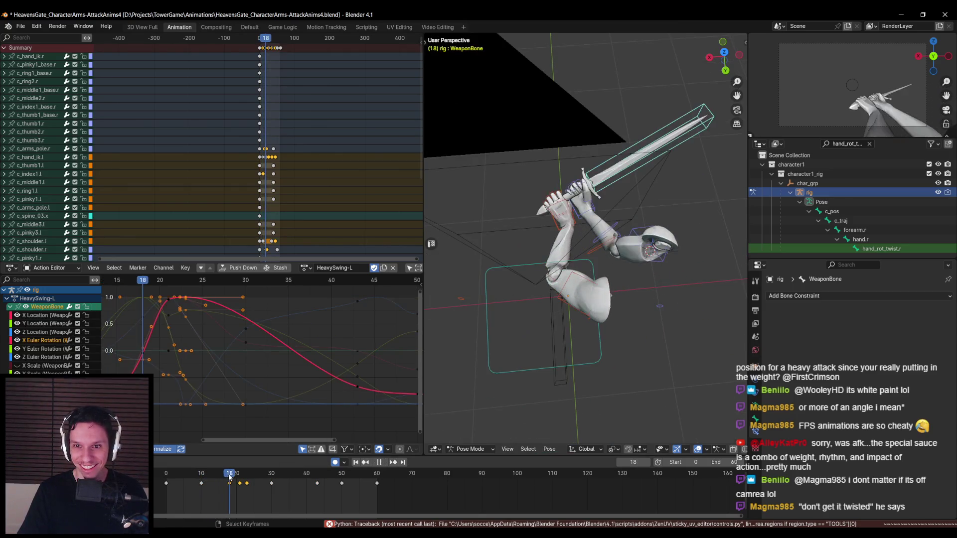
{"action": "left_click_drag", "start_coordinate": [230, 478], "coordinate": [238, 476]}
{"action": "mouse_move", "coordinate": [468, 368]}
{"action": "middle_mouse_down"}
{"action": "mouse_move", "coordinate": [611, 289]}
{"action": "mouse_move", "coordinate": [646, 241]}
{"action": "mouse_move", "coordinate": [662, 307]}
{"action": "mouse_move", "coordinate": [608, 296]}
{"action": "mouse_move", "coordinate": [578, 336]}
{"action": "mouse_move", "coordinate": [514, 341]}
{"action": "mouse_move", "coordinate": [525, 306]}
{"action": "mouse_move", "coordinate": [586, 304]}
{"action": "mouse_move", "coordinate": [653, 243]}
{"action": "mouse_move", "coordinate": [518, 220]}
{"action": "mouse_move", "coordinate": [597, 301]}
{"action": "mouse_move", "coordinate": [569, 296]}
{"action": "middle_mouse_up"}
{"action": "left_click", "coordinate": [569, 296]}
Undo the stray Cube selection and move c_shoulder.r to a new position at frame 20
{"action": "key", "text": "ctrl+z"}
{"action": "key", "text": "g"}
{"action": "middle_click_drag", "start_coordinate": [654, 302], "coordinate": [678, 329], "text": "alt"}
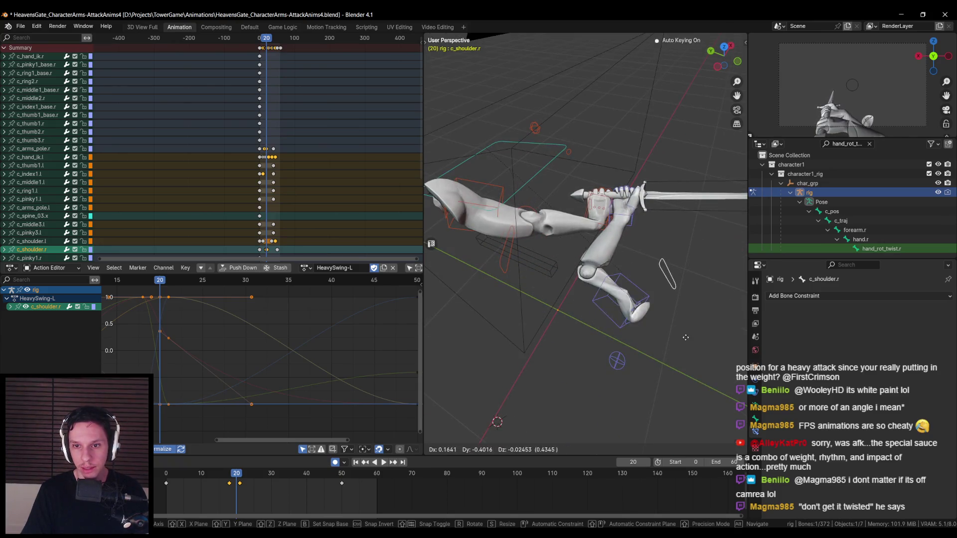
{"action": "left_click", "coordinate": [707, 354]}
Move the c_arms_pole.r elbow pole to a new position at frame 20
{"action": "middle_click_drag", "start_coordinate": [707, 355], "coordinate": [658, 374]}
{"action": "left_click", "coordinate": [658, 374]}
{"action": "key", "text": "g"}
{"action": "mouse_move", "coordinate": [677, 327]}
{"action": "middle_mouse_down", "text": "alt"}
{"action": "mouse_move", "coordinate": [656, 342]}
{"action": "mouse_move", "coordinate": [540, 296]}
{"action": "middle_mouse_up", "text": "alt"}
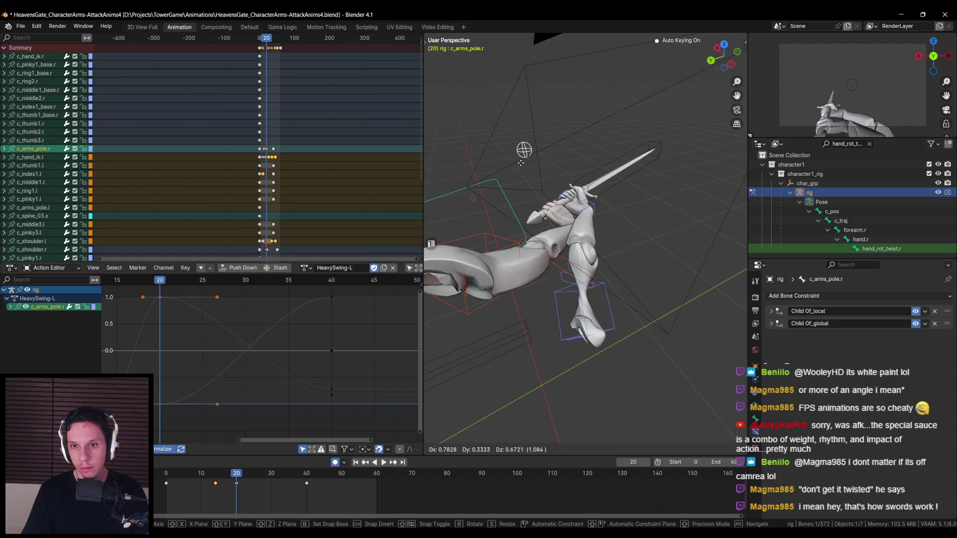
{"action": "left_click", "coordinate": [658, 321]}
{"action": "middle_click_drag", "start_coordinate": [659, 320], "coordinate": [614, 259]}
Rotate c_hand_ik.r twice with global axis constraints to re-angle the hand
{"action": "left_click", "coordinate": [600, 202]}
{"action": "key", "text": "r"}
{"action": "key", "text": "x"}
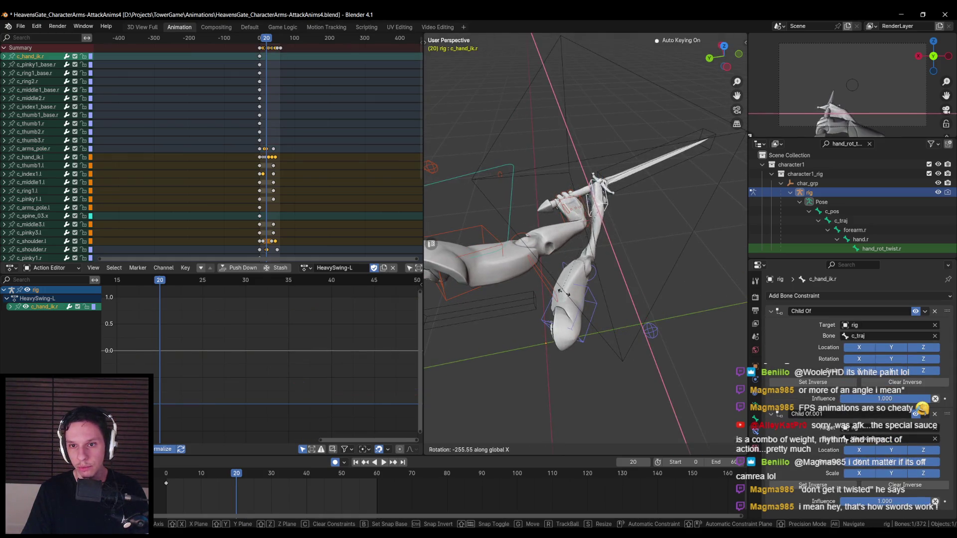
{"action": "key", "text": "z"}
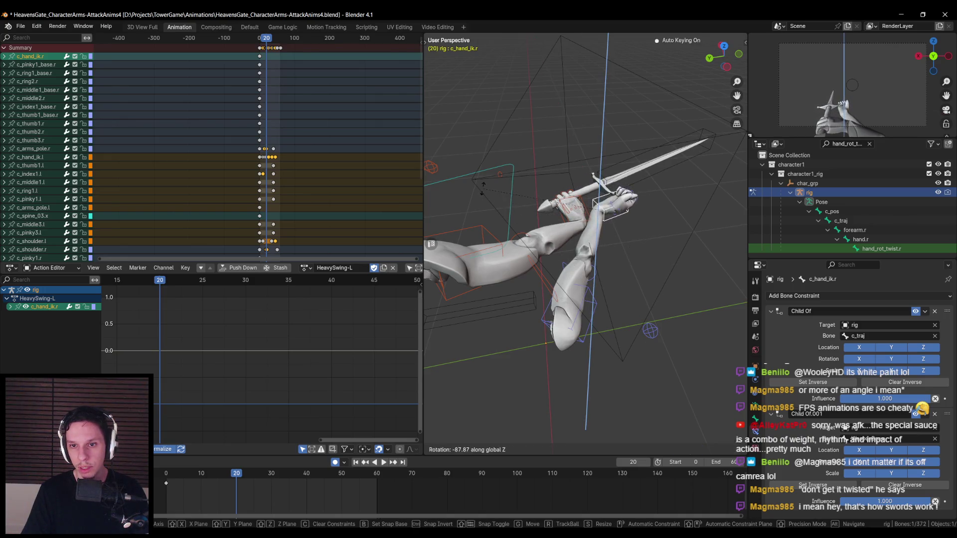
{"action": "left_click", "coordinate": [571, 238]}
{"action": "key", "text": "r"}
{"action": "key", "text": "x"}
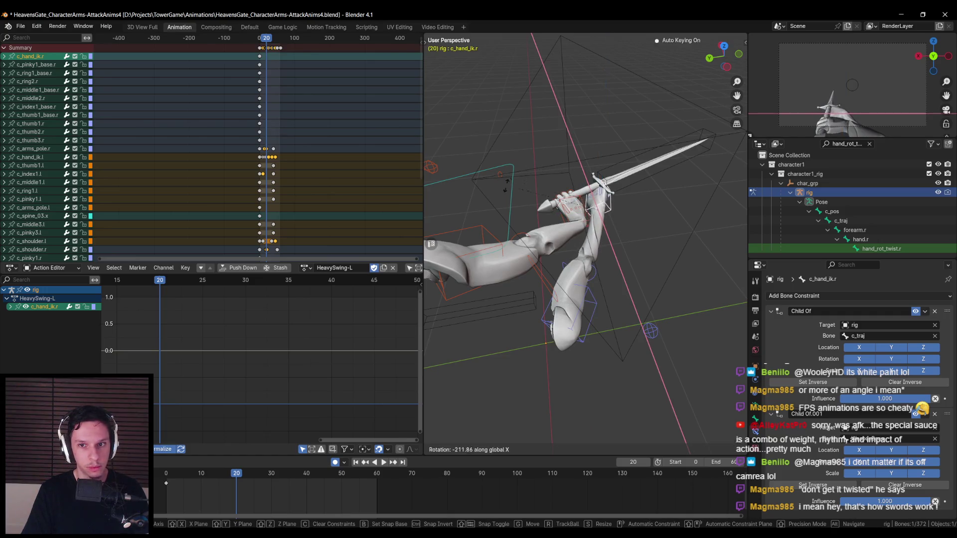
{"action": "key", "text": "y"}
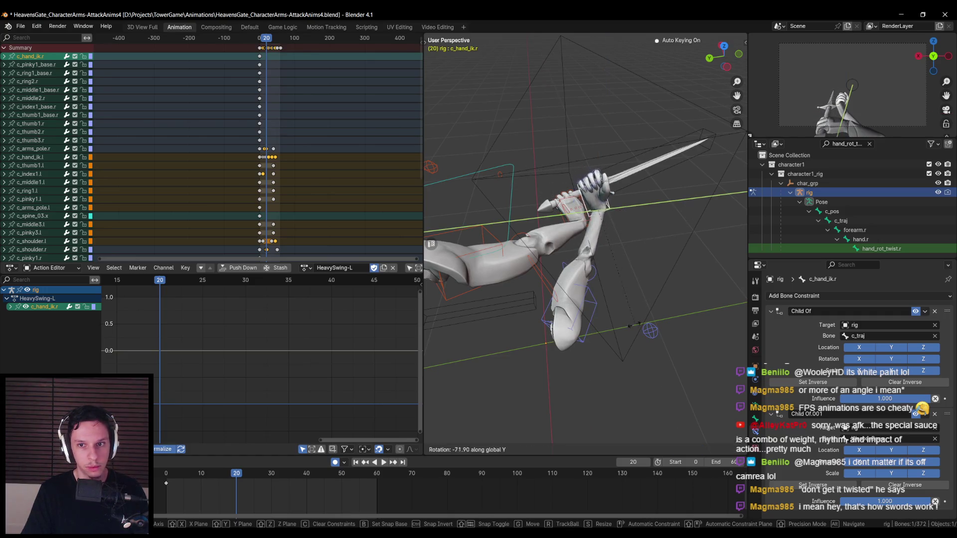
{"action": "key", "text": "z"}
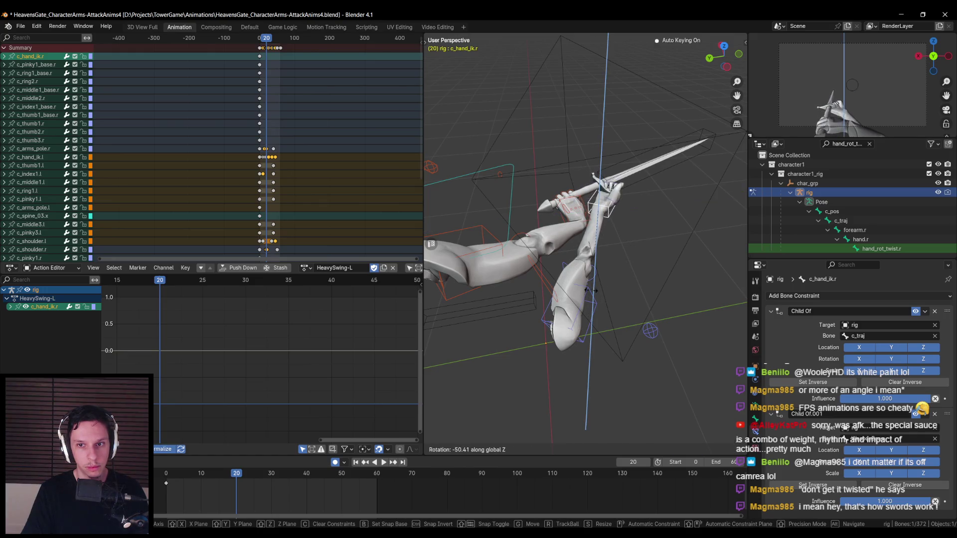
{"action": "left_click", "coordinate": [591, 290]}
{"action": "mouse_move", "coordinate": [602, 288]}
{"action": "middle_mouse_down"}
{"action": "mouse_move", "coordinate": [696, 274]}
{"action": "mouse_move", "coordinate": [648, 251]}
{"action": "mouse_move", "coordinate": [659, 257]}
{"action": "mouse_move", "coordinate": [643, 259]}
{"action": "mouse_move", "coordinate": [688, 279]}
{"action": "middle_mouse_up"}
{"action": "middle_click_drag", "start_coordinate": [637, 297], "coordinate": [558, 268]}
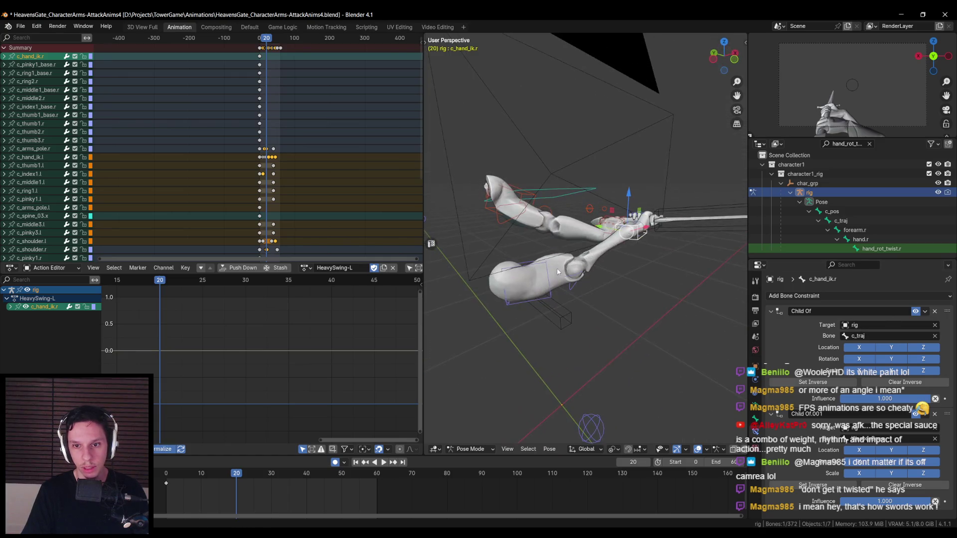
Try an X rotation of c_stretch_arm.r in wireframe view, then revert it and cancel a shoulder move
{"action": "left_click", "coordinate": [576, 289]}
{"action": "key", "text": "shift+z"}
{"action": "left_click", "coordinate": [575, 279]}
{"action": "key", "text": "r"}
{"action": "key", "text": "x"}
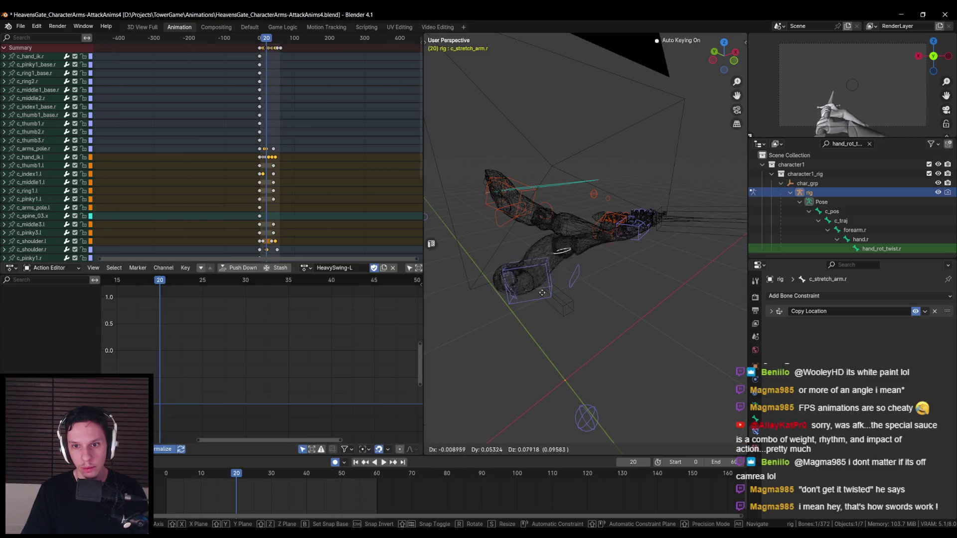
{"action": "left_click", "coordinate": [574, 315]}
{"action": "key", "text": "shift+z"}
{"action": "key", "text": "r"}
{"action": "key", "text": "Escape"}
{"action": "left_click", "coordinate": [578, 287]}
{"action": "key", "text": "g"}
{"action": "key", "text": "Escape"}
Rotate c_arm_ik.r on Z and Y to raise the sword, keying frame 20, then play it back
{"action": "left_click", "coordinate": [553, 299]}
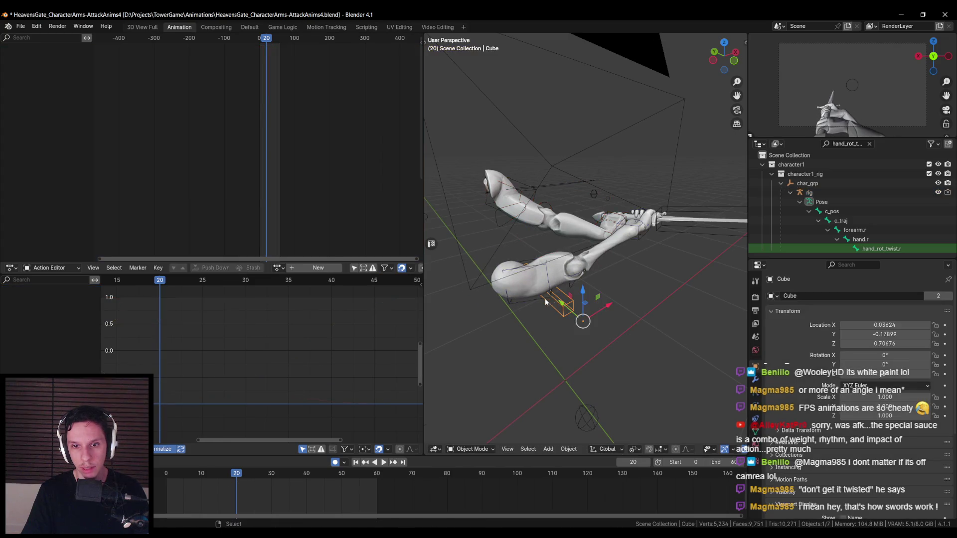
{"action": "key", "text": "r"}
{"action": "middle_click_drag", "start_coordinate": [548, 299], "coordinate": [588, 297], "text": "alt"}
{"action": "key", "text": "z"}
{"action": "key", "text": "z"}
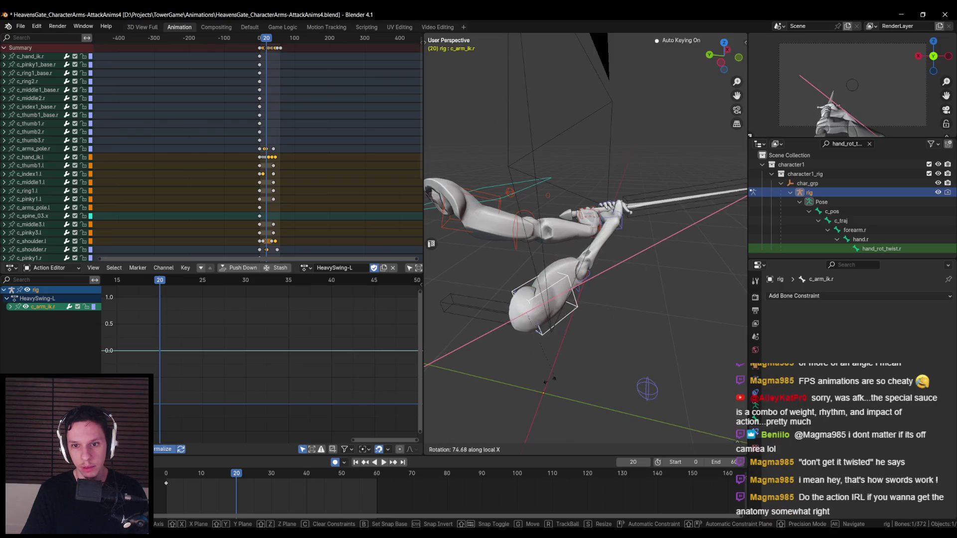
{"action": "key", "text": "y"}
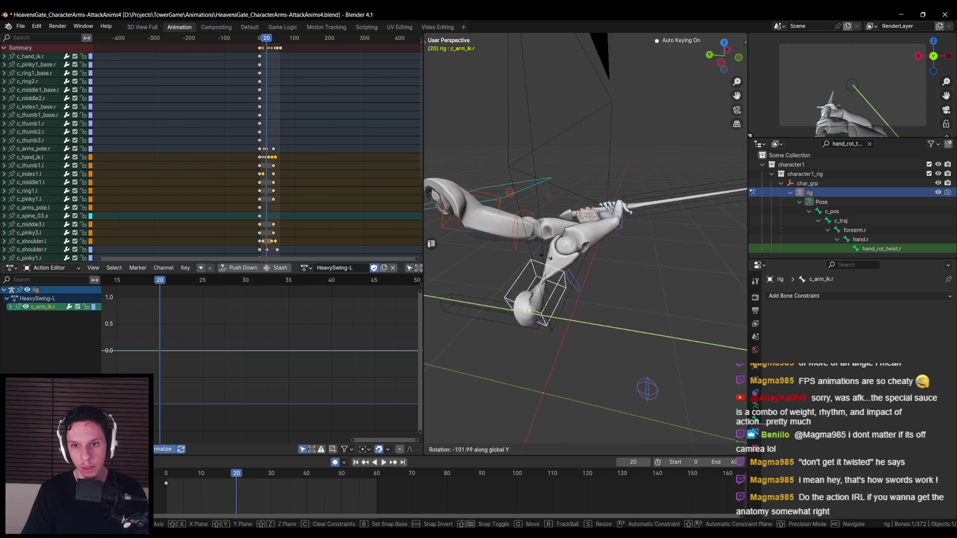
{"action": "middle_click_drag", "start_coordinate": [554, 285], "coordinate": [672, 271], "text": "alt"}
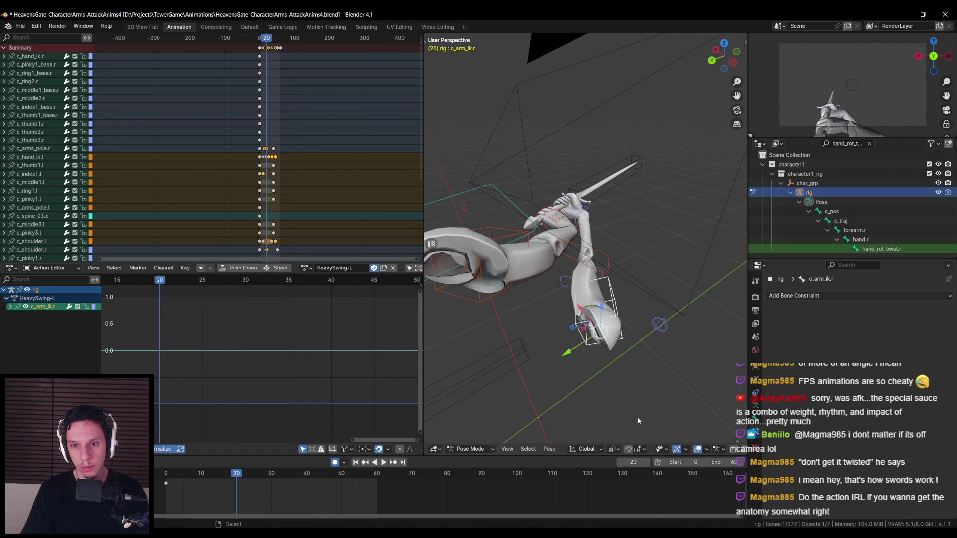
{"action": "left_click", "coordinate": [509, 356]}
{"action": "middle_click_drag", "start_coordinate": [510, 355], "coordinate": [648, 369]}
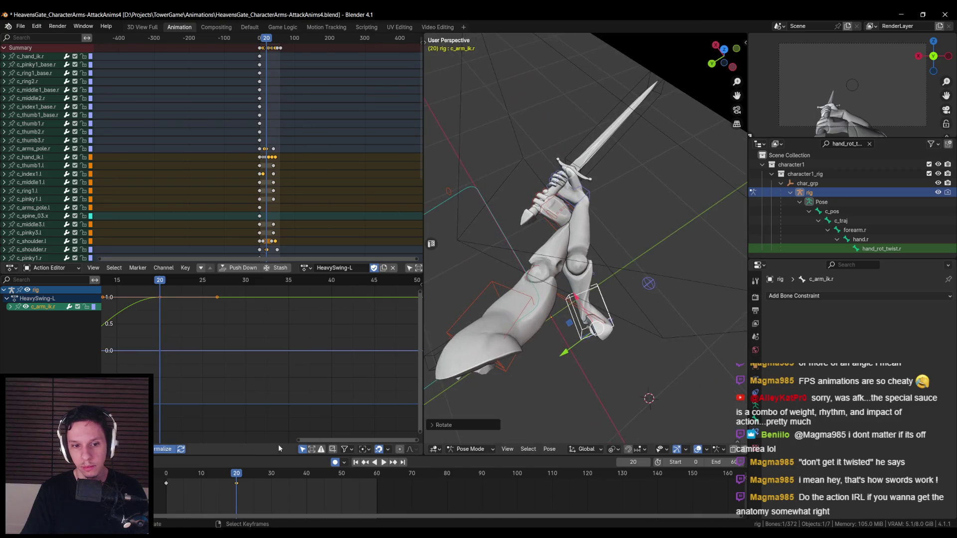
{"action": "key", "text": "space"}
{"action": "left_click", "coordinate": [166, 474]}
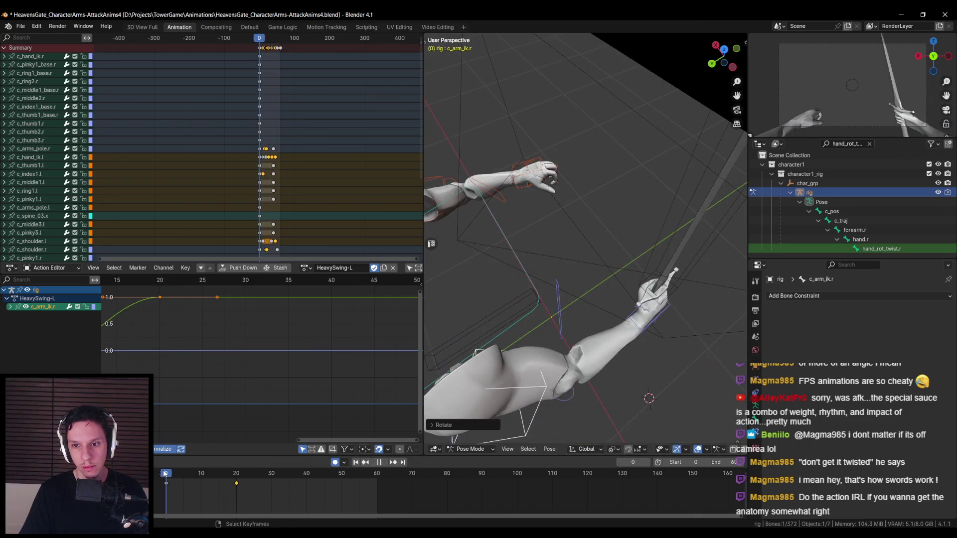
Scrub the swing's opening frames up to frame 20, then select c_shoulder.r and start moving it
{"action": "left_click_drag", "start_coordinate": [160, 473], "coordinate": [224, 471]}
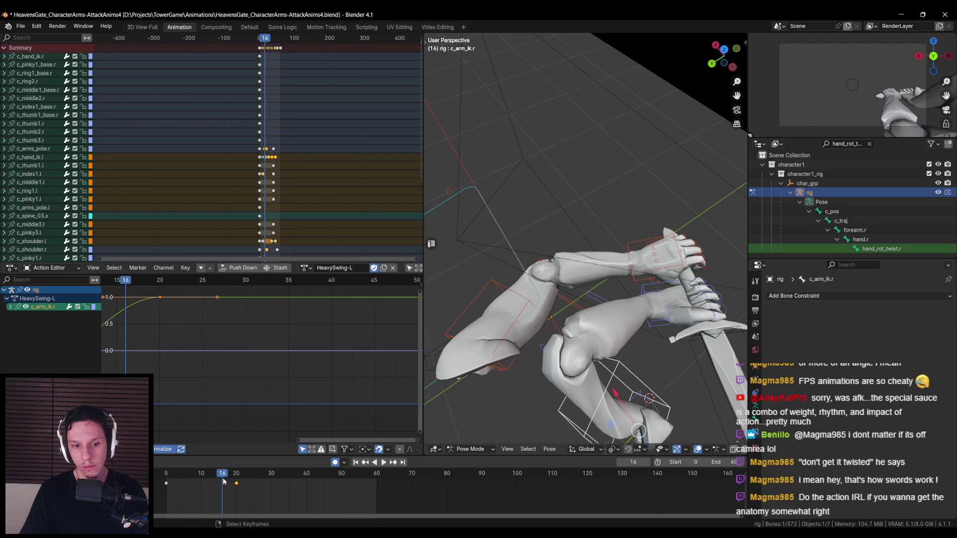
{"action": "mouse_move", "coordinate": [225, 476]}
{"action": "left_mouse_down"}
{"action": "mouse_move", "coordinate": [265, 474]}
{"action": "mouse_move", "coordinate": [166, 481]}
{"action": "left_mouse_up"}
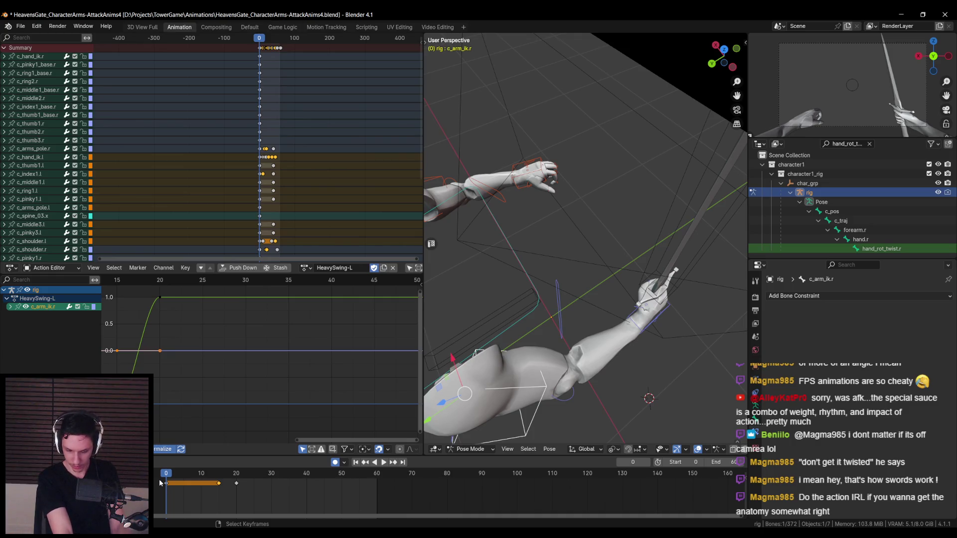
{"action": "left_click", "coordinate": [216, 473]}
{"action": "key", "text": "space"}
{"action": "key", "text": "space"}
{"action": "mouse_move", "coordinate": [573, 299]}
{"action": "middle_mouse_down"}
{"action": "mouse_move", "coordinate": [610, 256]}
{"action": "mouse_move", "coordinate": [542, 260]}
{"action": "mouse_move", "coordinate": [681, 288]}
{"action": "mouse_move", "coordinate": [608, 298]}
{"action": "mouse_move", "coordinate": [578, 286]}
{"action": "mouse_move", "coordinate": [619, 329]}
{"action": "mouse_move", "coordinate": [596, 234]}
{"action": "middle_mouse_up"}
{"action": "left_click", "coordinate": [578, 285]}
{"action": "key", "text": "g"}
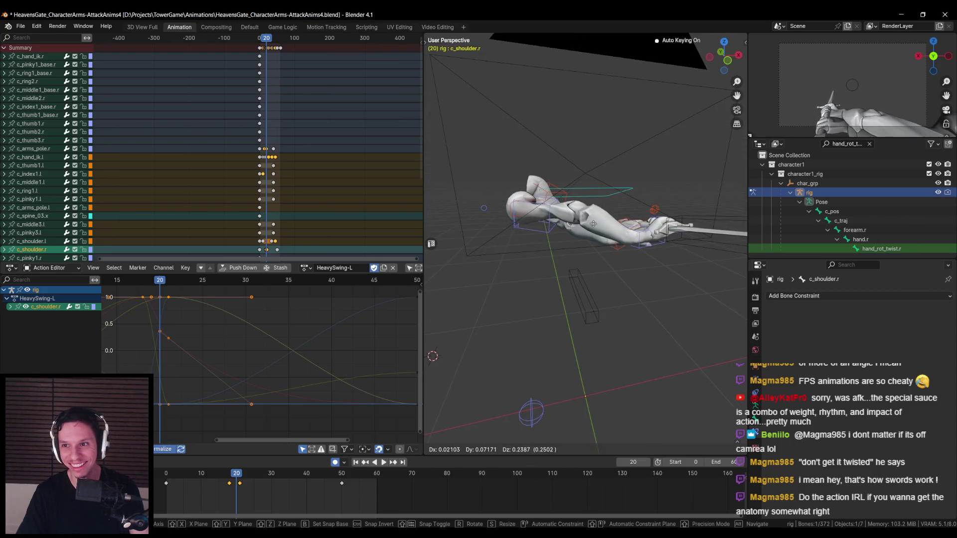
Finish repositioning the right shoulder with a second move
{"action": "left_click", "coordinate": [591, 279]}
{"action": "mouse_move", "coordinate": [590, 279]}
{"action": "middle_mouse_down"}
{"action": "mouse_move", "coordinate": [581, 321]}
{"action": "mouse_move", "coordinate": [598, 295]}
{"action": "middle_mouse_up"}
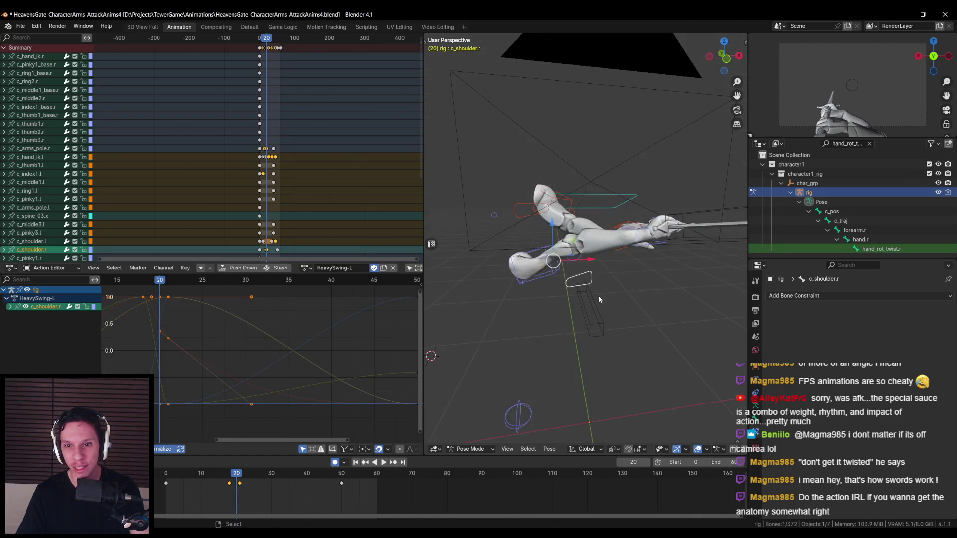
{"action": "key", "text": "g"}
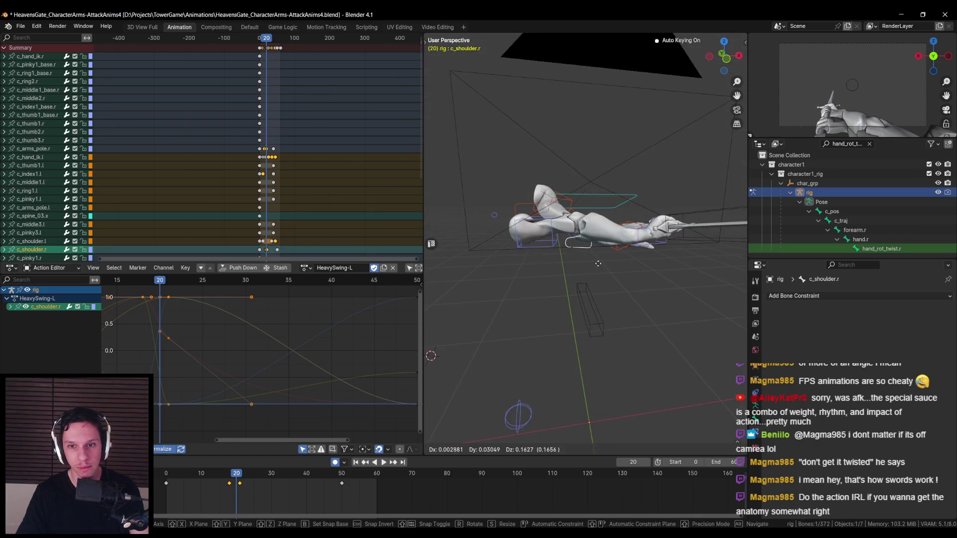
{"action": "left_click", "coordinate": [598, 264]}
{"action": "mouse_move", "coordinate": [598, 263]}
{"action": "middle_mouse_down"}
{"action": "mouse_move", "coordinate": [558, 274]}
{"action": "mouse_move", "coordinate": [578, 258]}
{"action": "middle_mouse_up"}
Rotate the c_arm_ik.r control twice around global Z to raise the sword
{"action": "left_click", "coordinate": [578, 258]}
{"action": "key", "text": "r"}
{"action": "key", "text": "z"}
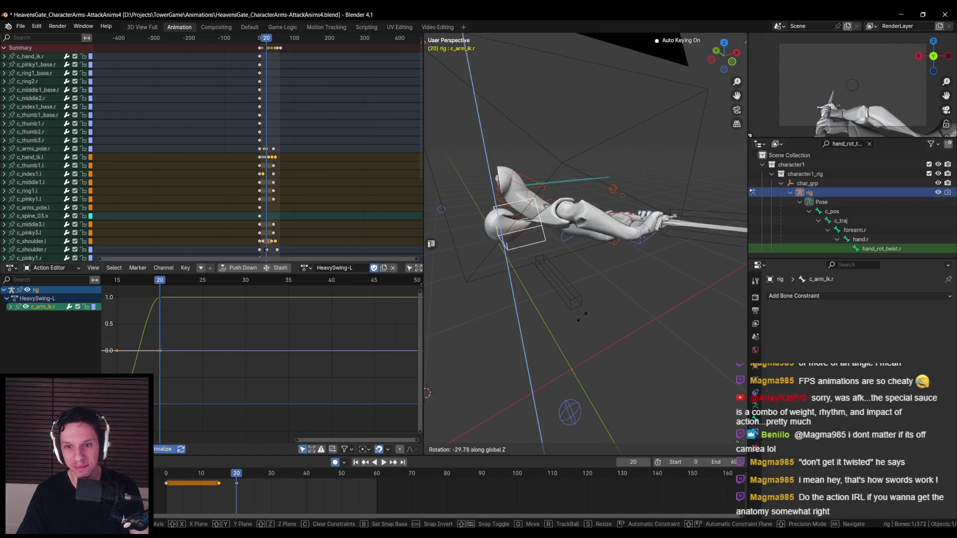
{"action": "left_click", "coordinate": [458, 243]}
{"action": "key", "text": "r"}
{"action": "key", "text": "z"}
{"action": "middle_click_drag", "start_coordinate": [495, 80], "coordinate": [491, 279], "text": "alt"}
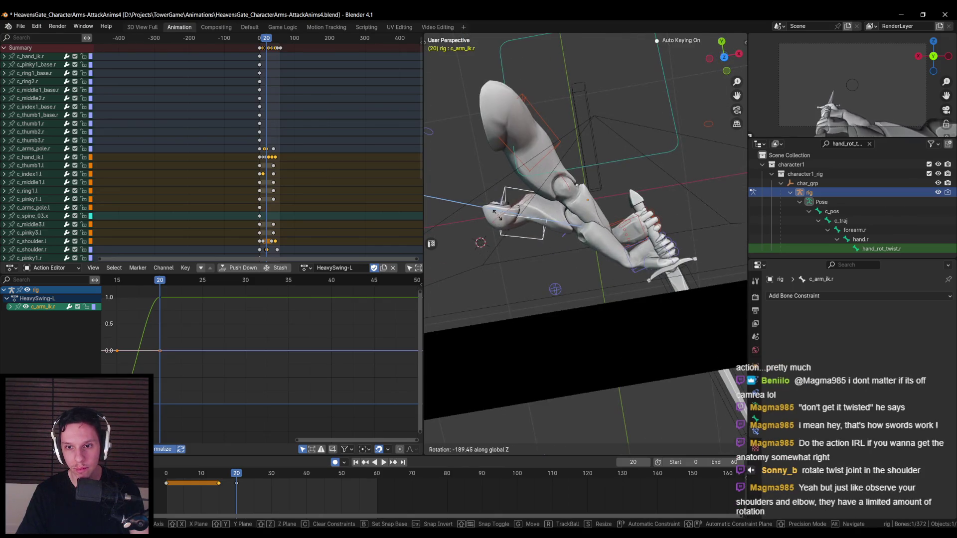
{"action": "mouse_move", "coordinate": [575, 146]}
{"action": "middle_mouse_down", "text": "alt"}
{"action": "mouse_move", "coordinate": [527, 113]}
{"action": "mouse_move", "coordinate": [678, 247]}
{"action": "middle_mouse_up", "text": "alt"}
{"action": "left_click", "coordinate": [606, 166]}
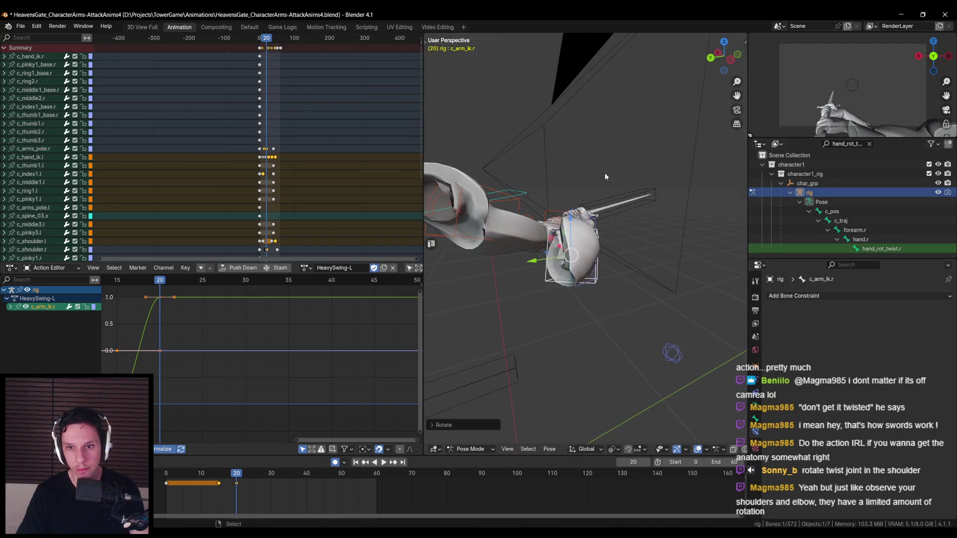
{"action": "middle_click_drag", "start_coordinate": [605, 167], "coordinate": [609, 230]}
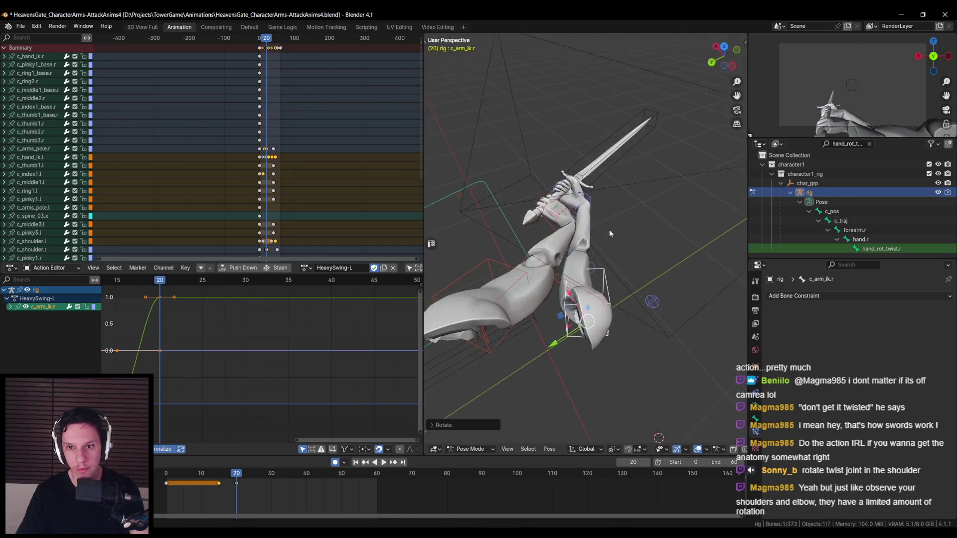
Reposition the c_arms_pole.r elbow pole
{"action": "left_click", "coordinate": [653, 308]}
{"action": "key", "text": "g"}
{"action": "middle_click_drag", "start_coordinate": [674, 304], "coordinate": [703, 347], "text": "alt"}
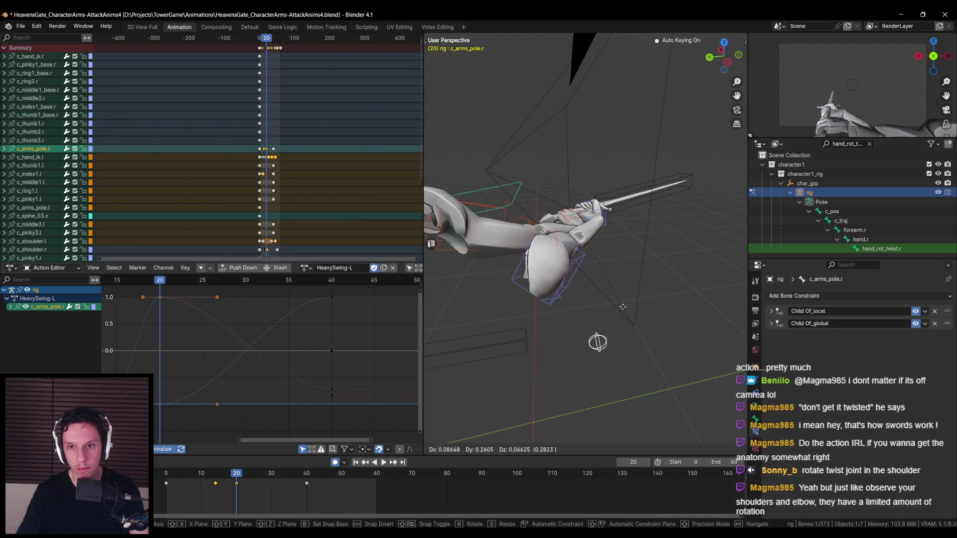
{"action": "left_click", "coordinate": [642, 328]}
{"action": "mouse_move", "coordinate": [642, 328]}
{"action": "middle_mouse_down"}
{"action": "mouse_move", "coordinate": [631, 301]}
{"action": "mouse_move", "coordinate": [618, 319]}
{"action": "middle_mouse_up"}
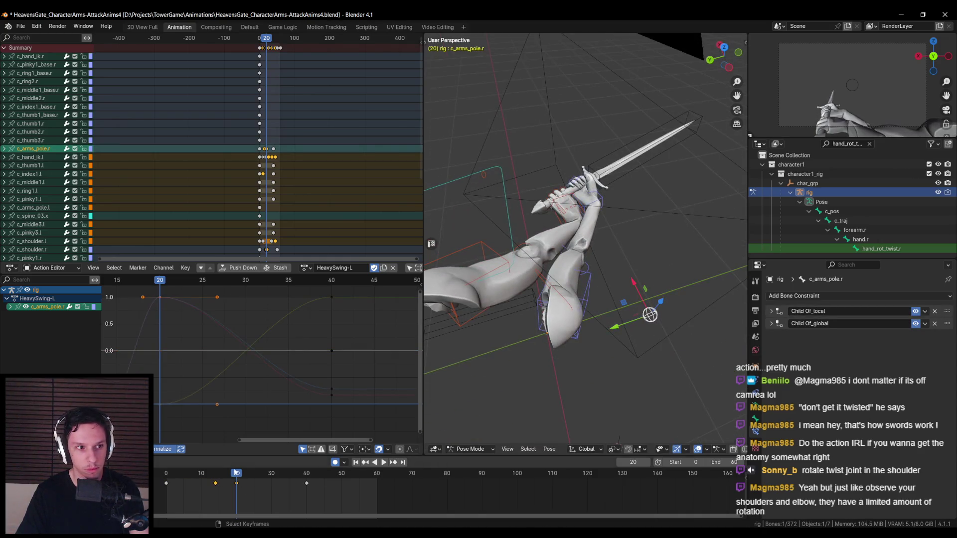
{"action": "middle_click_drag", "start_coordinate": [499, 299], "coordinate": [534, 316]}
Twist c_arm_twist_offset.r around global Z, key it at frame 20, and review earlier frames
{"action": "key", "text": "alt+z"}
{"action": "left_click", "coordinate": [521, 302]}
{"action": "key", "text": "r"}
{"action": "key", "text": "z"}
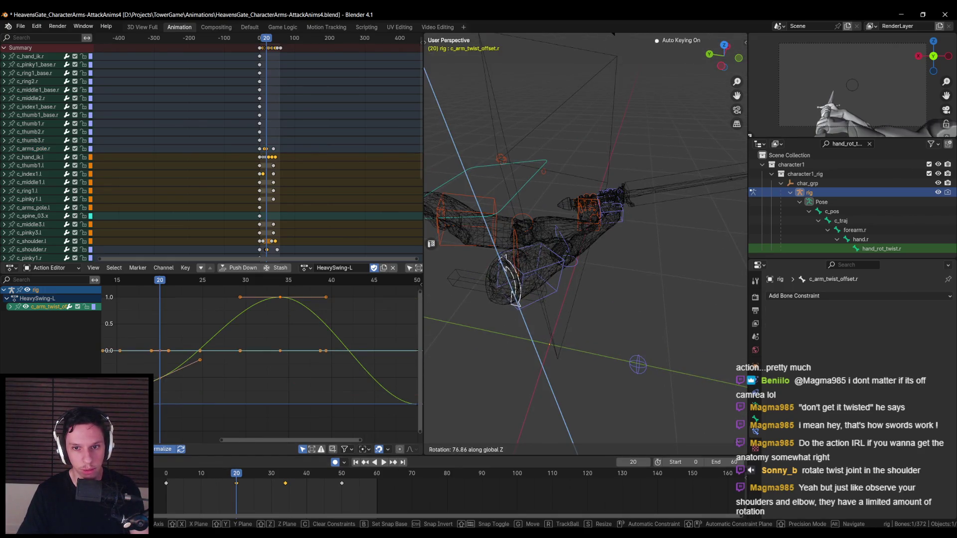
{"action": "key", "text": "alt+z"}
{"action": "middle_click_drag", "start_coordinate": [522, 367], "coordinate": [609, 317], "text": "alt"}
{"action": "middle_click_drag", "start_coordinate": [522, 327], "coordinate": [515, 337], "text": "alt"}
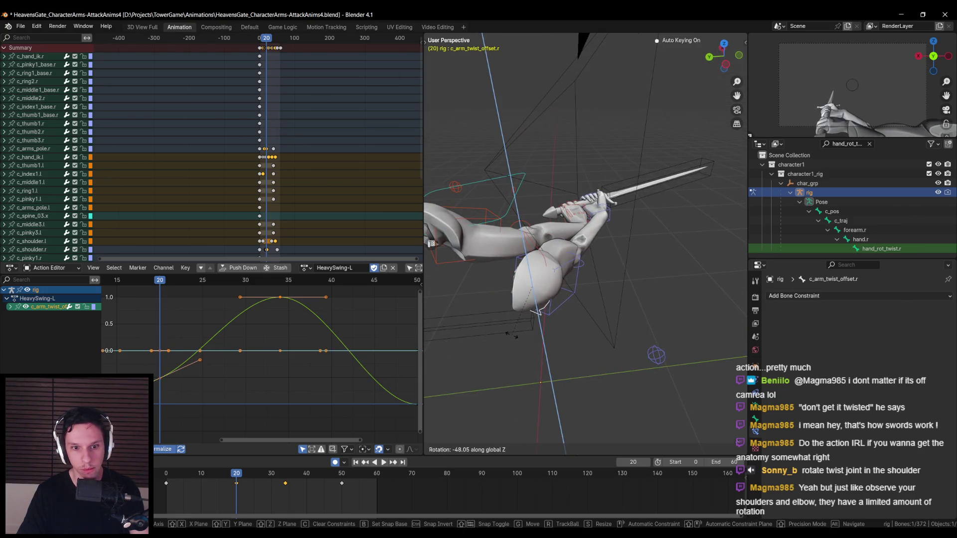
{"action": "left_click", "coordinate": [511, 335]}
{"action": "mouse_move", "coordinate": [237, 475]}
{"action": "left_mouse_down"}
{"action": "mouse_move", "coordinate": [179, 473]}
{"action": "mouse_move", "coordinate": [237, 473]}
{"action": "left_mouse_up"}
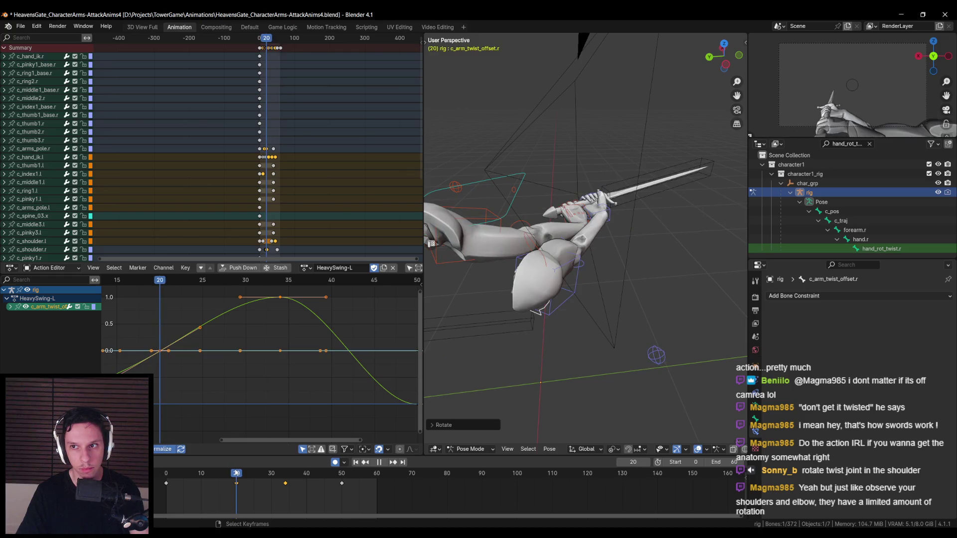
In wireframe view, start rotating c_shoulder.r around global Z
{"action": "mouse_move", "coordinate": [588, 339]}
{"action": "middle_mouse_down"}
{"action": "mouse_move", "coordinate": [619, 327]}
{"action": "mouse_move", "coordinate": [562, 310]}
{"action": "mouse_move", "coordinate": [576, 291]}
{"action": "mouse_move", "coordinate": [576, 326]}
{"action": "mouse_move", "coordinate": [621, 312]}
{"action": "middle_mouse_up"}
{"action": "key", "text": "shift+z"}
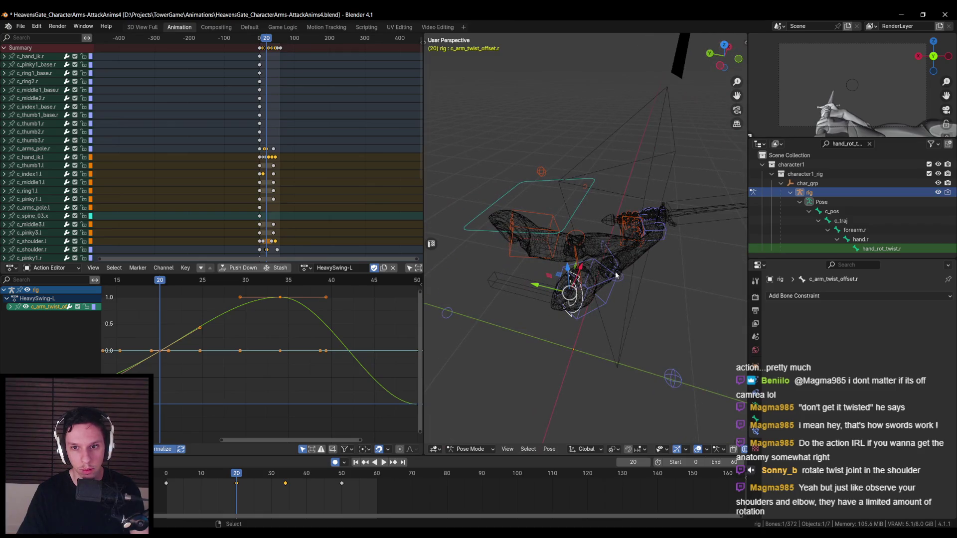
{"action": "left_click", "coordinate": [617, 277]}
{"action": "key", "text": "r"}
{"action": "key", "text": "z"}
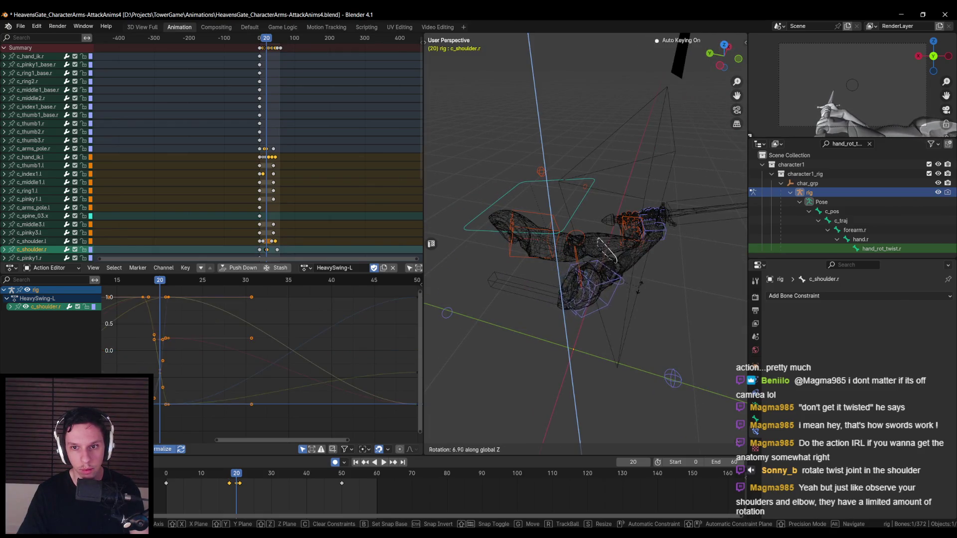
Confirm the shoulder angle and set the Pivot Point to 3D Cursor
{"action": "left_click", "coordinate": [633, 319]}
{"action": "left_click", "coordinate": [613, 449]}
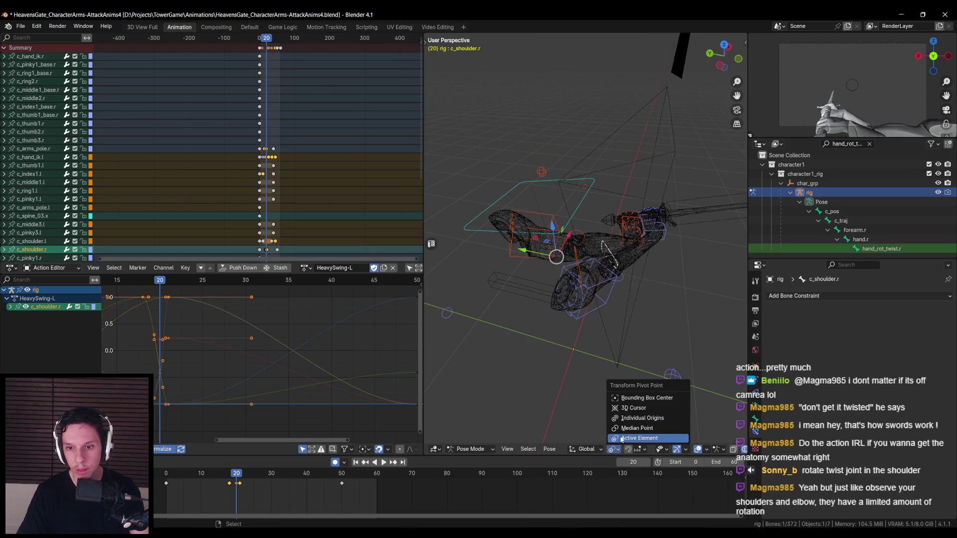
{"action": "left_click", "coordinate": [643, 398]}
{"action": "mouse_move", "coordinate": [643, 389]}
{"action": "middle_mouse_down"}
{"action": "mouse_move", "coordinate": [641, 319]}
{"action": "mouse_move", "coordinate": [643, 360]}
{"action": "mouse_move", "coordinate": [652, 335]}
{"action": "middle_mouse_up"}
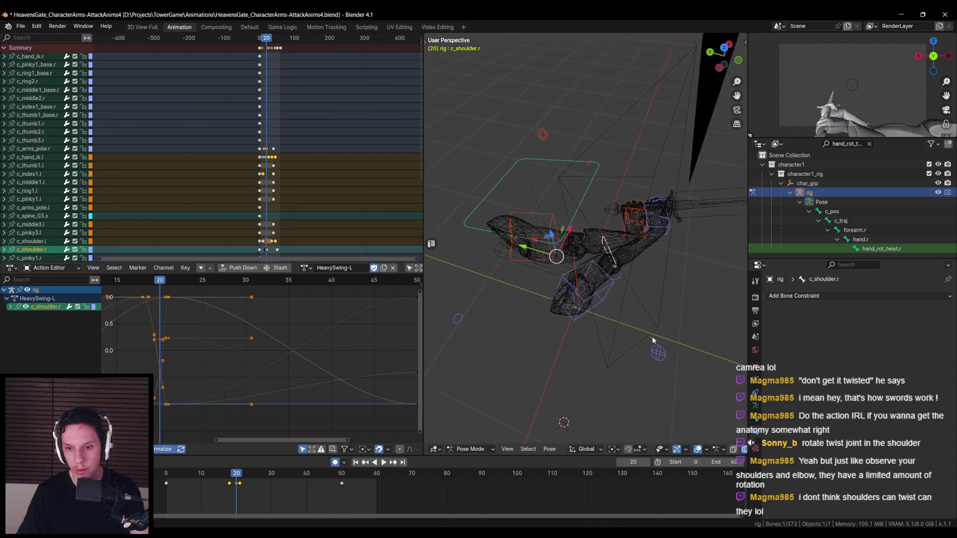
{"action": "key", "text": "shift+z"}
{"action": "key", "text": "shift+z"}
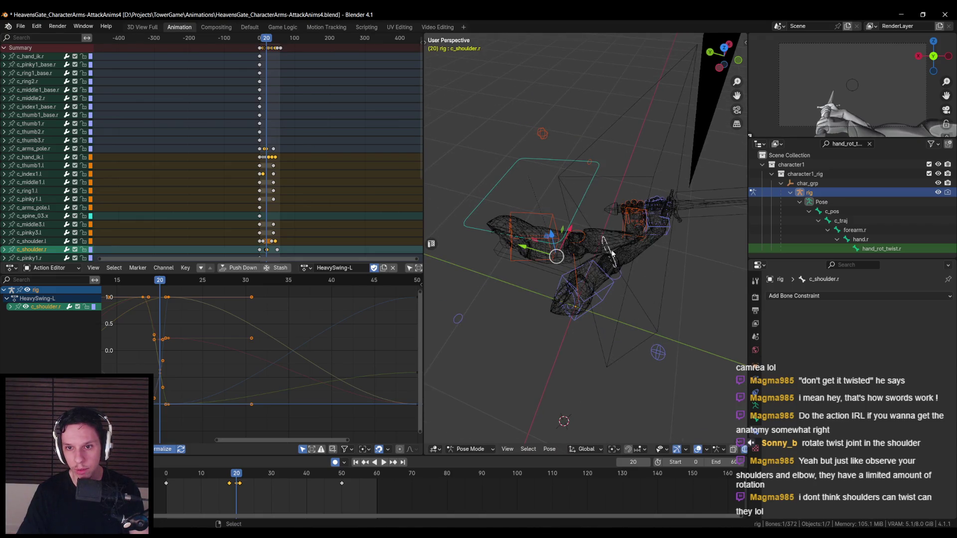
{"action": "middle_click_drag", "start_coordinate": [614, 255], "coordinate": [609, 262]}
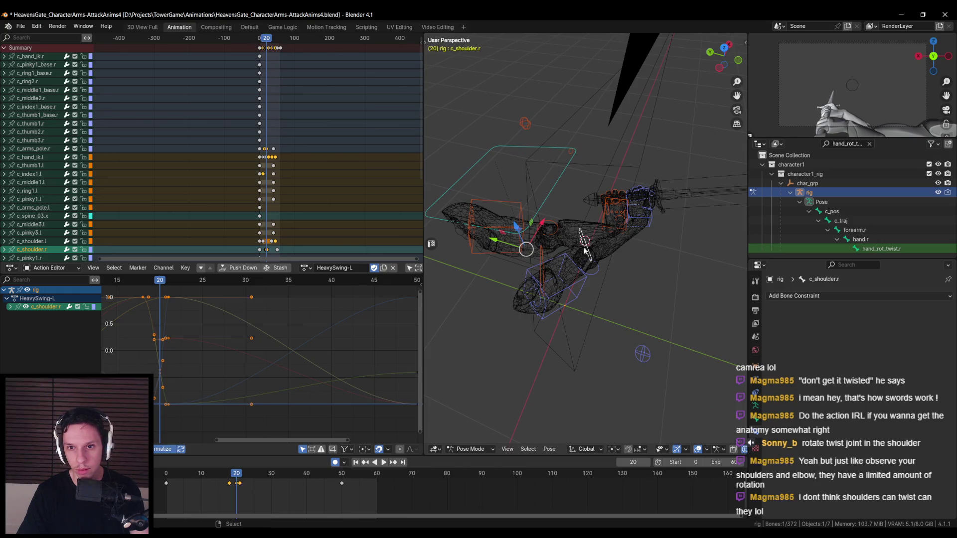
{"action": "left_click", "coordinate": [614, 449]}
{"action": "left_click", "coordinate": [630, 402]}
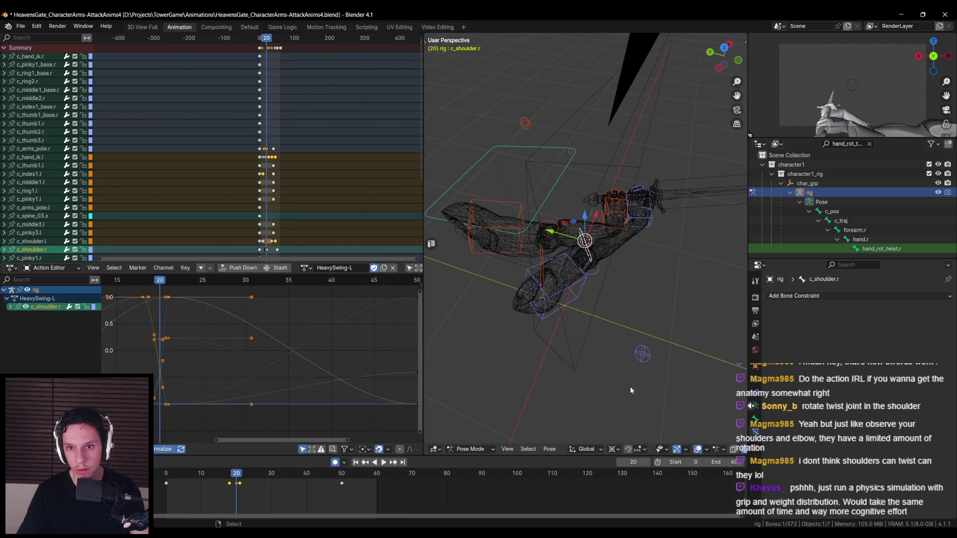
{"action": "key", "text": "shift+z"}
Rotate c_shoulder.r around global Z about the 3D cursor
{"action": "key", "text": "r"}
{"action": "key", "text": "z"}
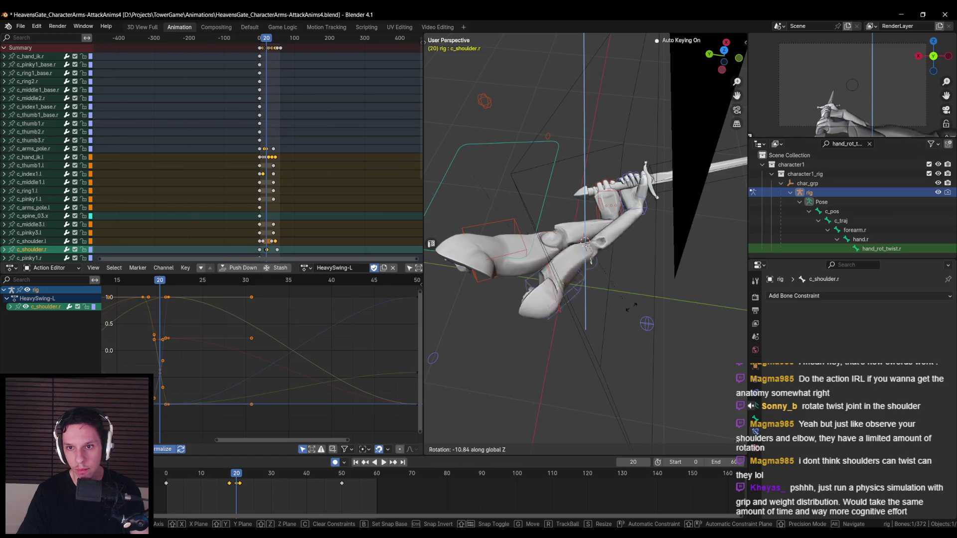
{"action": "left_click", "coordinate": [640, 298]}
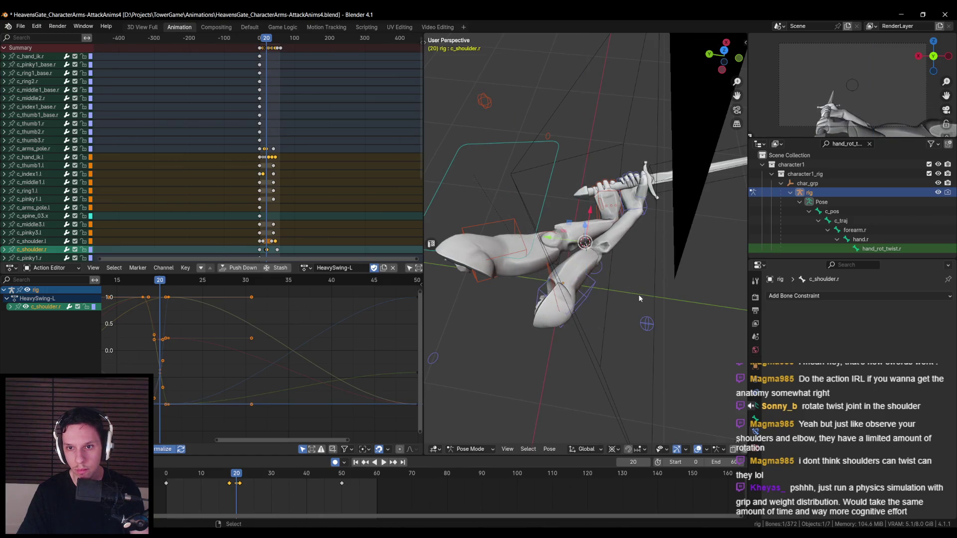
{"action": "mouse_move", "coordinate": [618, 301]}
{"action": "middle_mouse_down"}
{"action": "mouse_move", "coordinate": [607, 279]}
{"action": "mouse_move", "coordinate": [607, 311]}
{"action": "mouse_move", "coordinate": [564, 326]}
{"action": "middle_mouse_up"}
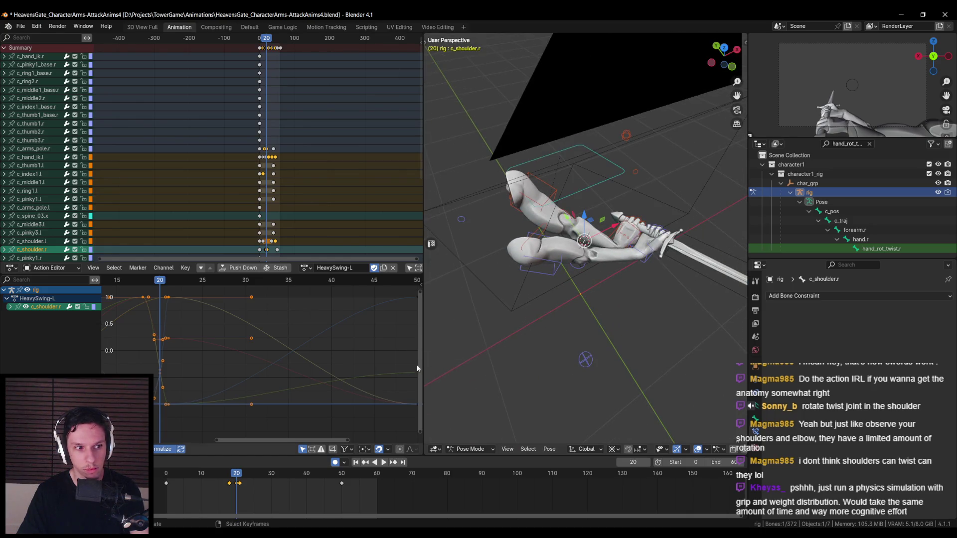
At frame 21, rotate c_arm_twist_offset.r twice around global Z
{"action": "left_click_drag", "start_coordinate": [236, 477], "coordinate": [239, 478]}
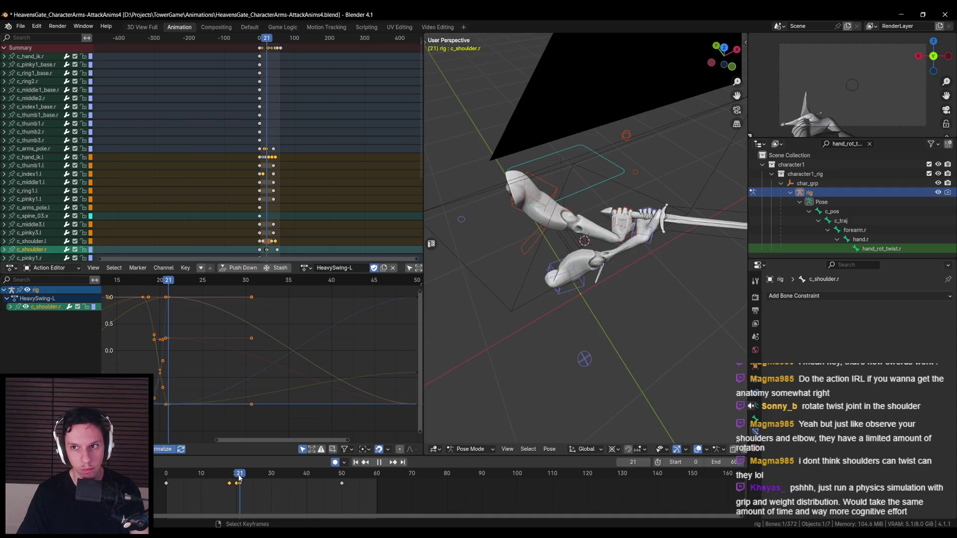
{"action": "mouse_move", "coordinate": [563, 349]}
{"action": "middle_mouse_down"}
{"action": "mouse_move", "coordinate": [574, 357]}
{"action": "mouse_move", "coordinate": [546, 322]}
{"action": "mouse_move", "coordinate": [600, 340]}
{"action": "mouse_move", "coordinate": [591, 337]}
{"action": "mouse_move", "coordinate": [594, 318]}
{"action": "middle_mouse_up"}
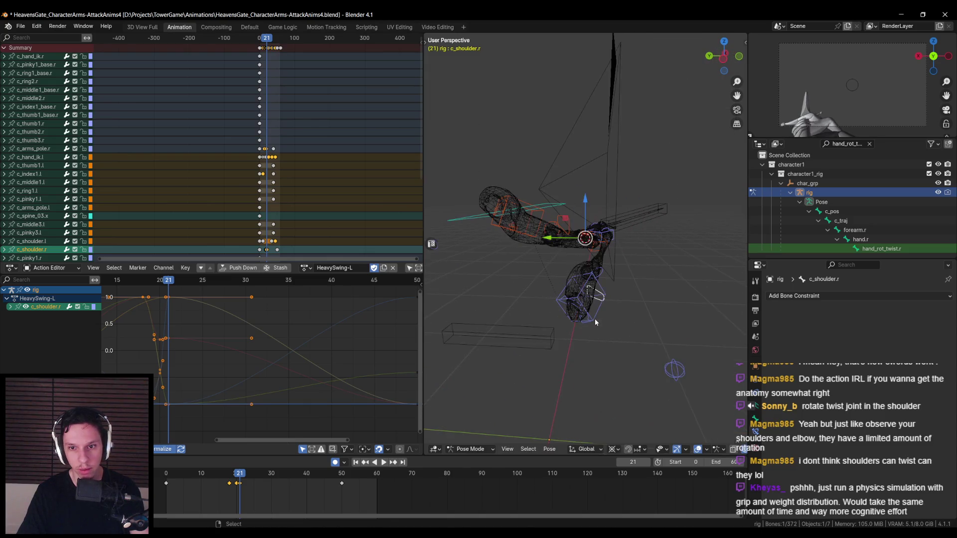
{"action": "left_click", "coordinate": [595, 321]}
{"action": "key", "text": "r"}
{"action": "key", "text": "z"}
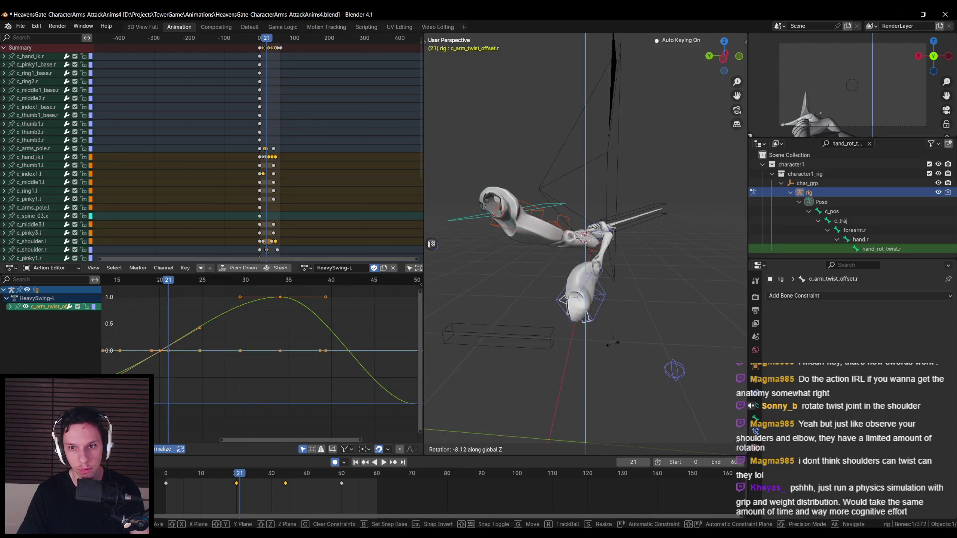
{"action": "left_click", "coordinate": [588, 325]}
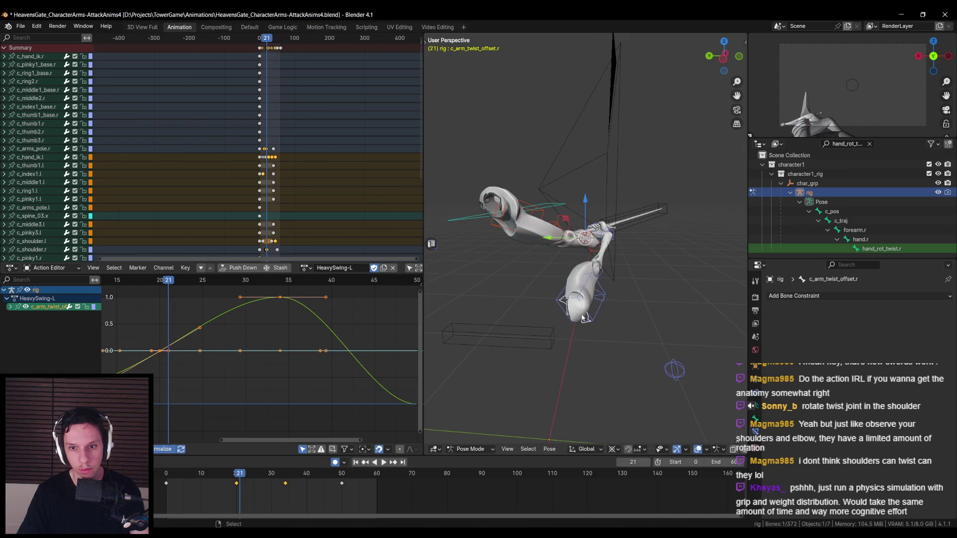
{"action": "key", "text": "r"}
{"action": "key", "text": "z"}
{"action": "key", "text": "z"}
{"action": "key", "text": "z"}
{"action": "left_click", "coordinate": [575, 244]}
Rotate the c_arm_ik.r control, key it at frame 21, and return to frame 20
{"action": "left_click", "coordinate": [578, 304]}
{"action": "key", "text": "r"}
{"action": "key", "text": "r"}
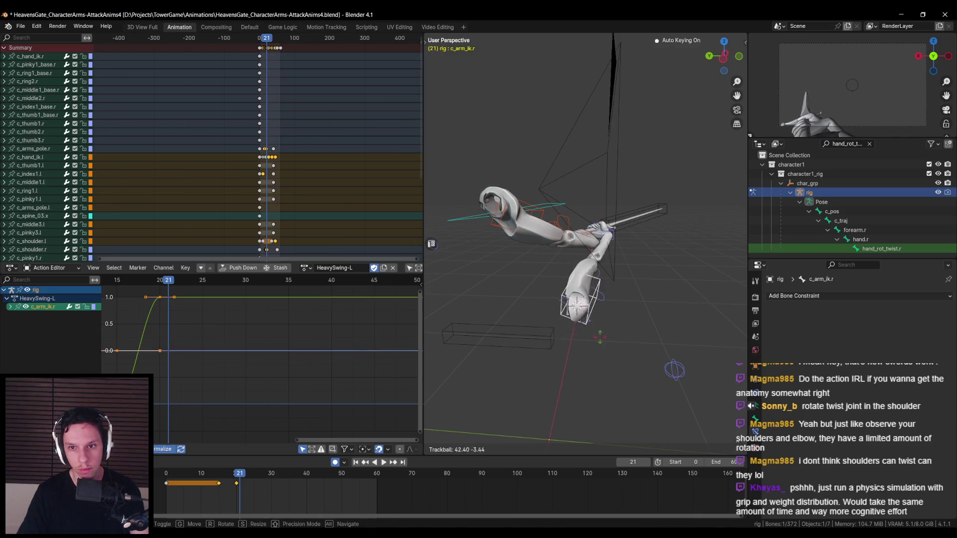
{"action": "key", "text": "r"}
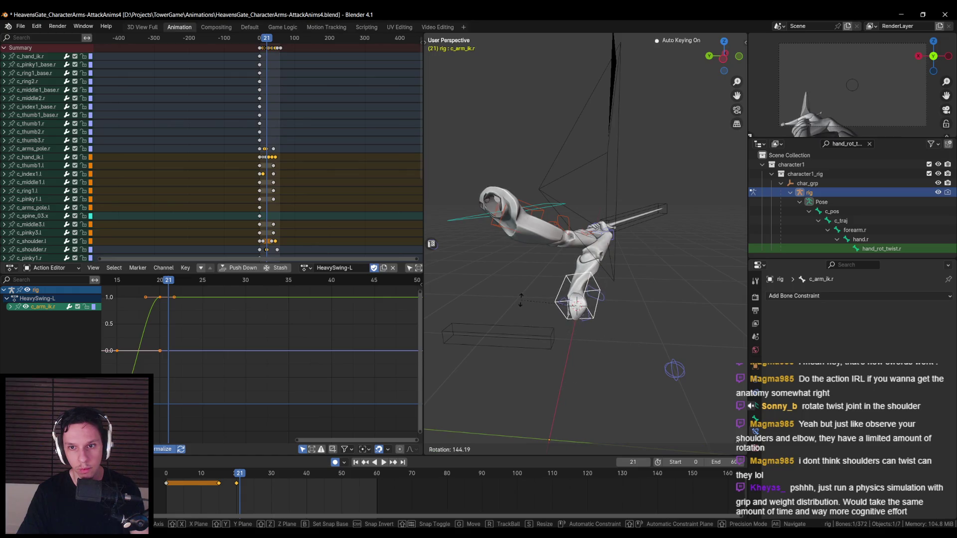
{"action": "left_click", "coordinate": [542, 277]}
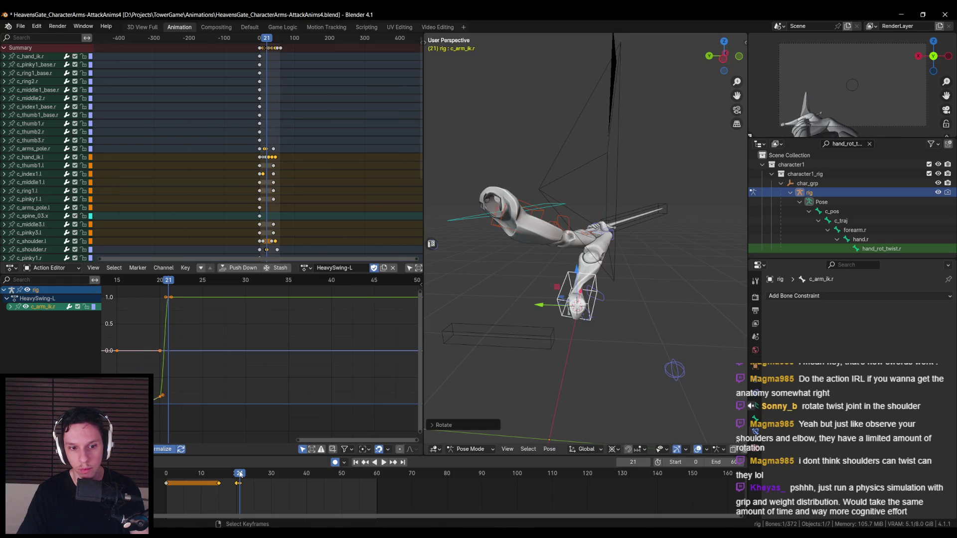
{"action": "left_click_drag", "start_coordinate": [239, 476], "coordinate": [322, 476]}
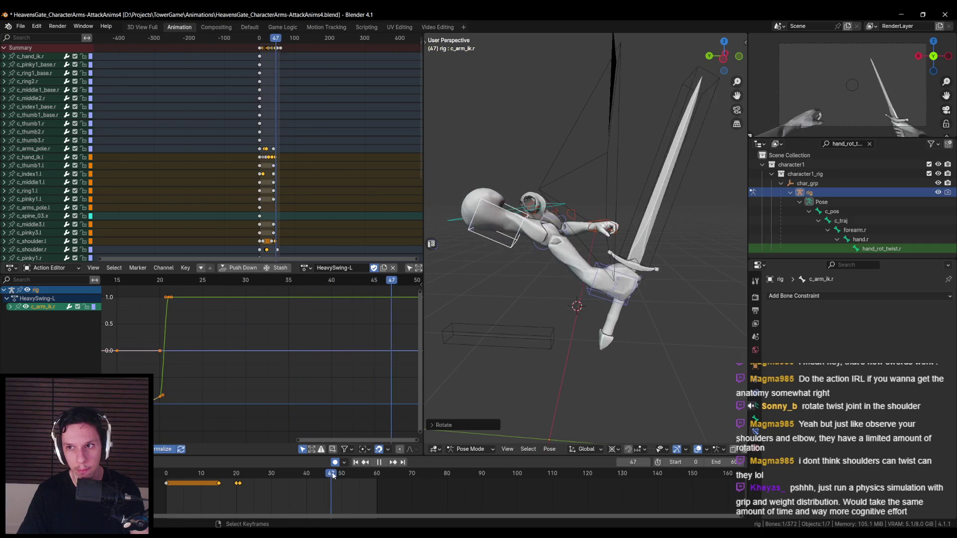
Play HeavySwing-L from the start, stop at frame 19, and show WeaponBone's location and rotation curves
{"action": "key", "text": "Escape"}
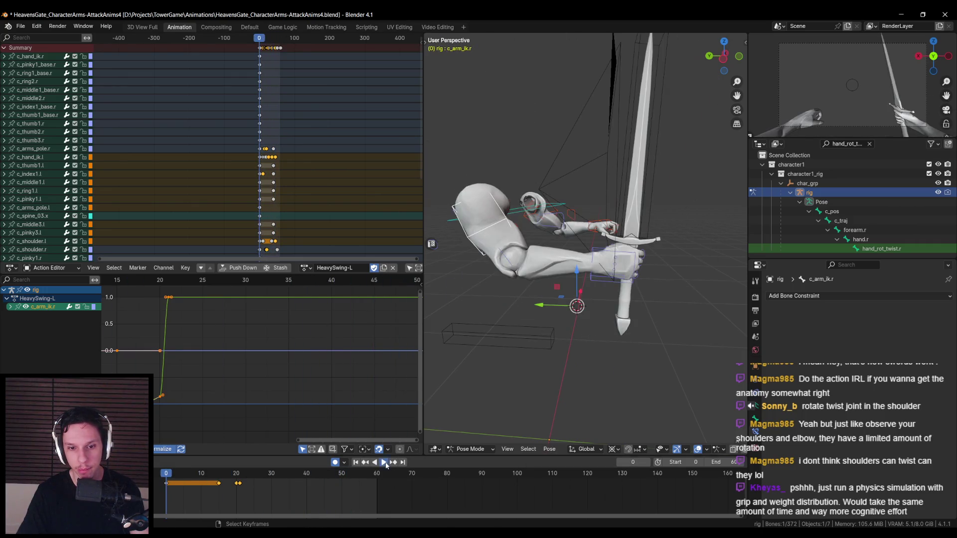
{"action": "left_click", "coordinate": [385, 464]}
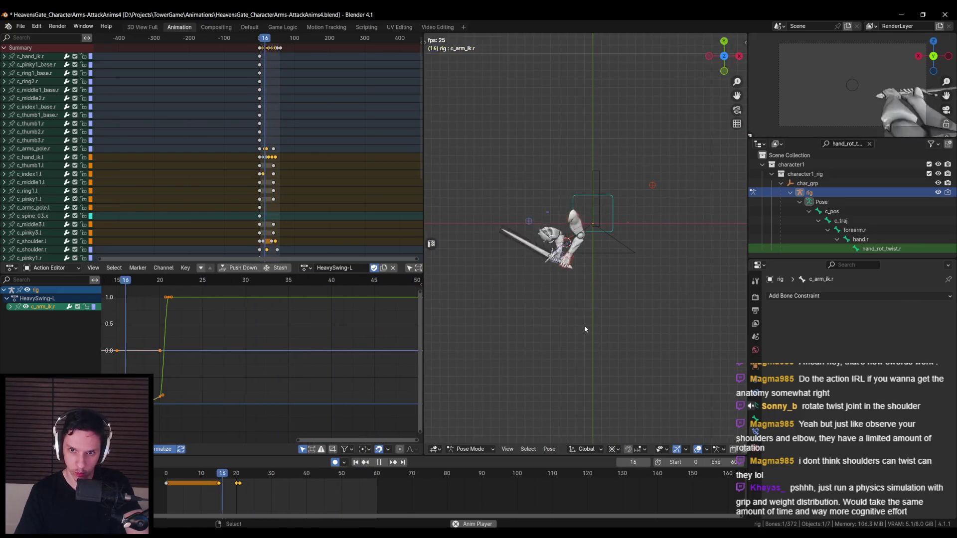
{"action": "left_click", "coordinate": [384, 464]}
{"action": "left_click", "coordinate": [384, 464]}
{"action": "left_click", "coordinate": [385, 463]}
{"action": "left_click", "coordinate": [384, 464]}
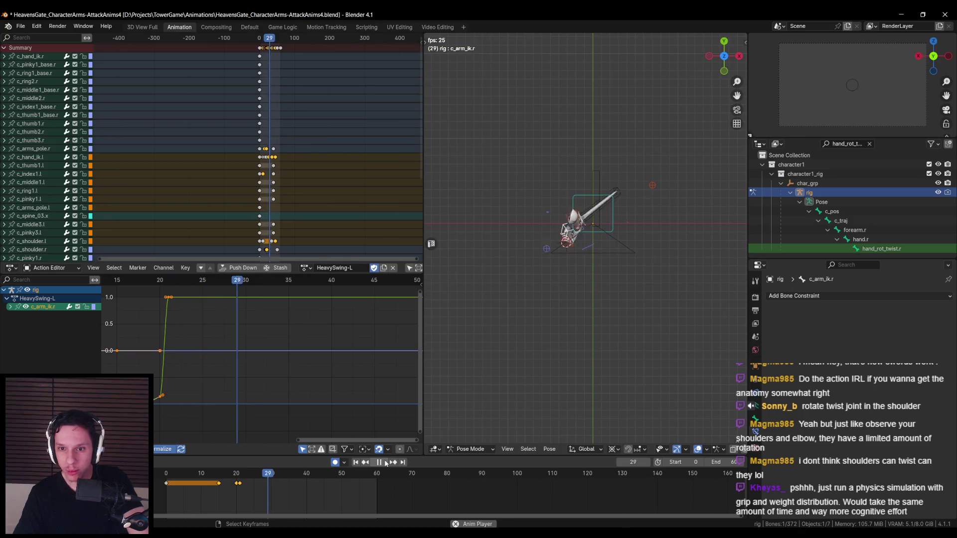
{"action": "left_click", "coordinate": [385, 463]}
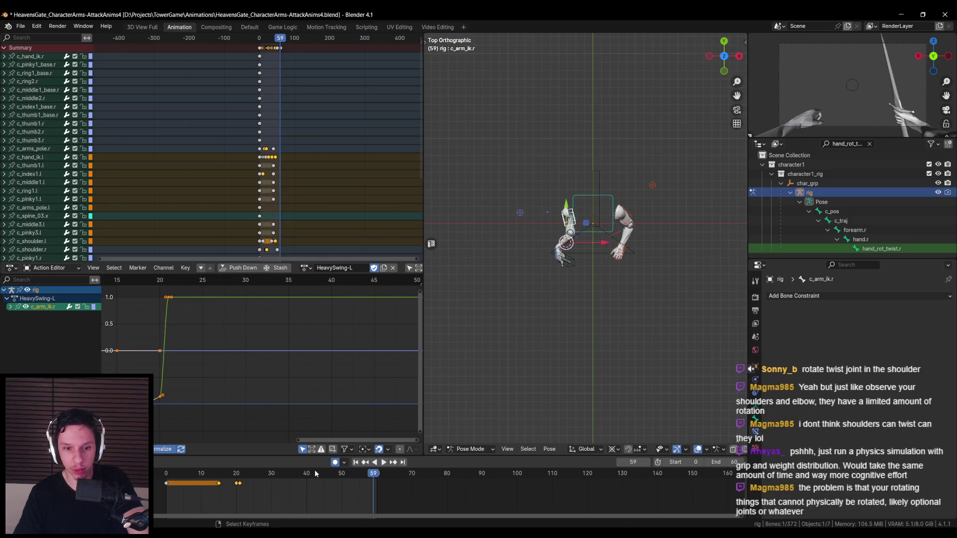
{"action": "left_click", "coordinate": [232, 473]}
{"action": "left_click", "coordinate": [589, 283]}
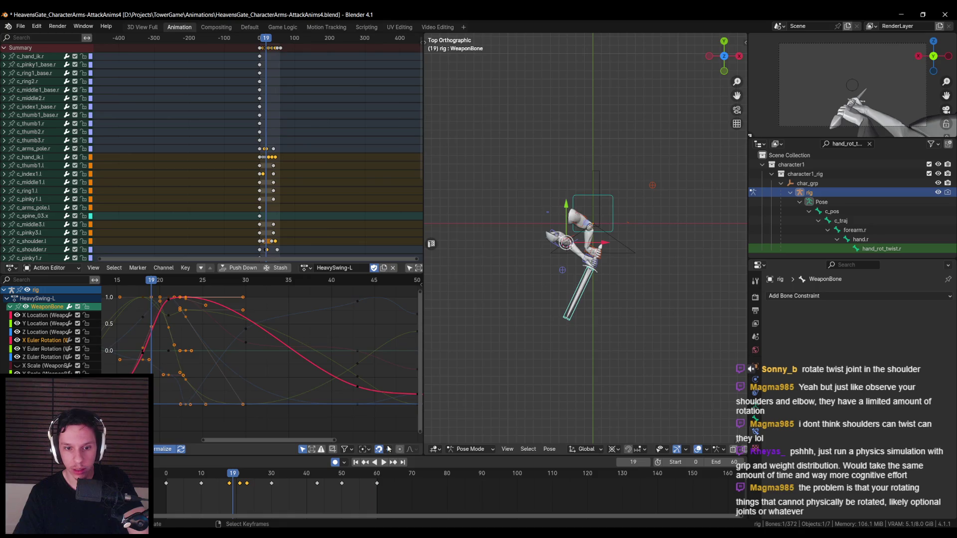
Replay the swing, then zoom and pan the curve graph to frame the peak near frame 21
{"action": "left_click", "coordinate": [384, 463]}
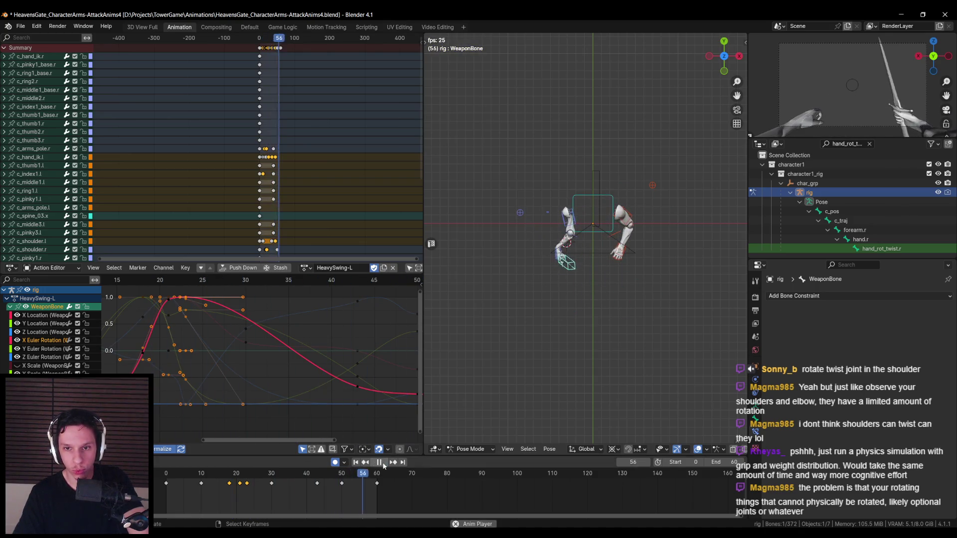
{"action": "left_click_drag", "start_coordinate": [265, 473], "coordinate": [237, 476]}
{"action": "mouse_move", "coordinate": [205, 337]}
{"action": "middle_mouse_down", "text": "ctrl"}
{"action": "mouse_move", "coordinate": [249, 341]}
{"action": "mouse_move", "coordinate": [232, 311]}
{"action": "mouse_move", "coordinate": [228, 346]}
{"action": "mouse_move", "coordinate": [246, 393]}
{"action": "mouse_move", "coordinate": [287, 395]}
{"action": "middle_mouse_up", "text": "ctrl"}
{"action": "scroll", "coordinate": [286, 390], "scroll_direction": "down", "scroll_amount": 1}
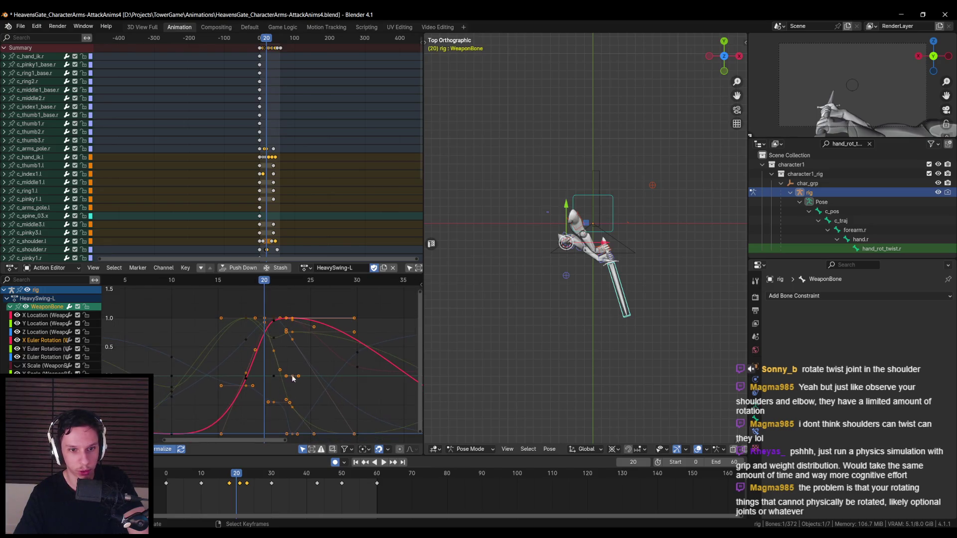
{"action": "scroll", "coordinate": [289, 343], "scroll_direction": "up", "scroll_amount": 3}
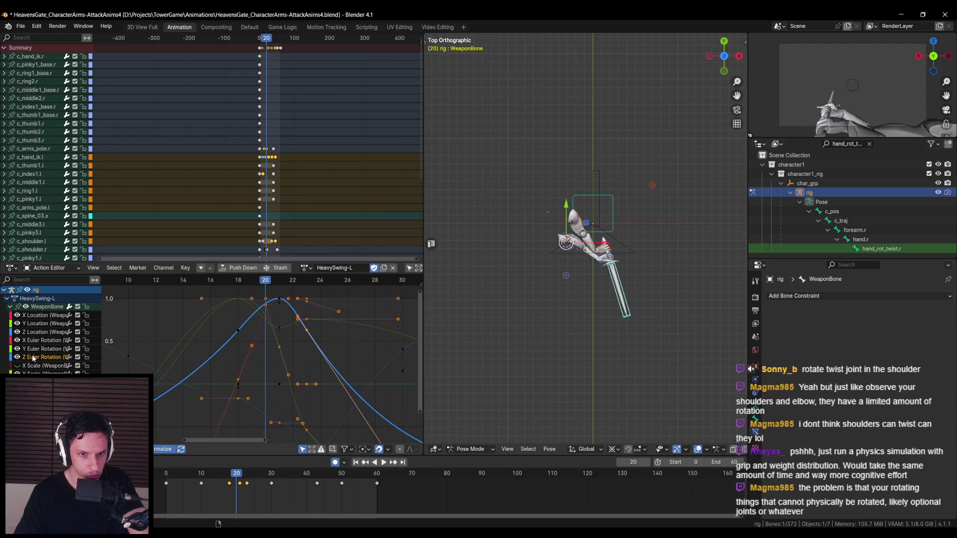
{"action": "middle_click_drag", "start_coordinate": [305, 329], "coordinate": [289, 340]}
Check frames 21 and 18, then loop the swing from the first frame
{"action": "key", "text": "space"}
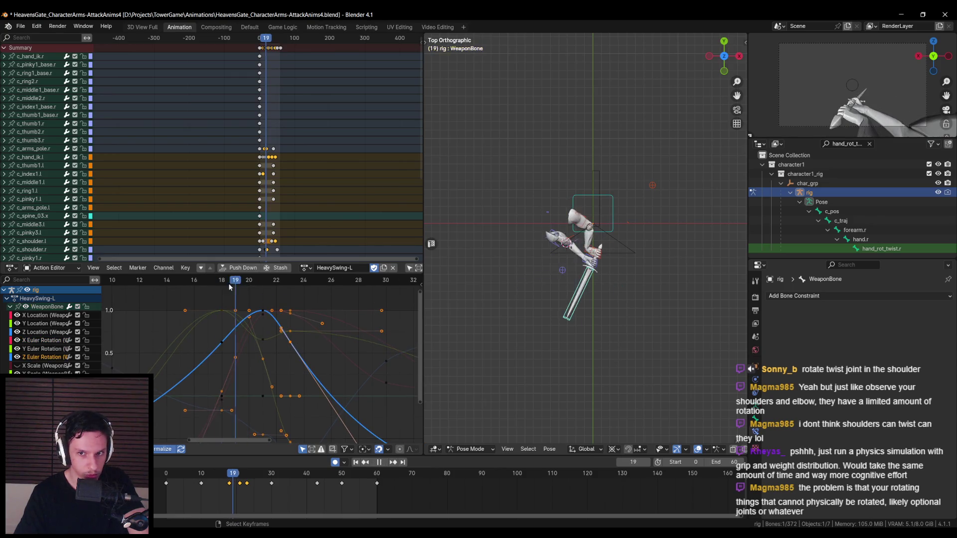
{"action": "left_click_drag", "start_coordinate": [252, 284], "coordinate": [261, 283]}
{"action": "key", "text": "space"}
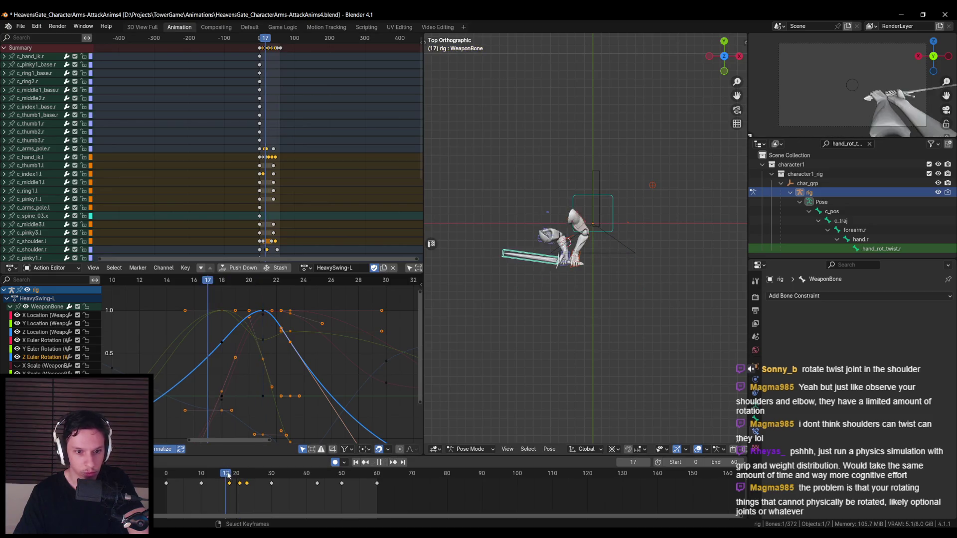
{"action": "left_click_drag", "start_coordinate": [241, 474], "coordinate": [237, 474]}
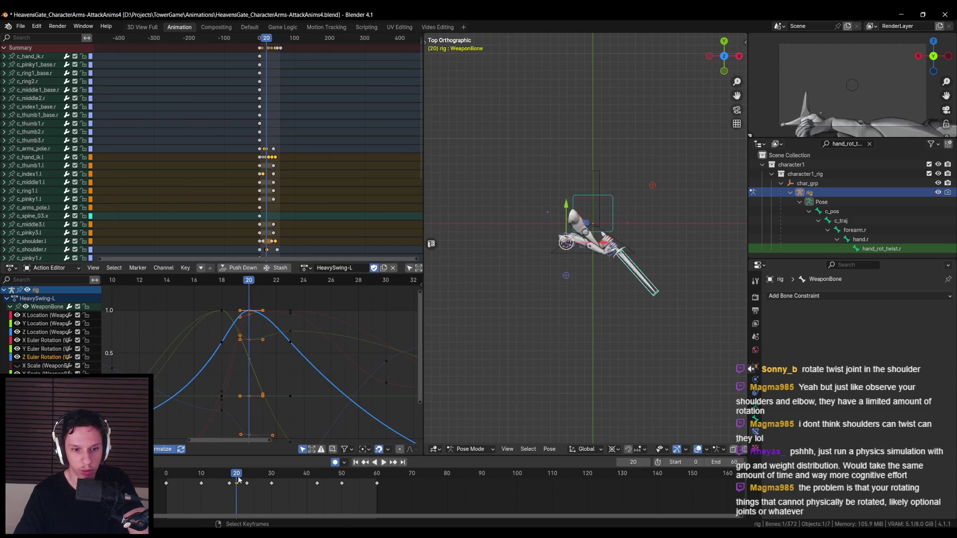
{"action": "left_click", "coordinate": [355, 462]}
{"action": "left_click", "coordinate": [384, 463]}
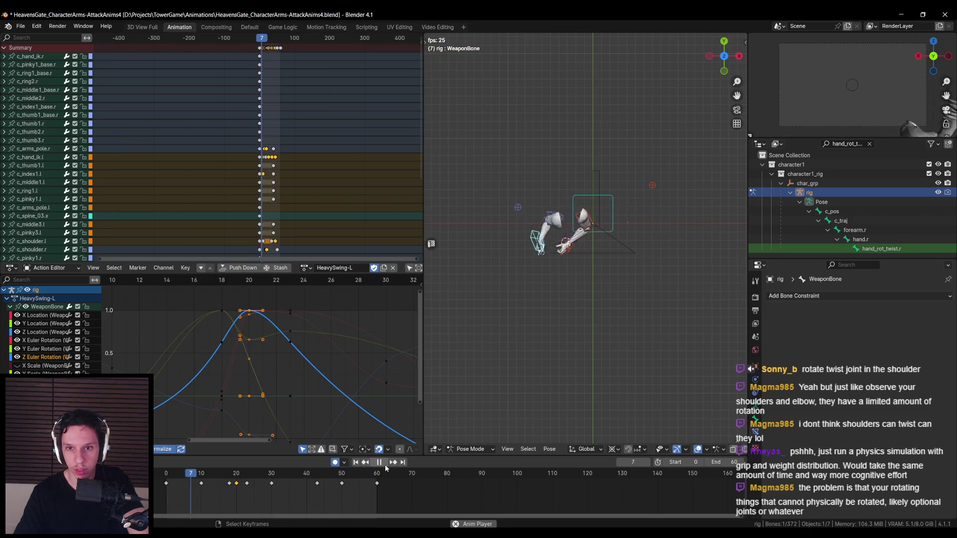
{"action": "key", "text": "space"}
{"action": "middle_click_drag", "start_coordinate": [517, 258], "coordinate": [542, 279]}
{"action": "left_click", "coordinate": [540, 281]}
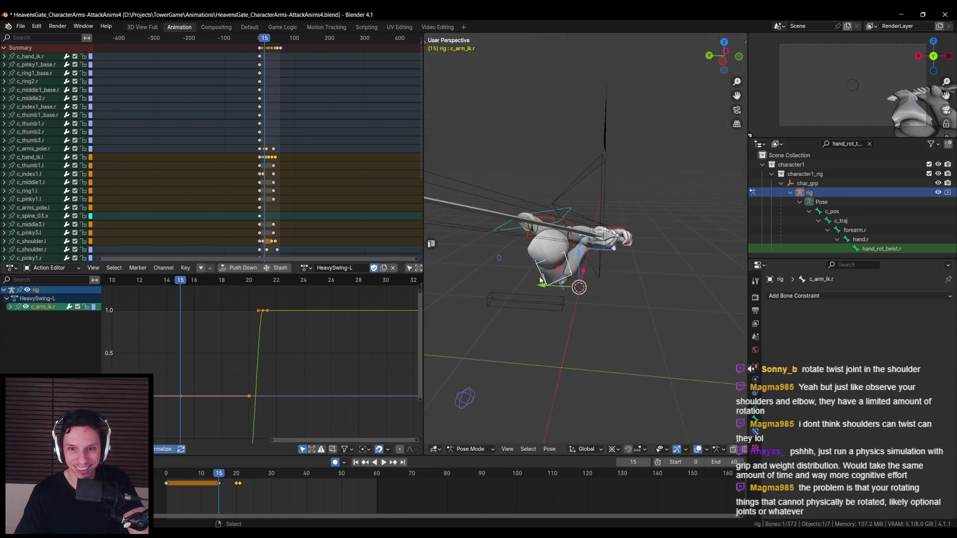
{"action": "left_click_drag", "start_coordinate": [176, 484], "coordinate": [263, 480]}
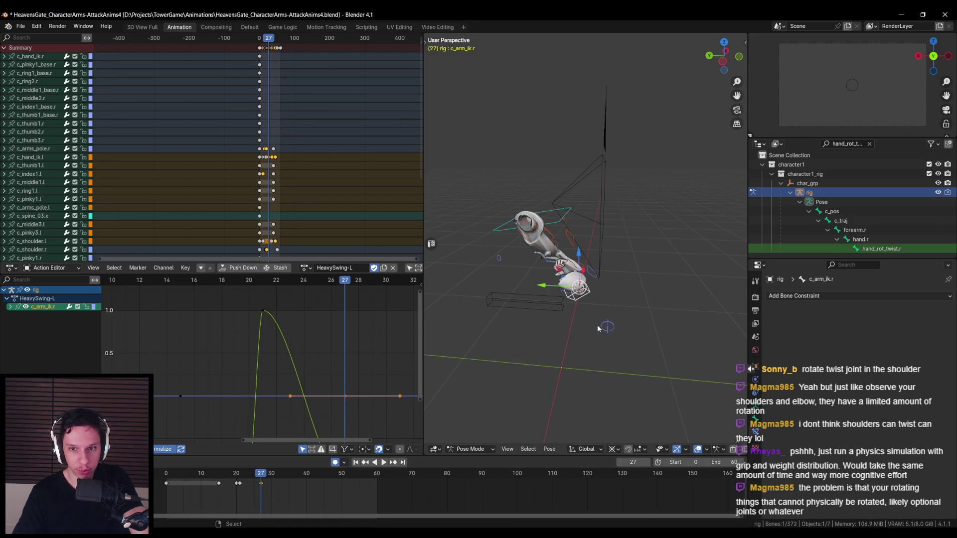
{"action": "middle_click_drag", "start_coordinate": [595, 329], "coordinate": [369, 389]}
{"action": "key", "text": "space"}
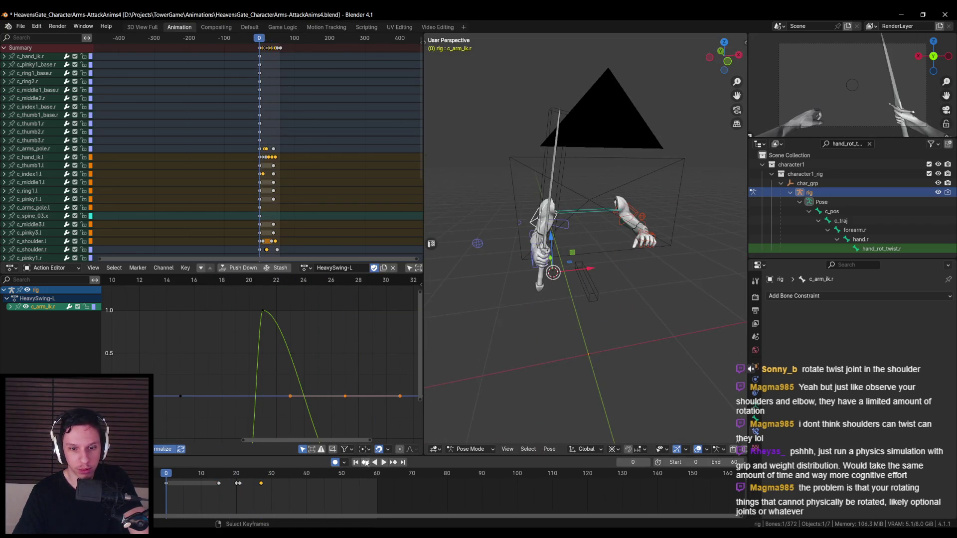
{"action": "middle_click_drag", "start_coordinate": [610, 319], "coordinate": [599, 336]}
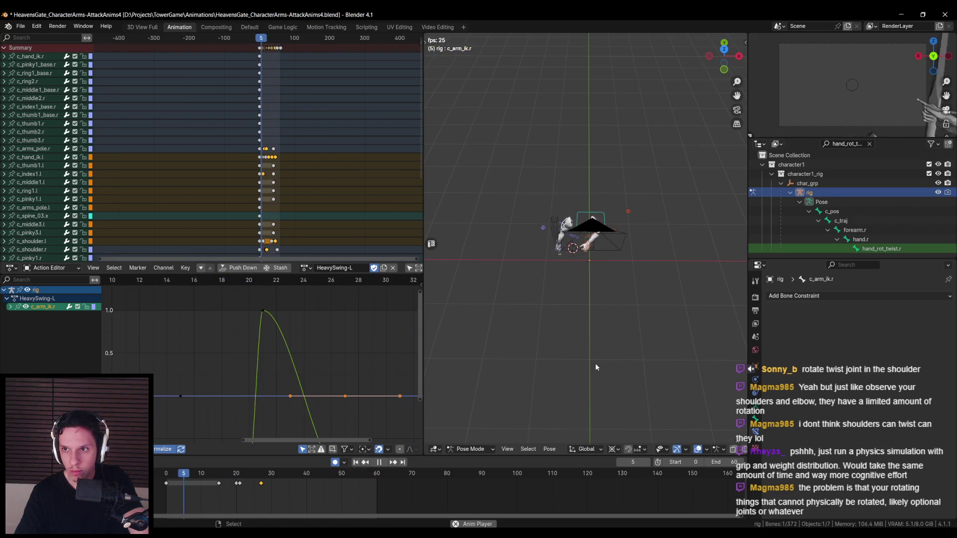
{"action": "left_click", "coordinate": [379, 463]}
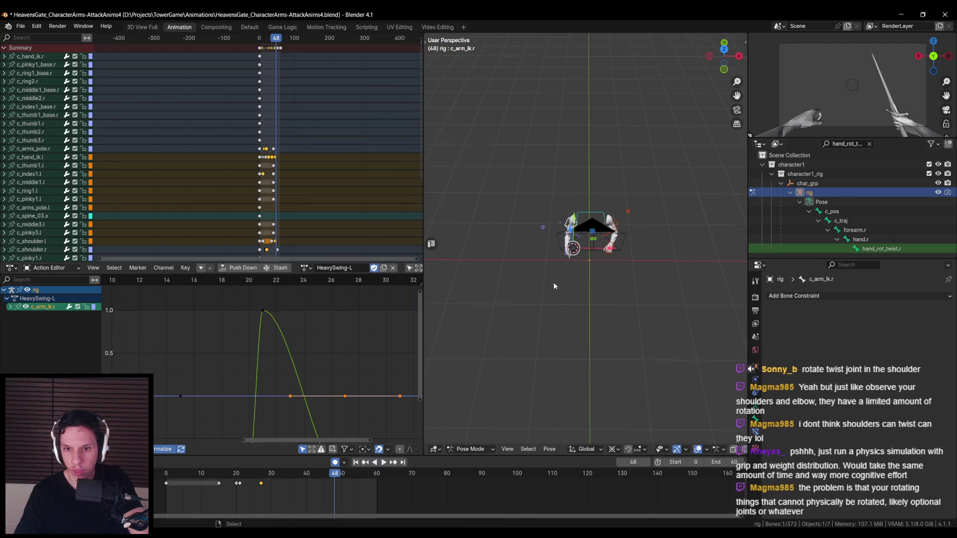
{"action": "mouse_move", "coordinate": [568, 255]}
{"action": "middle_mouse_down"}
{"action": "mouse_move", "coordinate": [615, 242]}
{"action": "mouse_move", "coordinate": [568, 287]}
{"action": "middle_mouse_up"}
{"action": "left_click", "coordinate": [579, 240]}
{"action": "key", "text": "KP_7"}
{"action": "scroll", "coordinate": [567, 286], "scroll_direction": "up", "scroll_amount": 4}
{"action": "key", "text": "space"}
{"action": "left_click", "coordinate": [213, 479]}
{"action": "left_click_drag", "start_coordinate": [214, 479], "coordinate": [230, 477]}
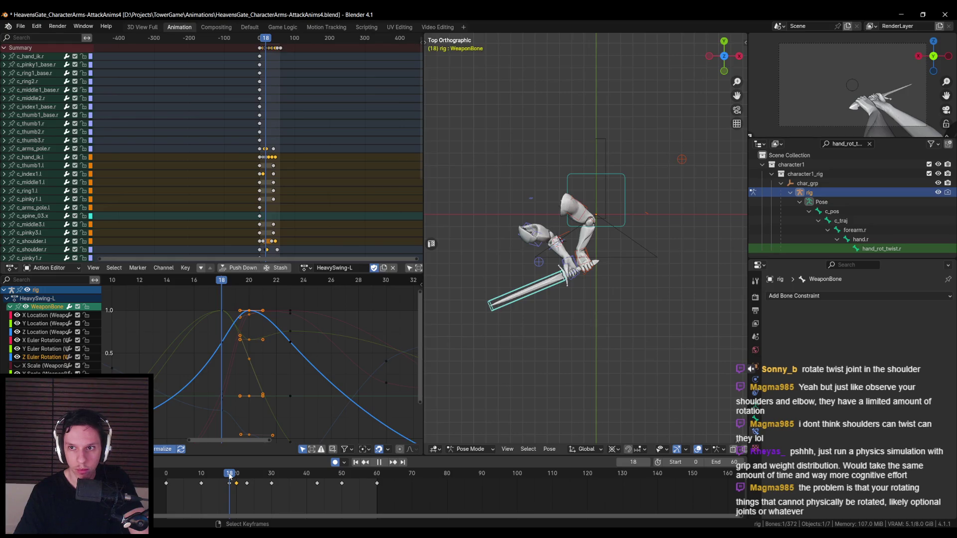
Rotate the WeaponBone twice around global Z at frame 18 to turn the sword
{"action": "middle_click_drag", "start_coordinate": [539, 355], "coordinate": [557, 322]}
{"action": "key", "text": "r"}
{"action": "key", "text": "z"}
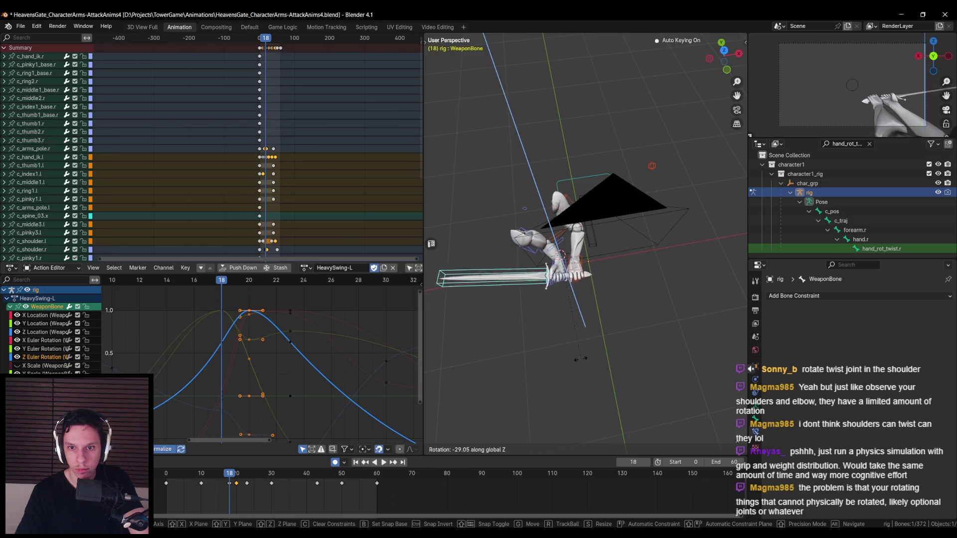
{"action": "mouse_move", "coordinate": [569, 357]}
{"action": "middle_mouse_down"}
{"action": "mouse_move", "coordinate": [567, 305]}
{"action": "mouse_move", "coordinate": [583, 247]}
{"action": "mouse_move", "coordinate": [606, 276]}
{"action": "mouse_move", "coordinate": [579, 313]}
{"action": "mouse_move", "coordinate": [606, 340]}
{"action": "mouse_move", "coordinate": [595, 343]}
{"action": "middle_mouse_up"}
{"action": "left_click", "coordinate": [567, 305]}
{"action": "key", "text": "r"}
{"action": "key", "text": "z"}
{"action": "left_click", "coordinate": [587, 336]}
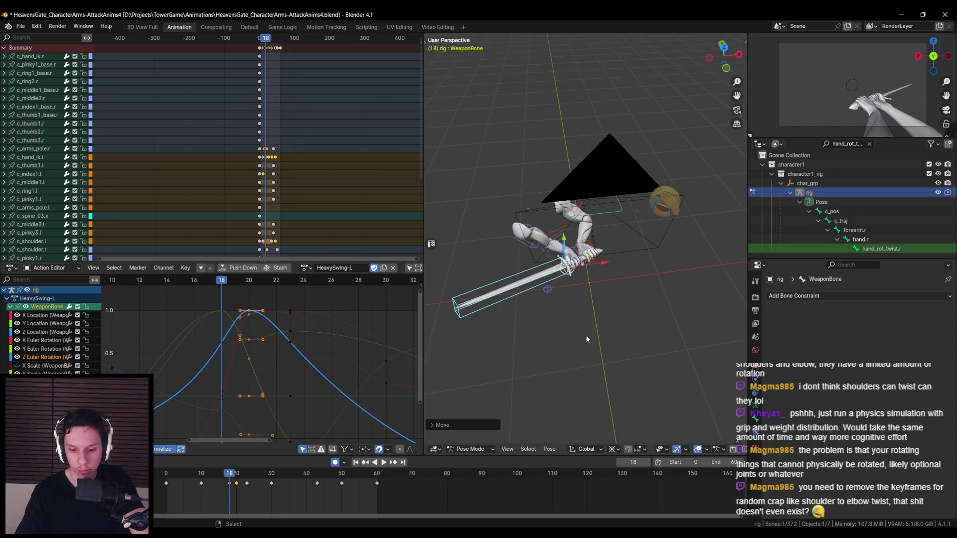
In top orthographic view, rotate it about Z until the sword lies horizontal, then return to frame 0
{"action": "key", "text": "KP_7"}
{"action": "key", "text": "r"}
{"action": "key", "text": "z"}
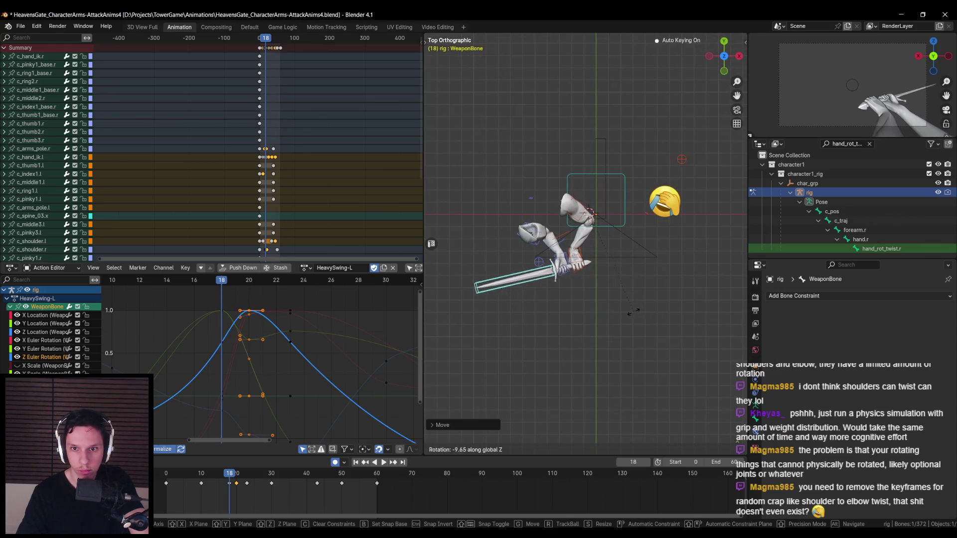
{"action": "left_click", "coordinate": [606, 302]}
{"action": "left_click_drag", "start_coordinate": [231, 477], "coordinate": [237, 476]}
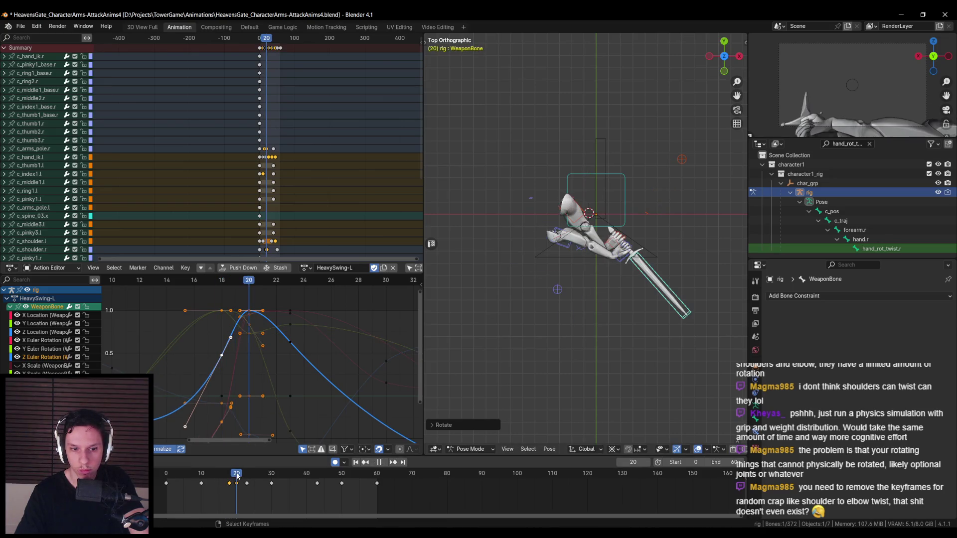
{"action": "key", "text": "shift+Left"}
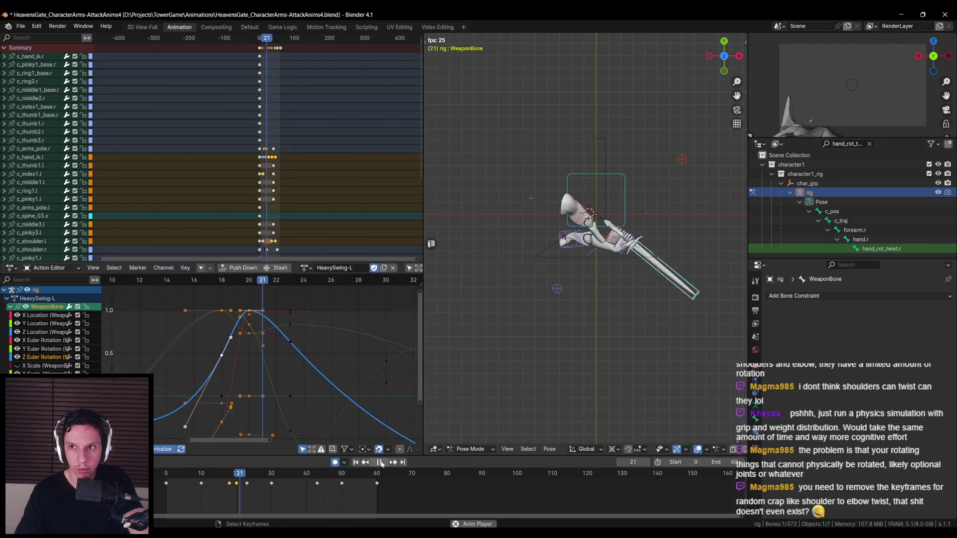
Shift the sword's peak key from frame 21 to 22 in the Dope Sheet and replay the swing
{"action": "left_click_drag", "start_coordinate": [238, 487], "coordinate": [240, 487]}
{"action": "key", "text": "shift+Left"}
{"action": "left_click", "coordinate": [383, 467]}
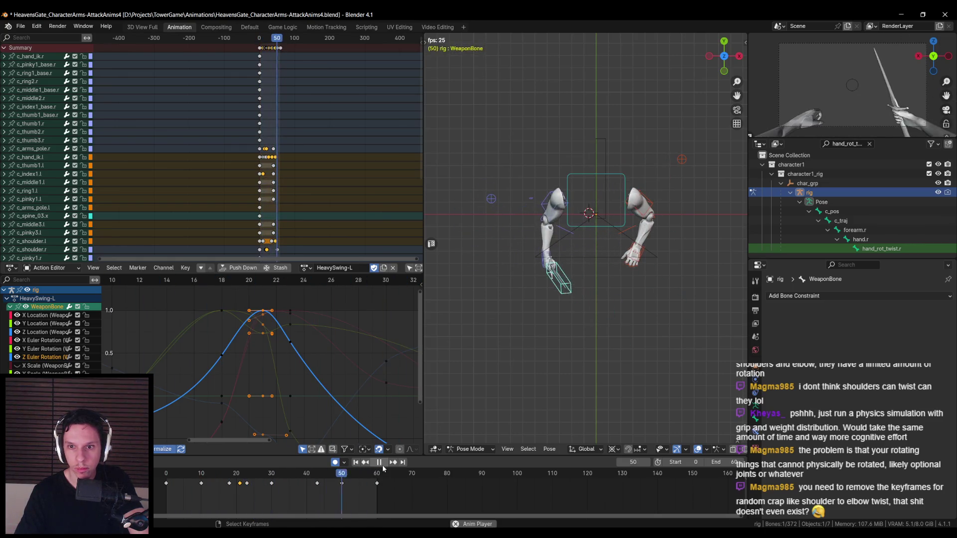
{"action": "left_click", "coordinate": [382, 466]}
{"action": "left_click_drag", "start_coordinate": [240, 483], "coordinate": [249, 484]}
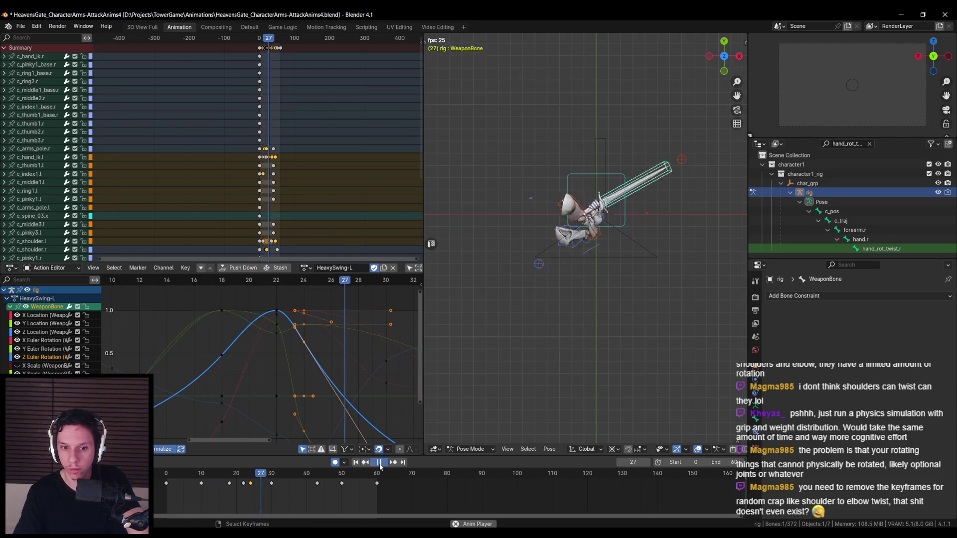
At frame 20, nudge the WeaponBone along global Y, then select the c_hand_ik.l control
{"action": "left_click", "coordinate": [237, 477]}
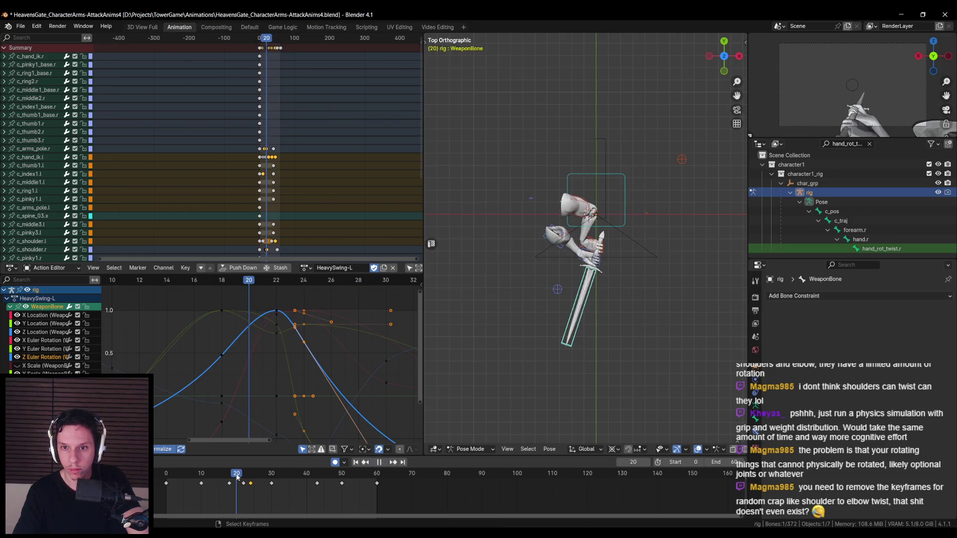
{"action": "left_click", "coordinate": [278, 315]}
{"action": "left_click", "coordinate": [209, 473]}
{"action": "left_click_drag", "start_coordinate": [207, 477], "coordinate": [237, 476]}
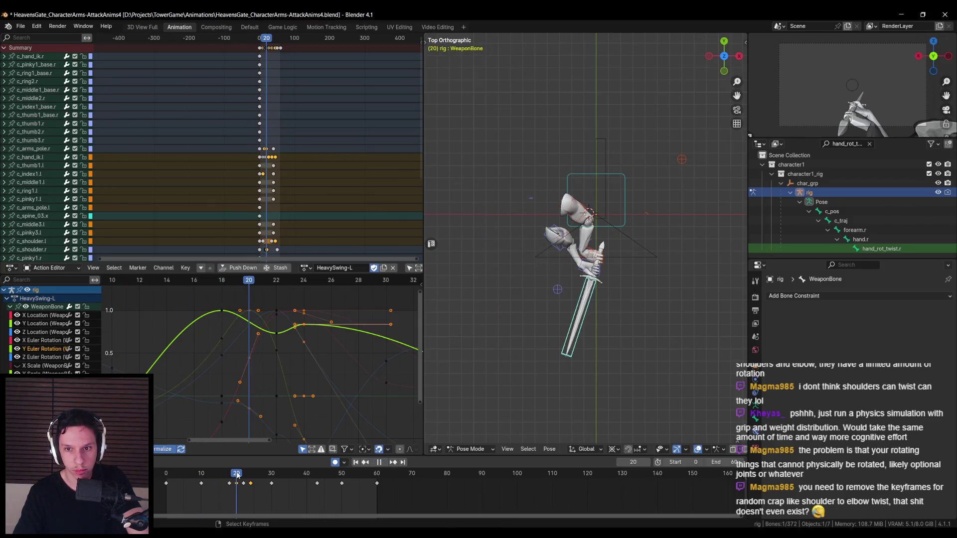
{"action": "key", "text": "Escape"}
{"action": "key", "text": "g"}
{"action": "key", "text": "y"}
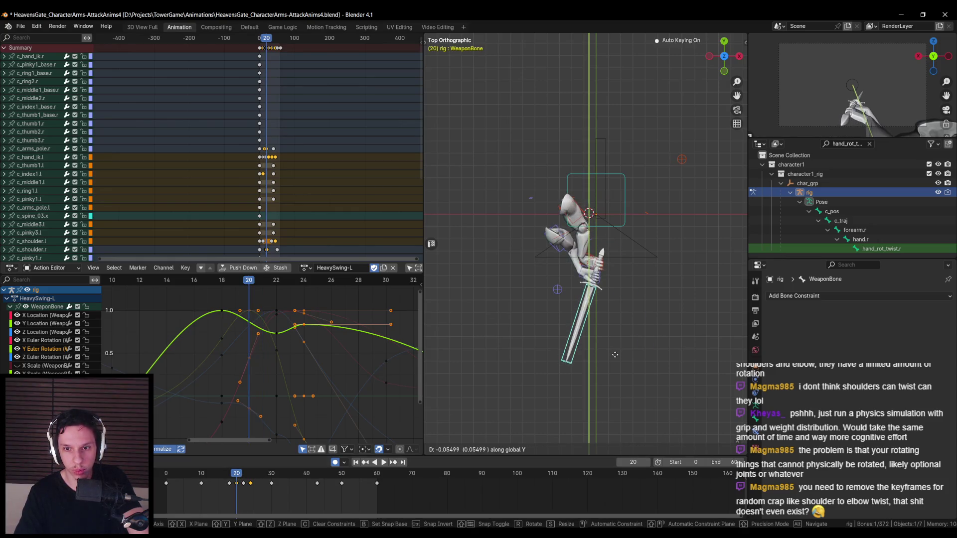
{"action": "left_click", "coordinate": [544, 389]}
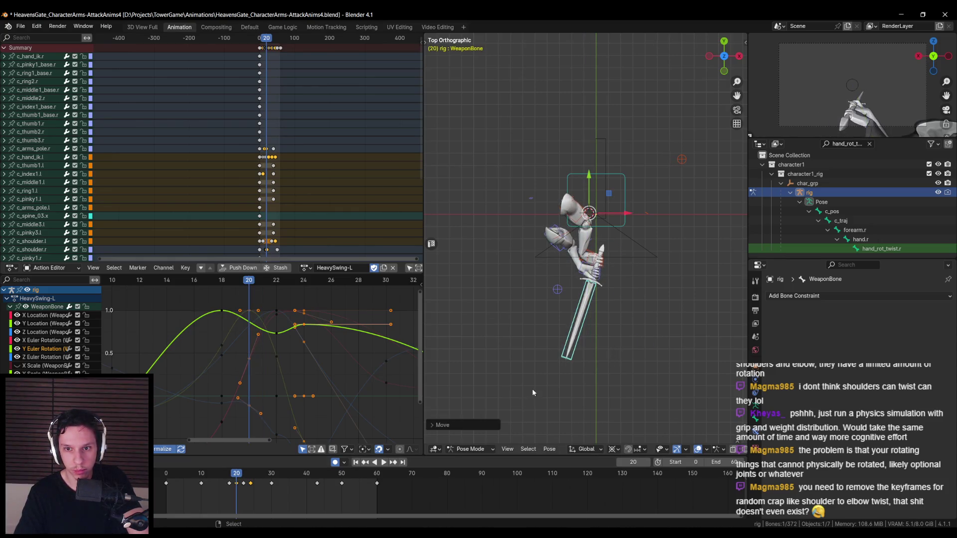
{"action": "mouse_move", "coordinate": [548, 299]}
{"action": "middle_mouse_down"}
{"action": "mouse_move", "coordinate": [563, 289]}
{"action": "mouse_move", "coordinate": [637, 328]}
{"action": "mouse_move", "coordinate": [658, 315]}
{"action": "middle_mouse_up"}
{"action": "left_click", "coordinate": [591, 304]}
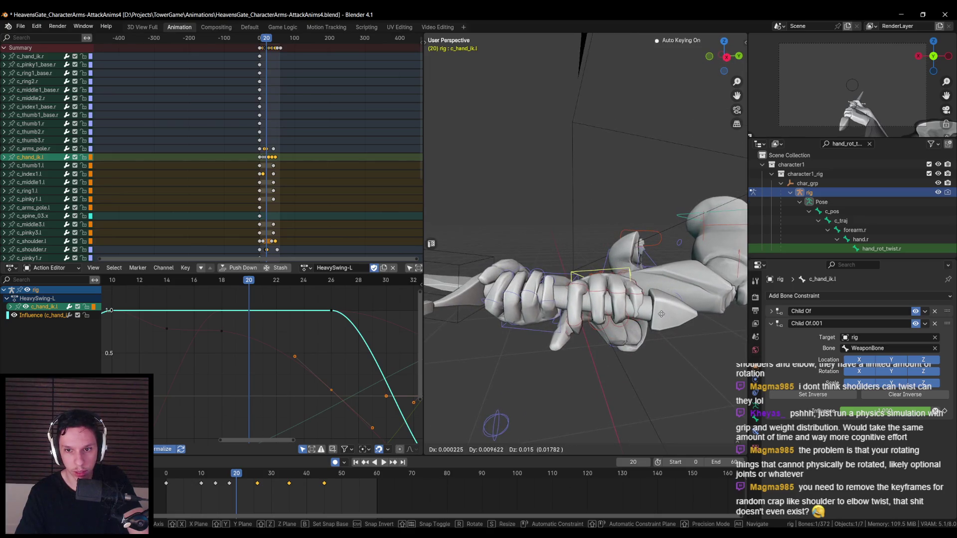
At frame 20, move the c_hand_ik.l control toward the sword grip
{"action": "key", "text": "g"}
{"action": "left_click", "coordinate": [631, 365]}
{"action": "middle_click_drag", "start_coordinate": [630, 365], "coordinate": [548, 427]}
{"action": "left_click", "coordinate": [612, 450]}
{"action": "left_click", "coordinate": [631, 399]}
{"action": "middle_click_drag", "start_coordinate": [630, 399], "coordinate": [659, 307]}
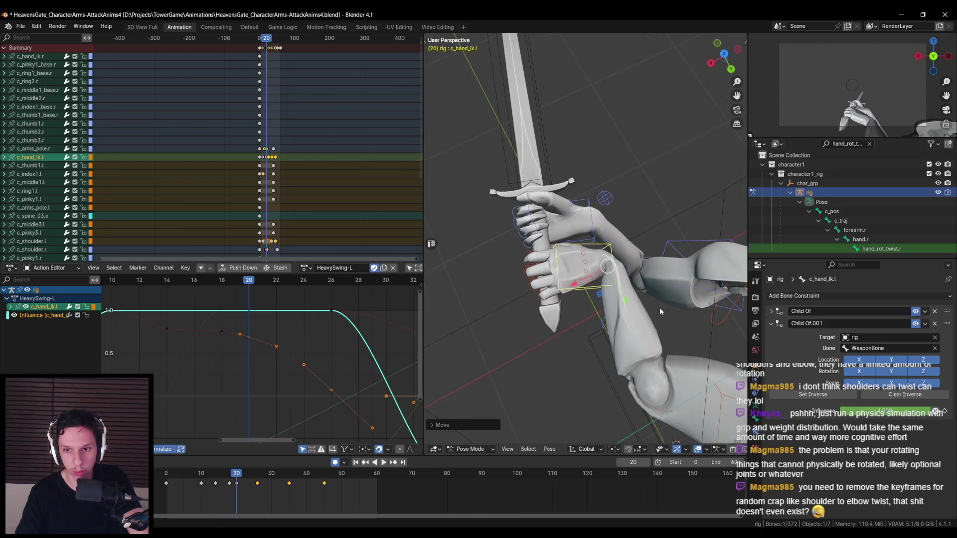
Rotate the left hand IK around its local Z axis and nudge it onto the grip
{"action": "key", "text": "r"}
{"action": "key", "text": "z"}
{"action": "key", "text": "z"}
{"action": "left_click", "coordinate": [633, 357]}
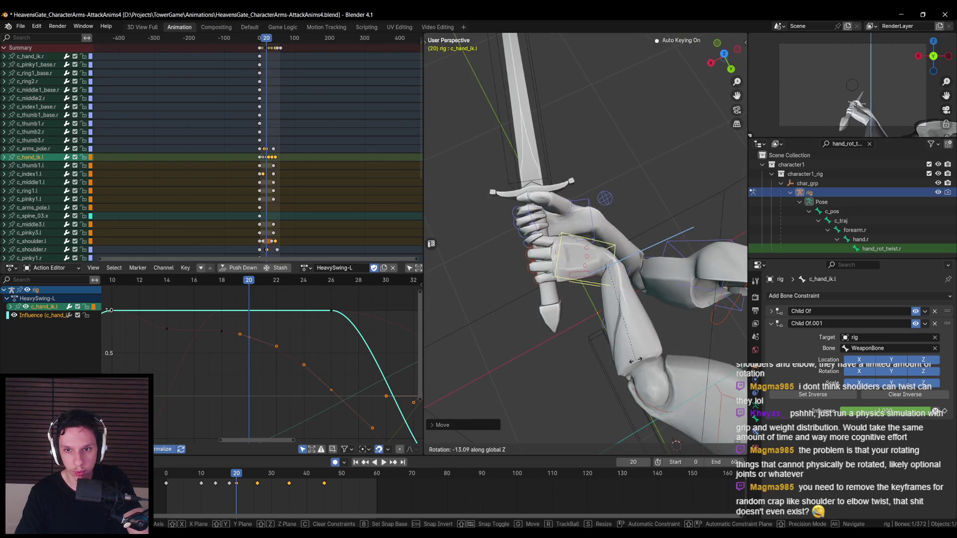
{"action": "key", "text": "g"}
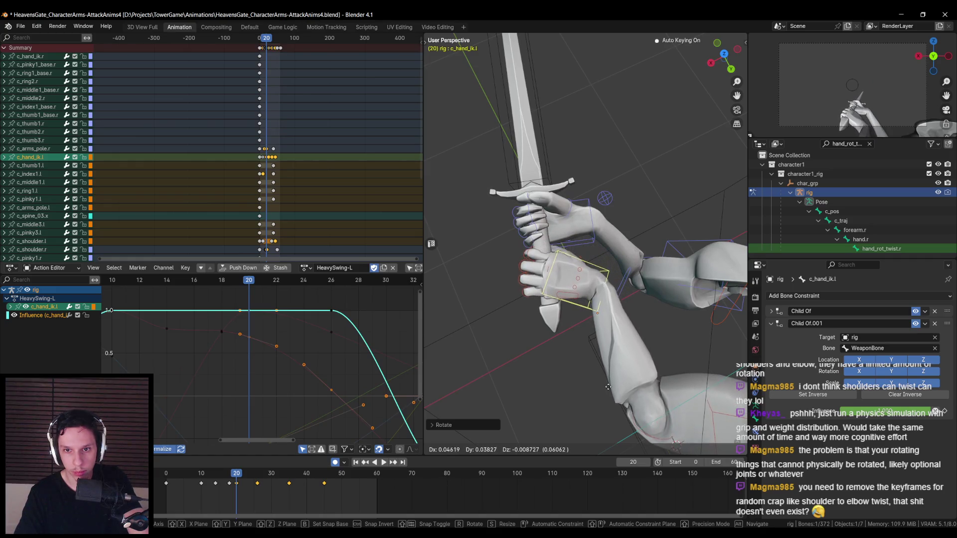
{"action": "left_click", "coordinate": [623, 366]}
{"action": "mouse_move", "coordinate": [623, 366]}
{"action": "middle_mouse_down"}
{"action": "mouse_move", "coordinate": [644, 312]}
{"action": "mouse_move", "coordinate": [578, 335]}
{"action": "middle_mouse_up"}
Play the swing and stop at frame 18 to check the left hand
{"action": "key", "text": "space"}
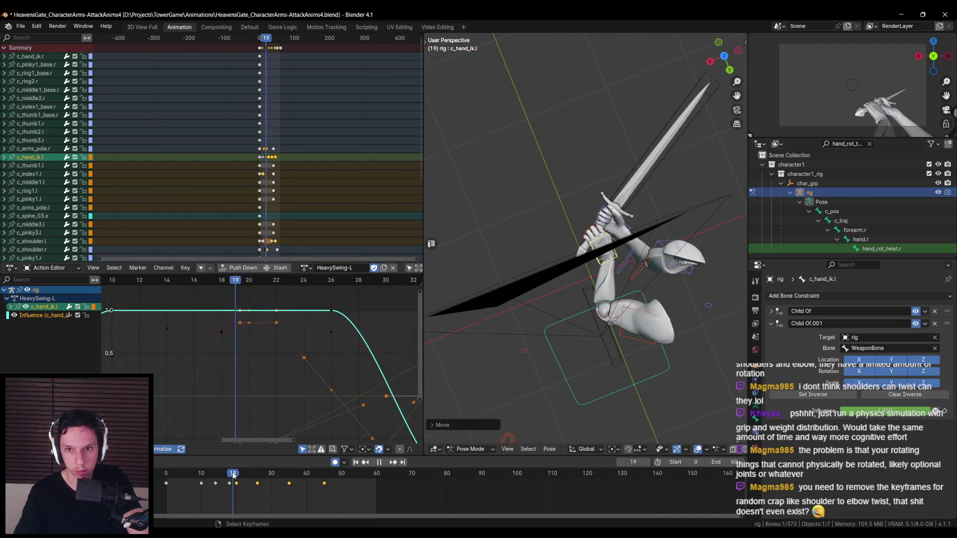
{"action": "left_click", "coordinate": [227, 476]}
{"action": "left_click_drag", "start_coordinate": [225, 476], "coordinate": [229, 477]}
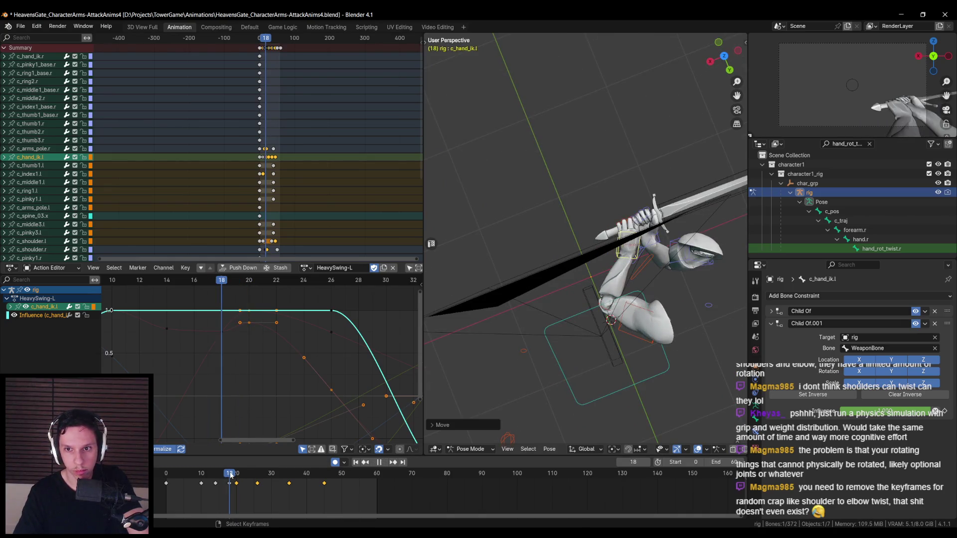
{"action": "key", "text": "space"}
{"action": "scroll", "coordinate": [623, 299], "scroll_direction": "up", "scroll_amount": 3}
At frame 18, move the left hand IK and rotate it about the Y axis
{"action": "key", "text": "g"}
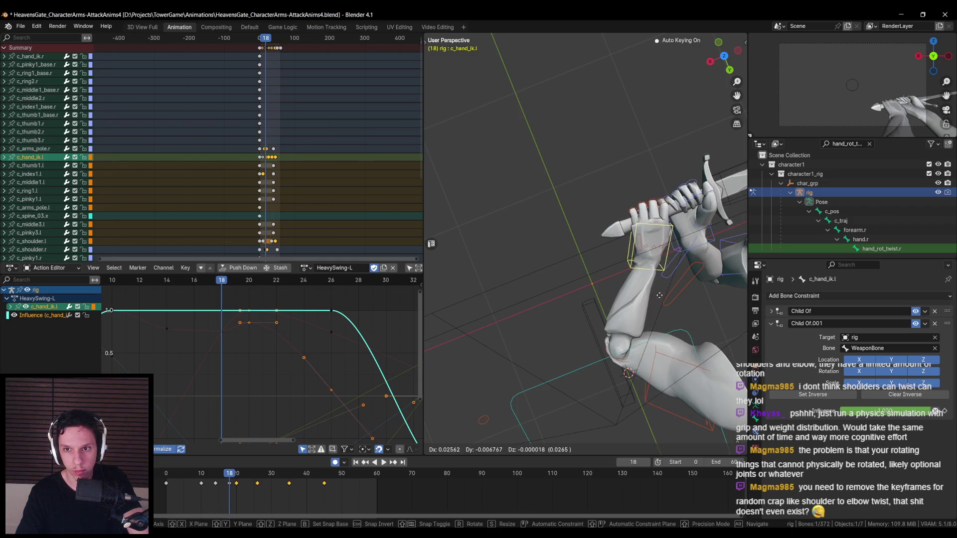
{"action": "left_click", "coordinate": [659, 296]}
{"action": "mouse_move", "coordinate": [660, 296]}
{"action": "middle_mouse_down"}
{"action": "mouse_move", "coordinate": [650, 257]}
{"action": "mouse_move", "coordinate": [513, 301]}
{"action": "mouse_move", "coordinate": [623, 304]}
{"action": "middle_mouse_up"}
{"action": "key", "text": "r"}
{"action": "key", "text": "x"}
{"action": "key", "text": "y"}
{"action": "left_click", "coordinate": [641, 281]}
Refine the left hand's position twice more, then scrub frames 15–20 to verify the grip
{"action": "key", "text": "r"}
{"action": "key", "text": "y"}
{"action": "key", "text": "y"}
{"action": "key", "text": "g"}
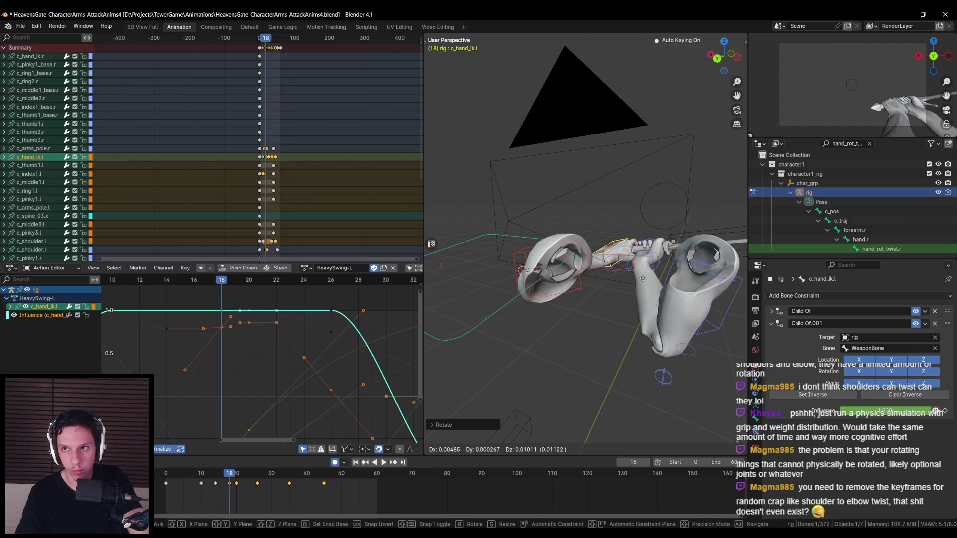
{"action": "left_click", "coordinate": [642, 278]}
{"action": "mouse_move", "coordinate": [642, 277]}
{"action": "middle_mouse_down"}
{"action": "mouse_move", "coordinate": [657, 264]}
{"action": "mouse_move", "coordinate": [698, 271]}
{"action": "mouse_move", "coordinate": [623, 299]}
{"action": "middle_mouse_up"}
{"action": "key", "text": "g"}
{"action": "left_click", "coordinate": [700, 274]}
{"action": "left_click", "coordinate": [221, 476]}
{"action": "mouse_move", "coordinate": [221, 476]}
{"action": "left_mouse_down"}
{"action": "mouse_move", "coordinate": [209, 476]}
{"action": "mouse_move", "coordinate": [236, 462]}
{"action": "left_mouse_up"}
At frame 20, select c_shoulder.r and move the right shoulder
{"action": "middle_click_drag", "start_coordinate": [697, 280], "coordinate": [725, 288]}
{"action": "scroll", "coordinate": [725, 288], "scroll_direction": "up", "scroll_amount": 5}
{"action": "mouse_move", "coordinate": [681, 241]}
{"action": "middle_mouse_down"}
{"action": "mouse_move", "coordinate": [546, 256]}
{"action": "mouse_move", "coordinate": [613, 266]}
{"action": "middle_mouse_up"}
{"action": "left_click", "coordinate": [613, 267]}
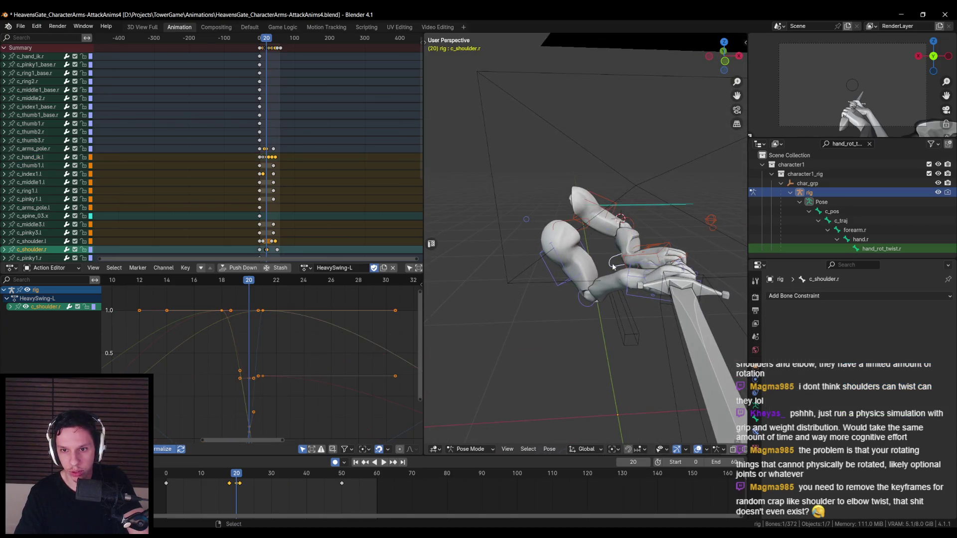
{"action": "key", "text": "g"}
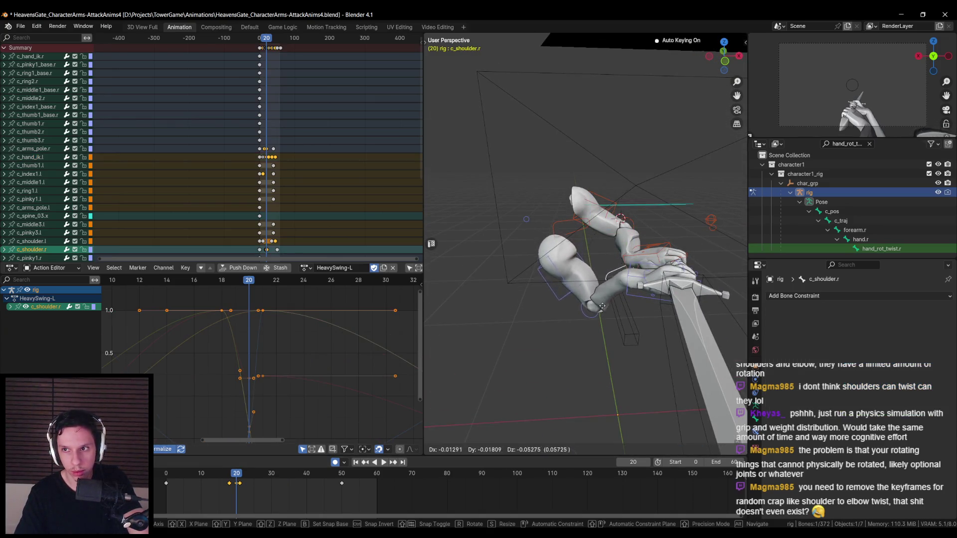
{"action": "left_click", "coordinate": [603, 314]}
{"action": "mouse_move", "coordinate": [603, 314]}
{"action": "middle_mouse_down"}
{"action": "mouse_move", "coordinate": [682, 346]}
{"action": "mouse_move", "coordinate": [591, 355]}
{"action": "middle_mouse_up"}
Return to frame 18 and reposition c_shoulder.r twice
{"action": "key", "text": "space"}
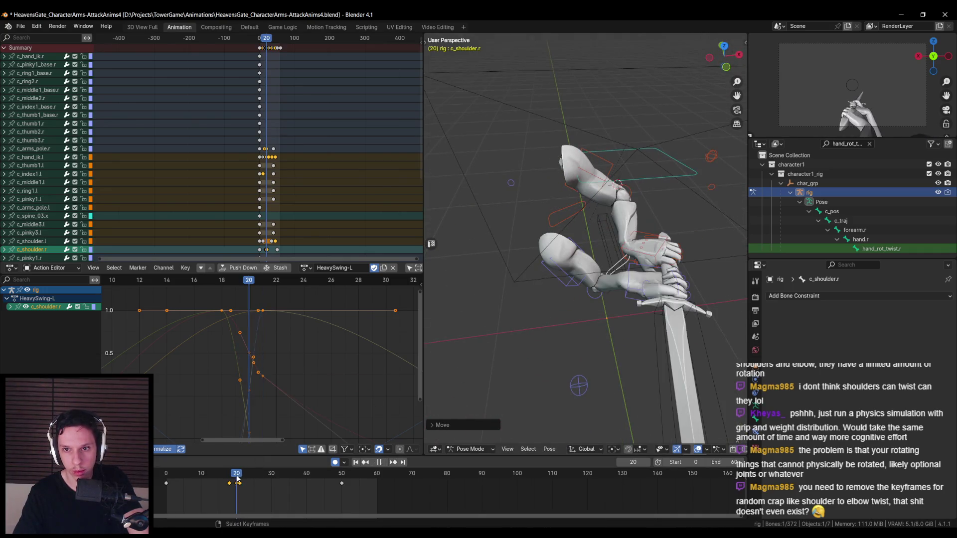
{"action": "left_click", "coordinate": [233, 477]}
{"action": "key", "text": "Escape"}
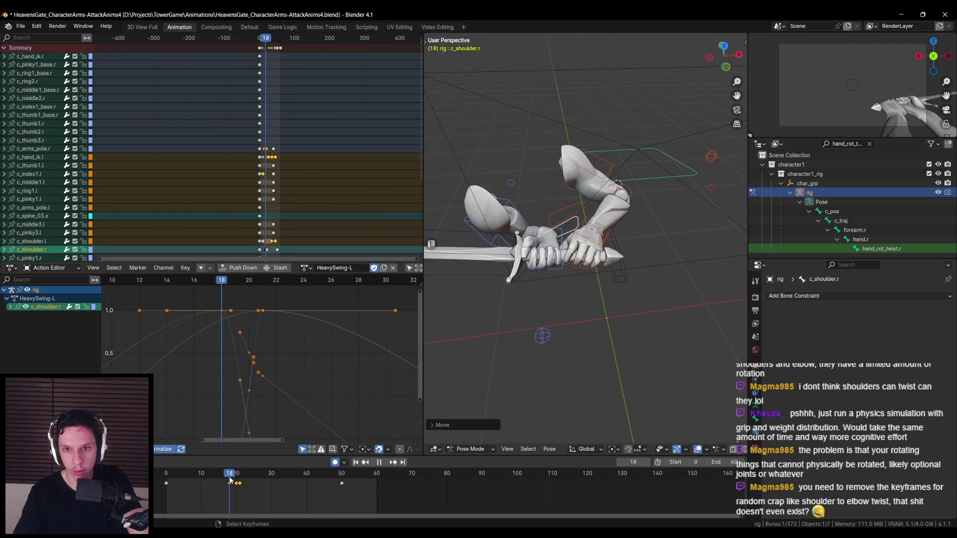
{"action": "mouse_move", "coordinate": [508, 313]}
{"action": "middle_mouse_down"}
{"action": "mouse_move", "coordinate": [660, 234]}
{"action": "mouse_move", "coordinate": [640, 289]}
{"action": "mouse_move", "coordinate": [588, 319]}
{"action": "mouse_move", "coordinate": [554, 324]}
{"action": "mouse_move", "coordinate": [531, 242]}
{"action": "mouse_move", "coordinate": [591, 253]}
{"action": "mouse_move", "coordinate": [662, 296]}
{"action": "mouse_move", "coordinate": [660, 285]}
{"action": "mouse_move", "coordinate": [581, 306]}
{"action": "middle_mouse_up"}
{"action": "key", "text": "g"}
{"action": "left_click", "coordinate": [618, 294]}
{"action": "key", "text": "g"}
{"action": "left_click", "coordinate": [652, 288]}
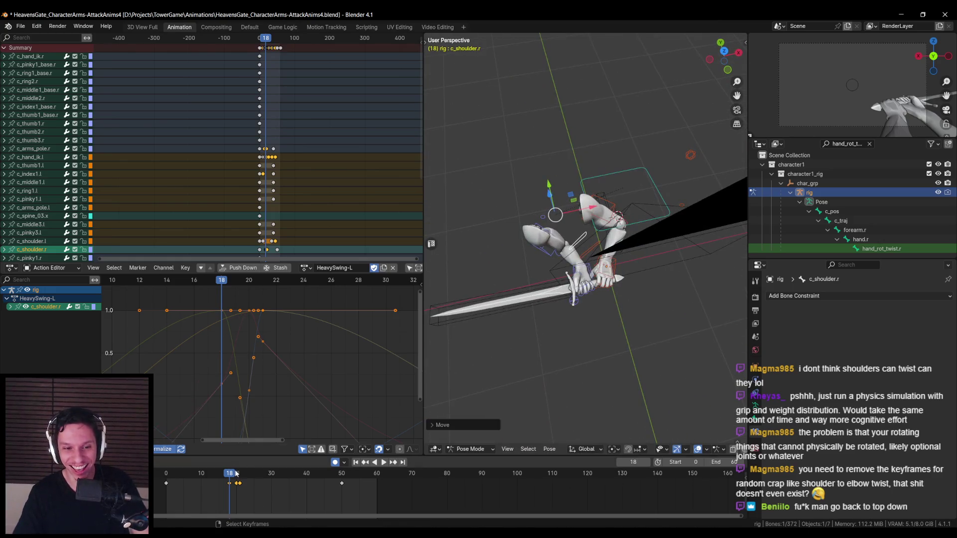
Play and scrub past frame 19 to check the pose, then save the blend file
{"action": "key", "text": "space"}
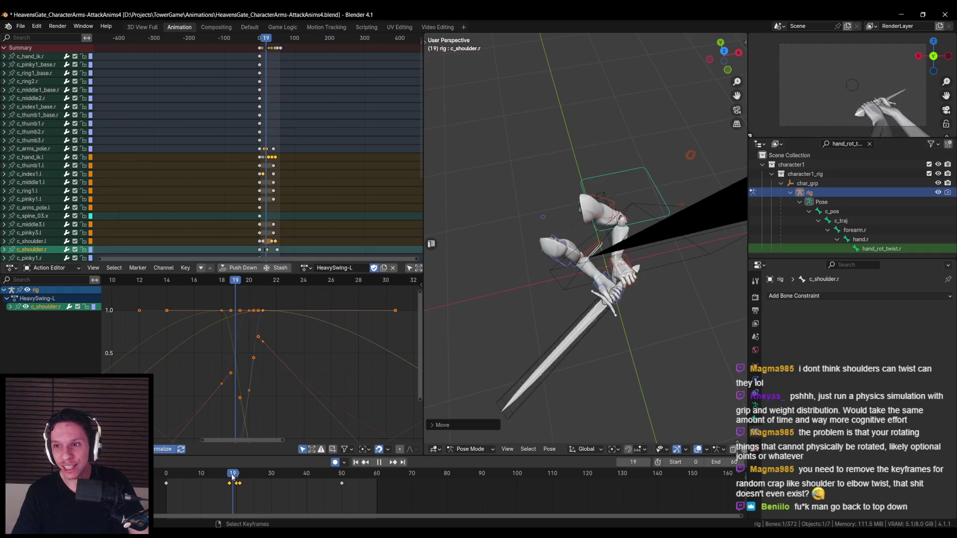
{"action": "left_click_drag", "start_coordinate": [233, 477], "coordinate": [251, 474]}
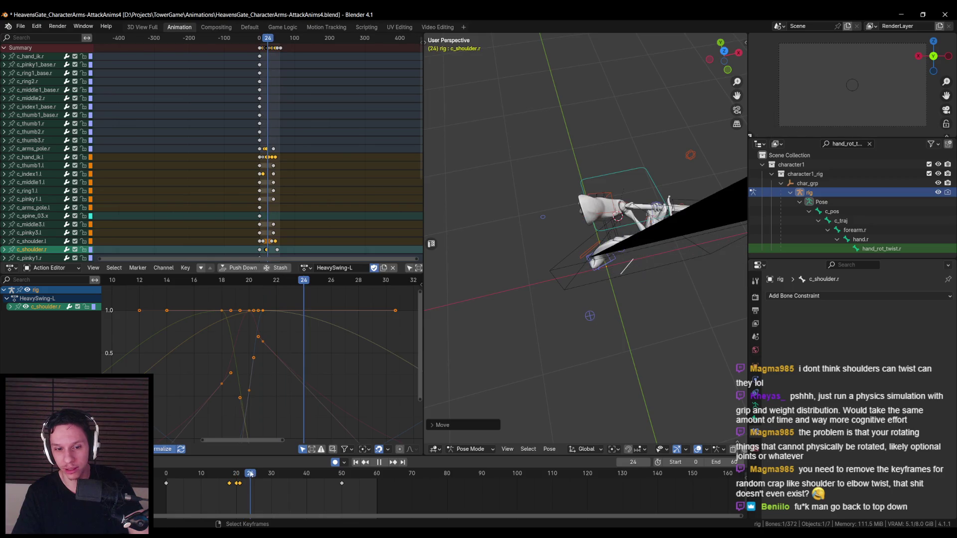
{"action": "key", "text": "Escape"}
{"action": "key", "text": "ctrl+s"}
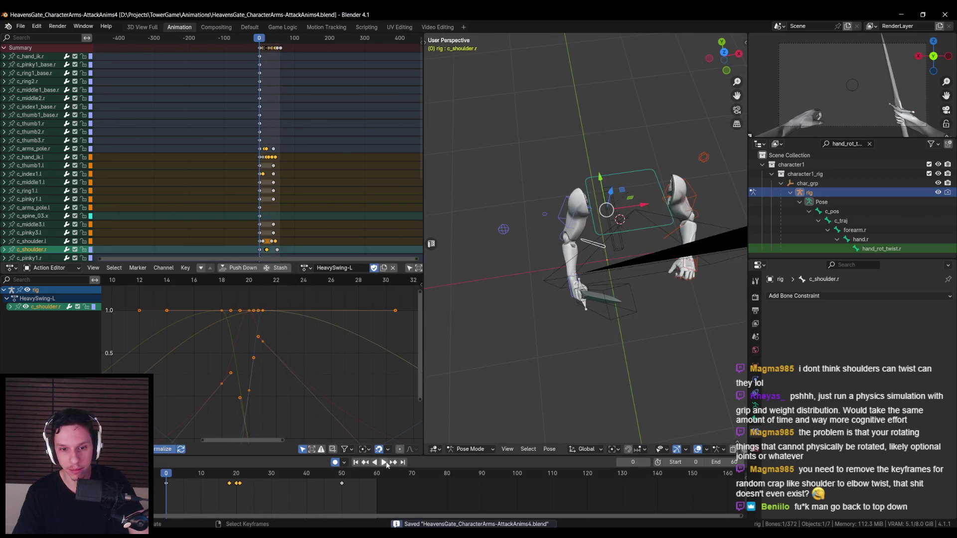
{"action": "left_click", "coordinate": [388, 463]}
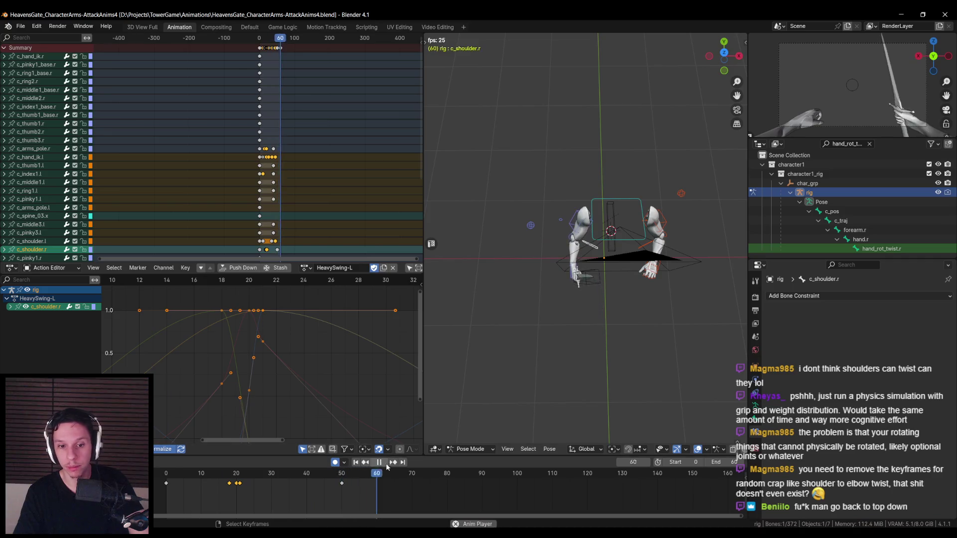
{"action": "left_click", "coordinate": [164, 476]}
{"action": "scroll", "coordinate": [569, 345], "scroll_direction": "down", "scroll_amount": 1}
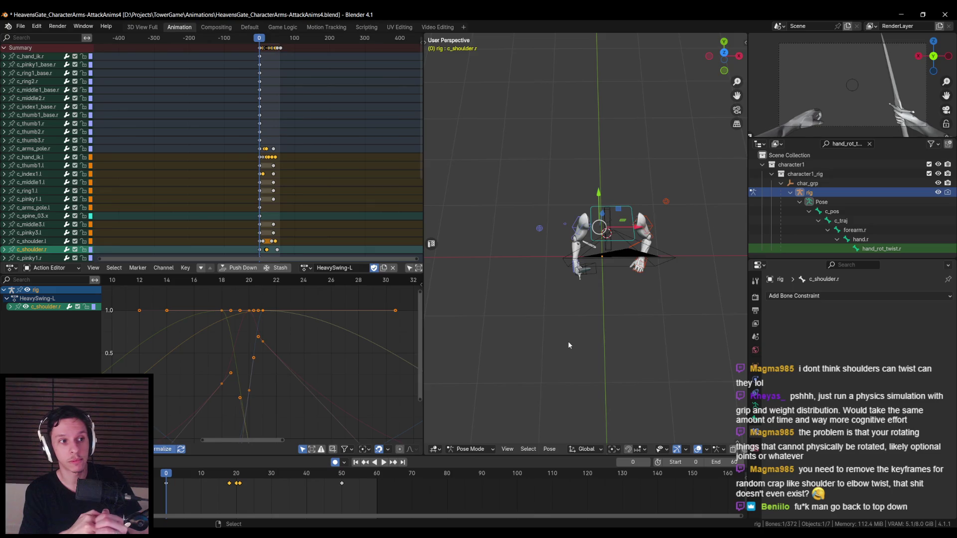
{"action": "mouse_move", "coordinate": [620, 292]}
{"action": "middle_mouse_down"}
{"action": "mouse_move", "coordinate": [624, 280]}
{"action": "mouse_move", "coordinate": [582, 297]}
{"action": "mouse_move", "coordinate": [663, 294]}
{"action": "mouse_move", "coordinate": [647, 292]}
{"action": "middle_mouse_up"}
{"action": "key", "text": "ctrl+s"}
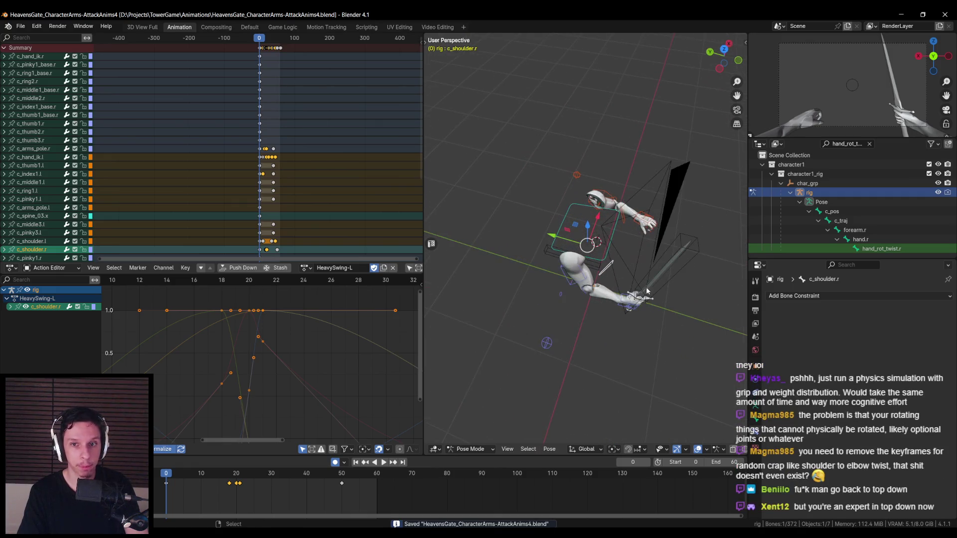
Enable Manual Frame Range on HeavySwing-L with end frame 60 and save the blend file
{"action": "key", "text": "n"}
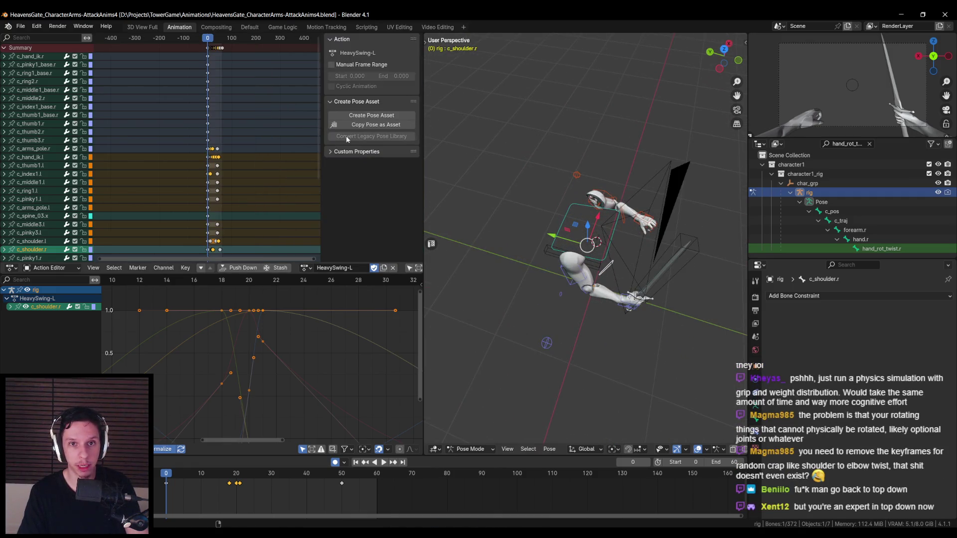
{"action": "left_click", "coordinate": [332, 65]}
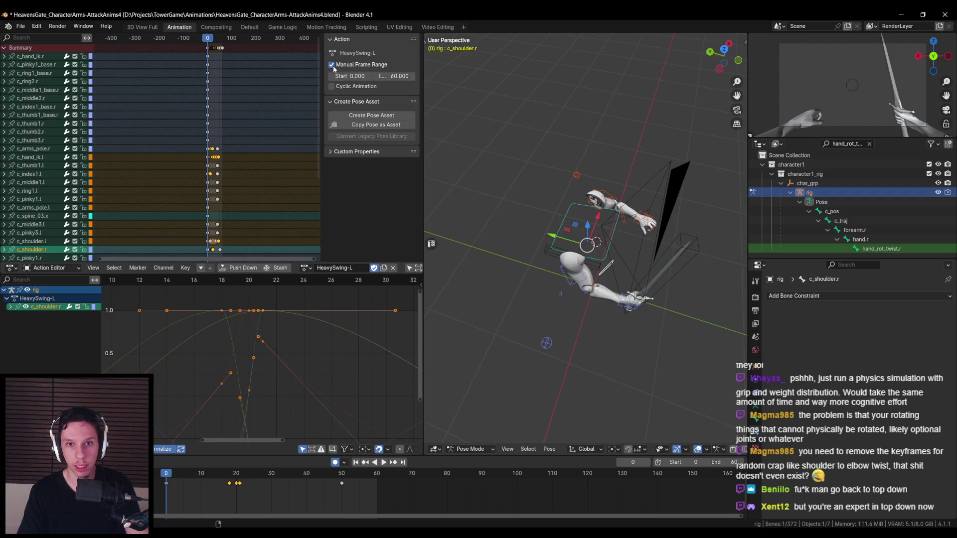
{"action": "left_click", "coordinate": [399, 76]}
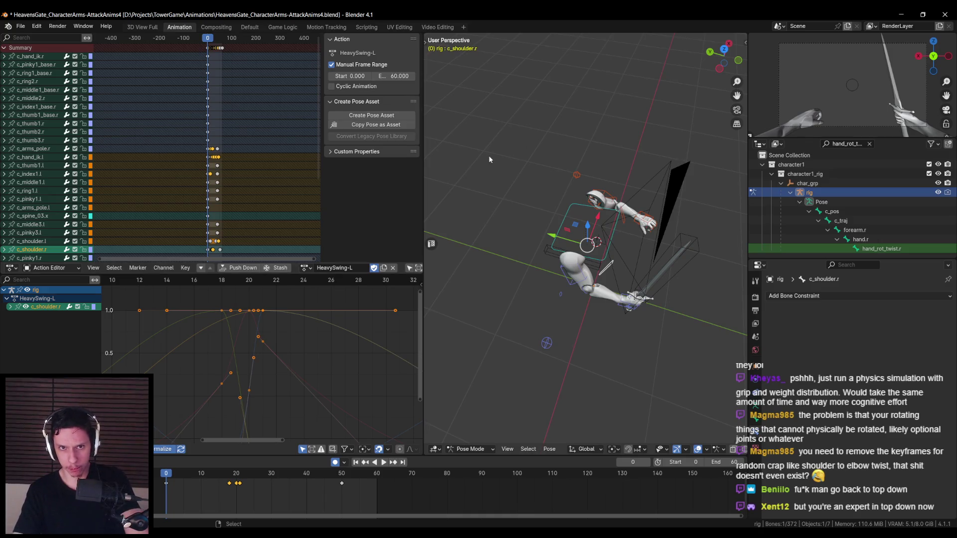
{"action": "mouse_move", "coordinate": [469, 177]}
{"action": "middle_mouse_down"}
{"action": "mouse_move", "coordinate": [445, 184]}
{"action": "mouse_move", "coordinate": [490, 202]}
{"action": "middle_mouse_up"}
{"action": "key", "text": "ctrl+s"}
{"action": "key", "text": "n"}
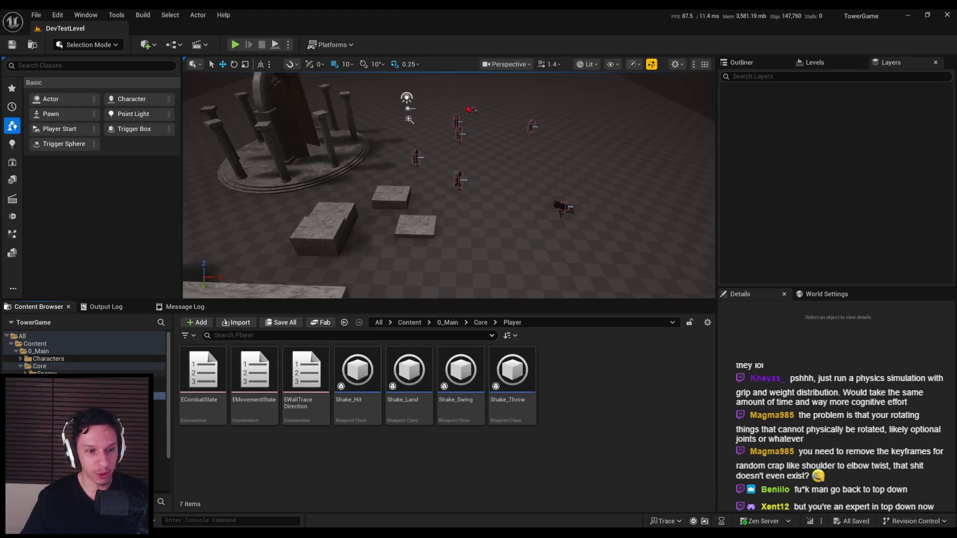
Browse Content > 0_Main > Characters > FirstPersonArms and open its Animations folder
{"action": "left_click", "coordinate": [48, 358]}
{"action": "double_click", "coordinate": [254, 372]}
{"action": "left_click", "coordinate": [197, 375]}
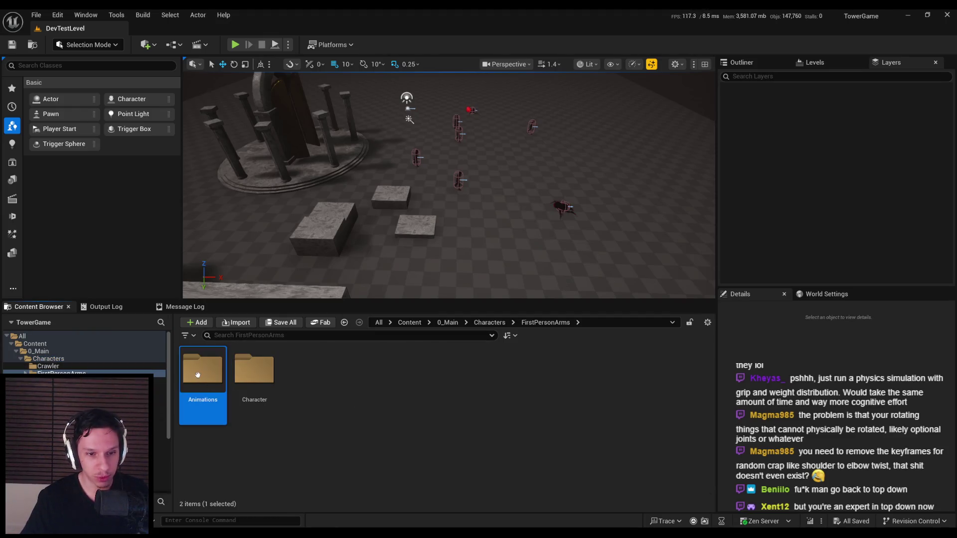
{"action": "double_click", "coordinate": [197, 375]}
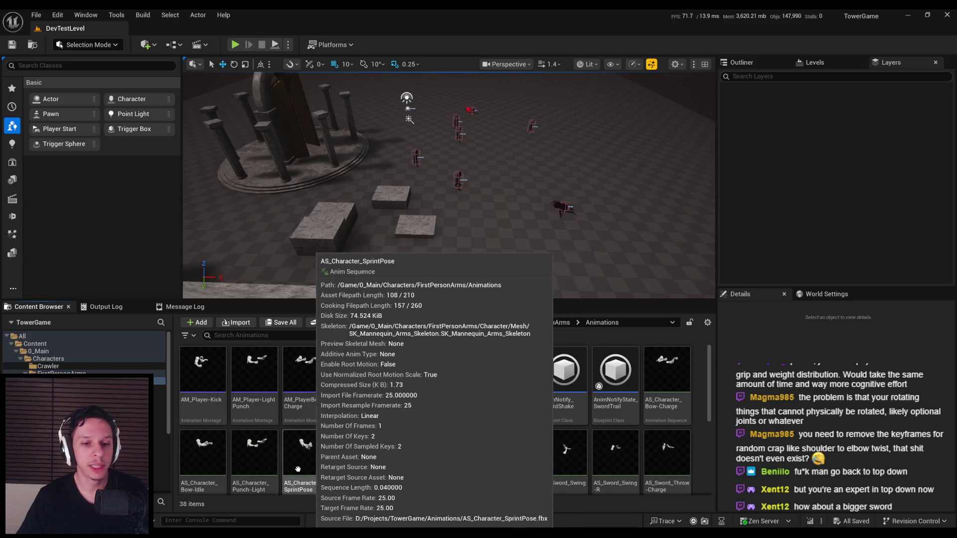
{"action": "key", "text": "alt+Tab"}
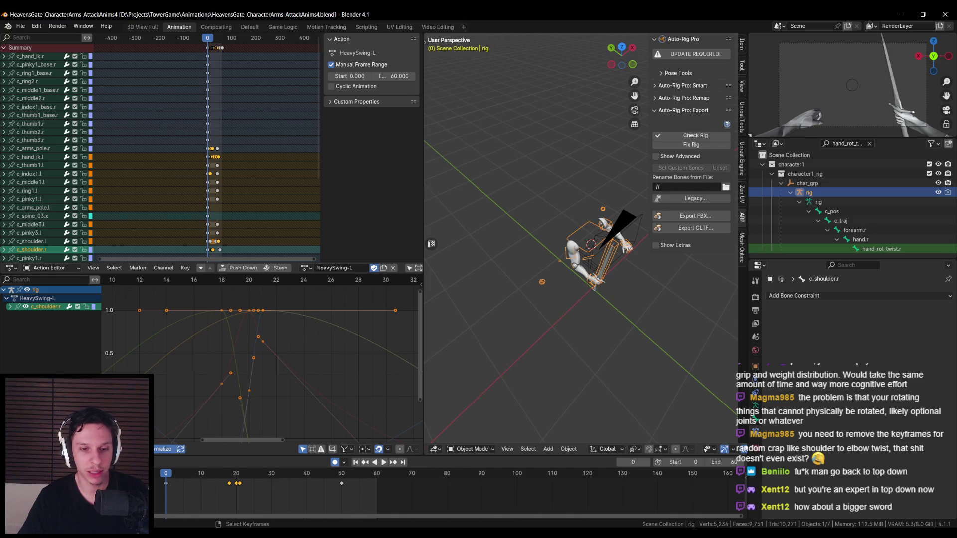
Switch from Blender back to the Unreal Editor window
{"action": "key", "text": "alt+Tab"}
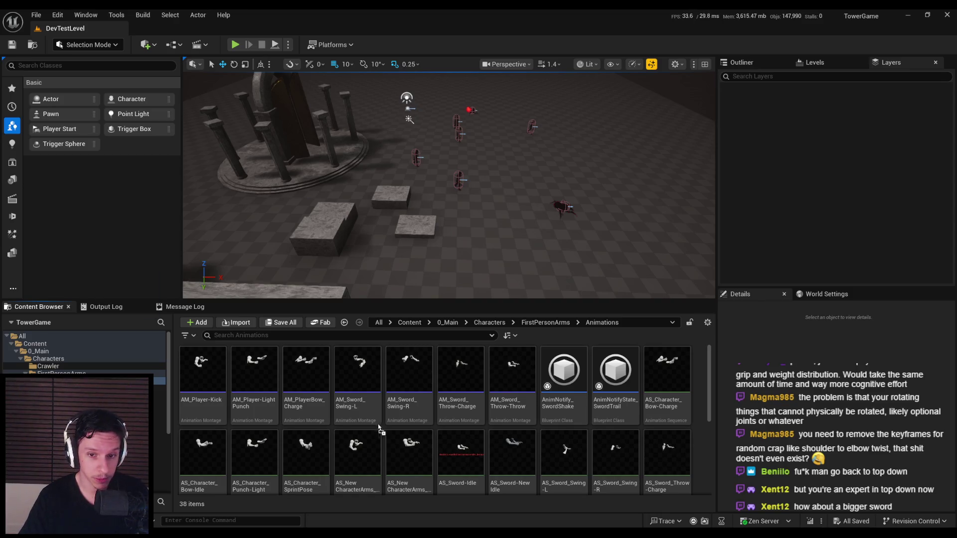
Drag the HeavySwing-L FBX into the Animations folder and run the 'stat fps' console command
{"action": "left_click_drag", "start_coordinate": [376, 428], "coordinate": [380, 395]}
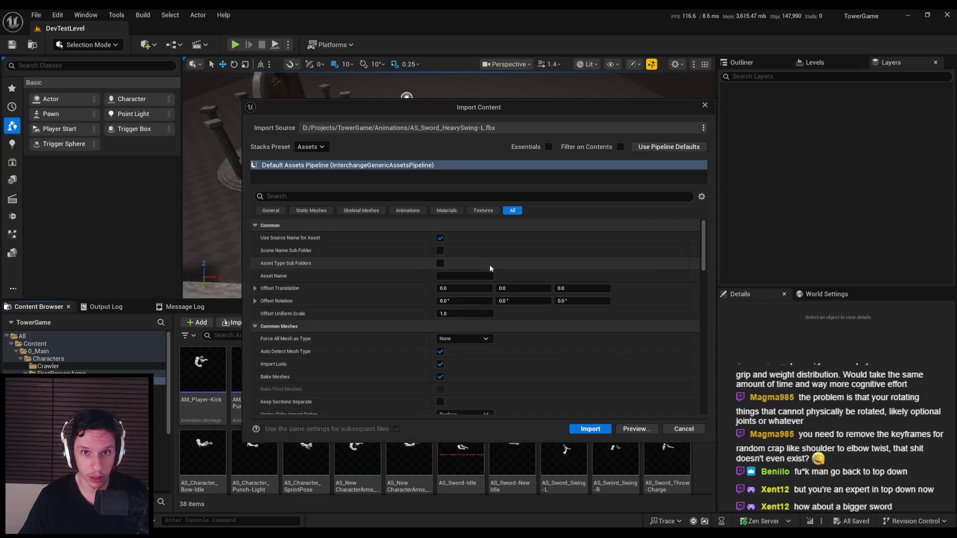
{"action": "left_click", "coordinate": [674, 432]}
{"action": "key", "text": "grave"}
{"action": "type", "text": "stat fps"}
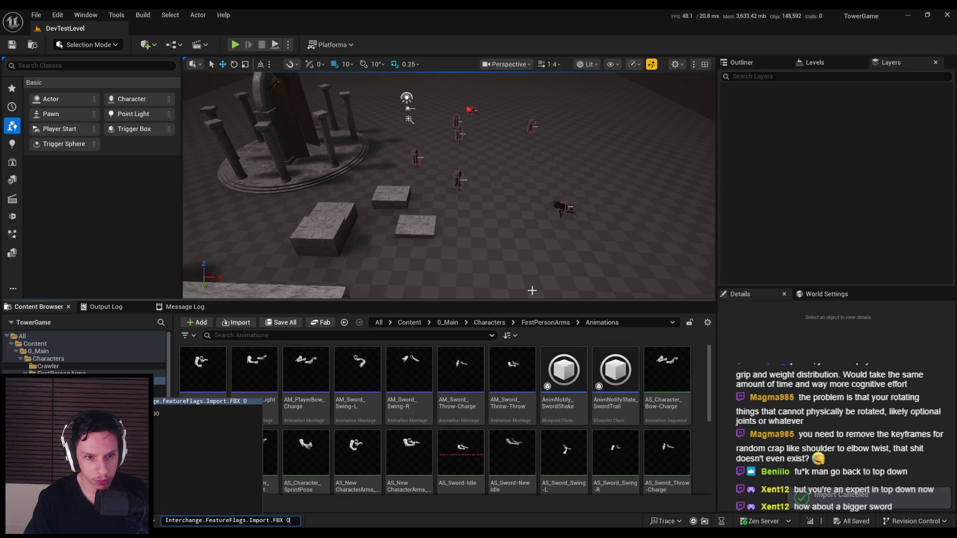
{"action": "key", "text": "Return"}
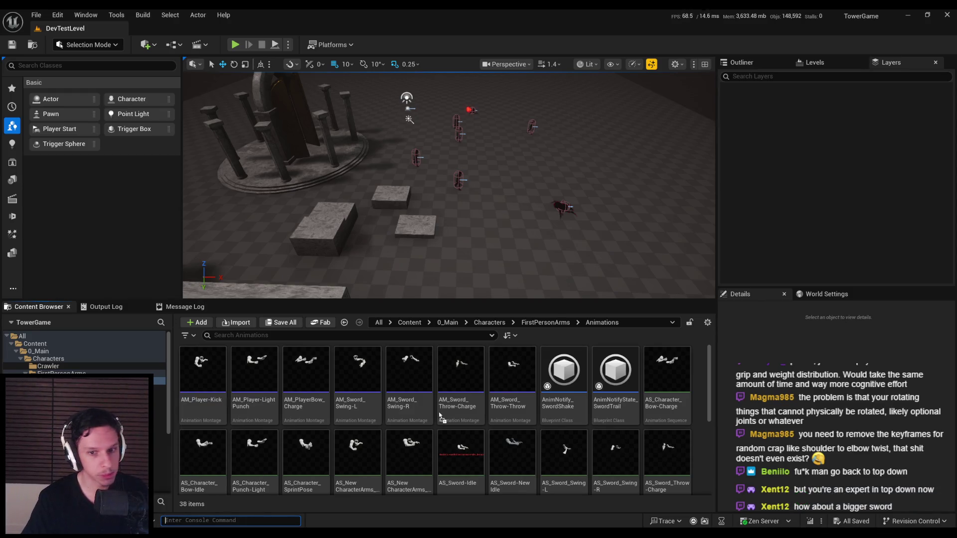
Import it without mesh on SK_Mannequin_Arms_Skeleton, then open AS_Sword_HeavySwing-L
{"action": "left_click", "coordinate": [465, 170]}
{"action": "left_click", "coordinate": [513, 172]}
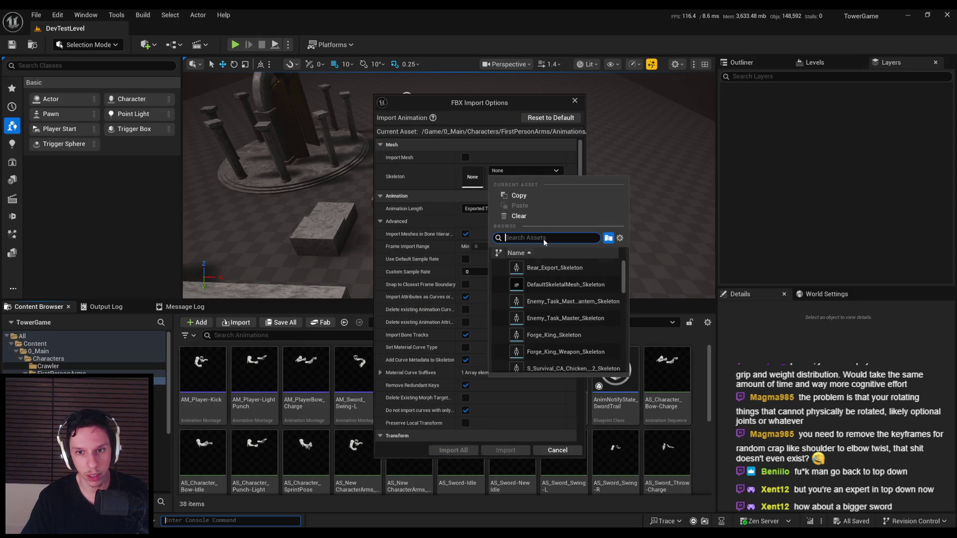
{"action": "type", "text": "arms"}
{"action": "left_click", "coordinate": [546, 267]}
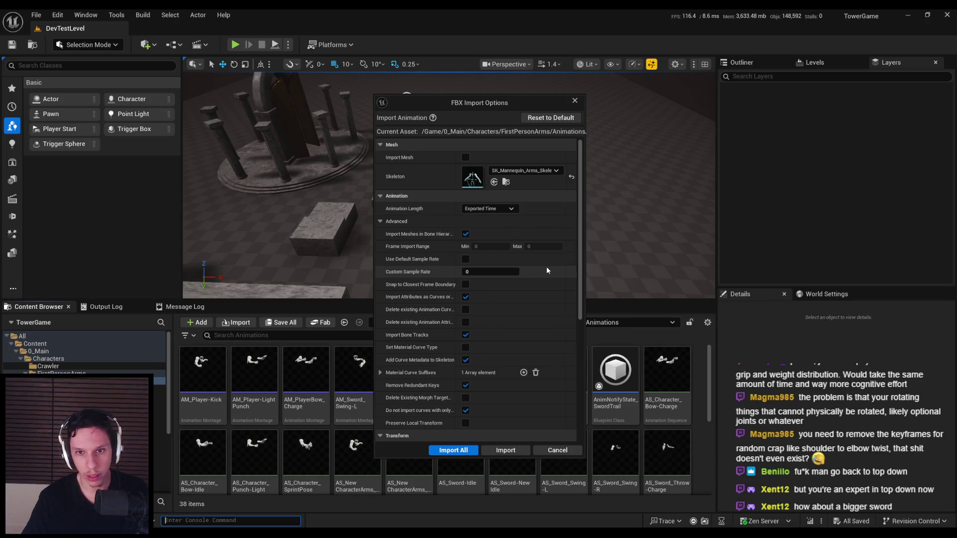
{"action": "scroll", "coordinate": [424, 356], "scroll_direction": "down", "scroll_amount": 6}
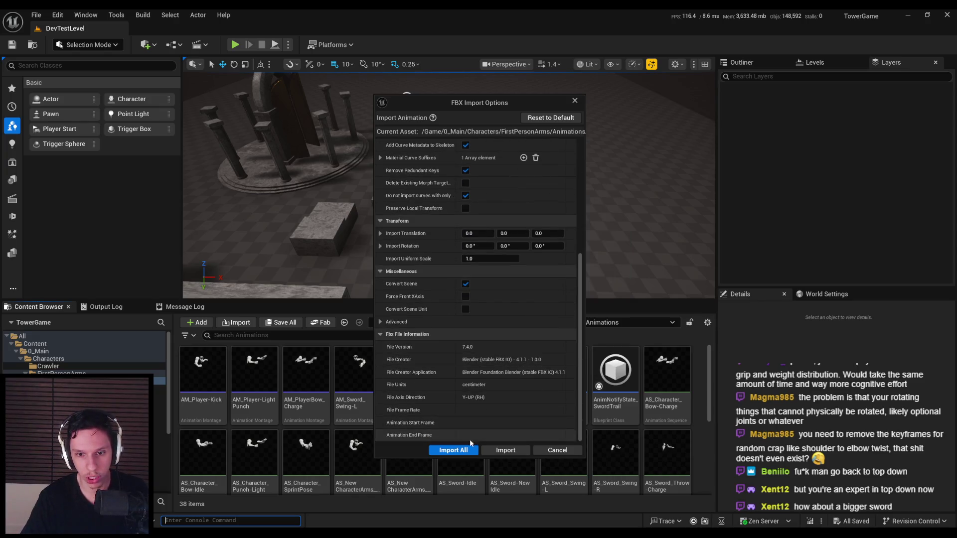
{"action": "left_click", "coordinate": [497, 451]}
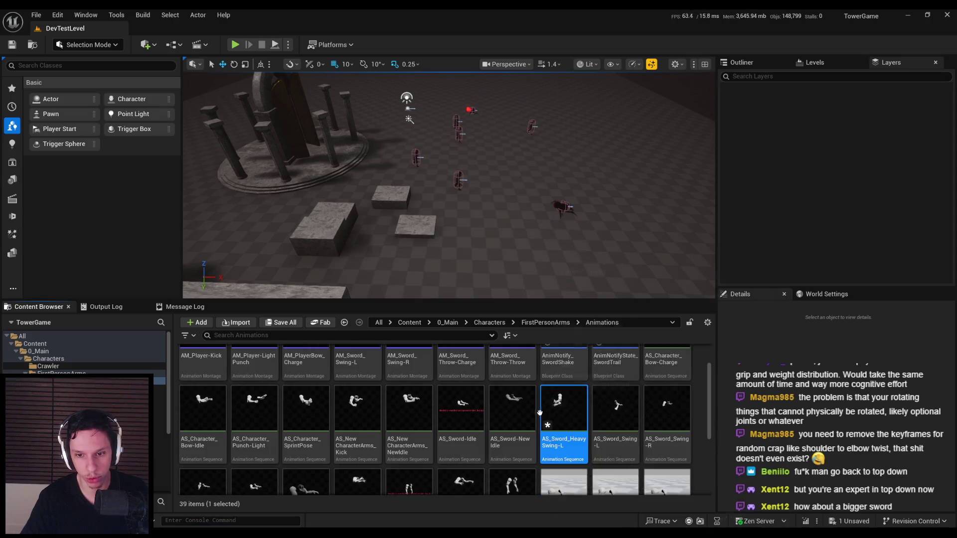
{"action": "double_click", "coordinate": [578, 408]}
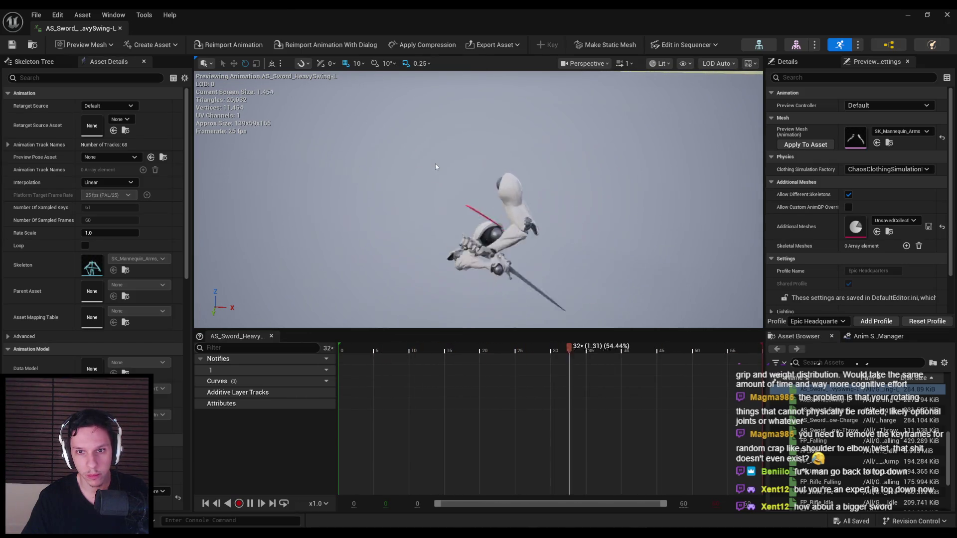
Review AS_Sword_HeavySwing-L around frame 14, save it, and close its editor
{"action": "left_click", "coordinate": [250, 504]}
{"action": "mouse_move", "coordinate": [392, 352]}
{"action": "left_mouse_down"}
{"action": "mouse_move", "coordinate": [551, 353]}
{"action": "mouse_move", "coordinate": [341, 353]}
{"action": "left_mouse_up"}
{"action": "left_click", "coordinate": [11, 44]}
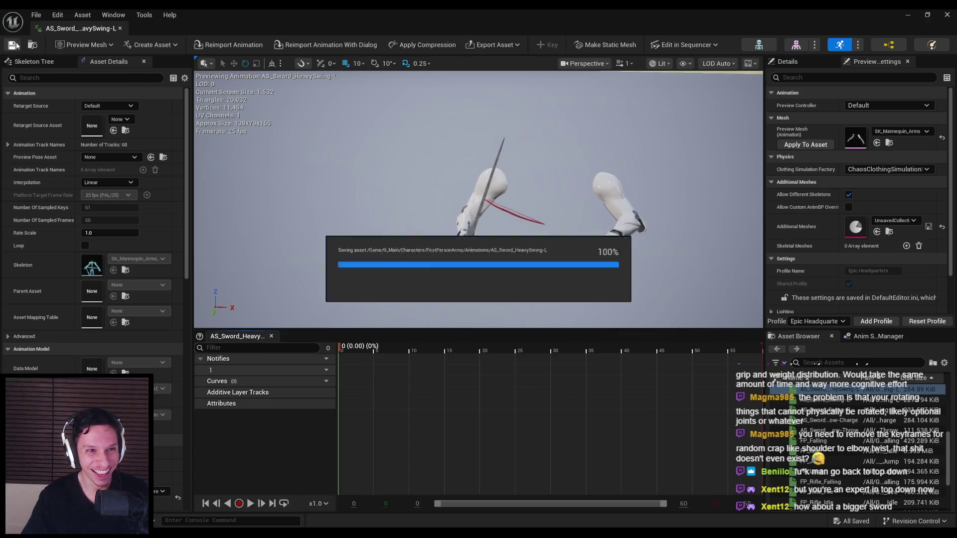
{"action": "left_click", "coordinate": [120, 28]}
{"action": "scroll", "coordinate": [466, 394], "scroll_direction": "up", "scroll_amount": 1}
{"action": "left_click", "coordinate": [349, 402]}
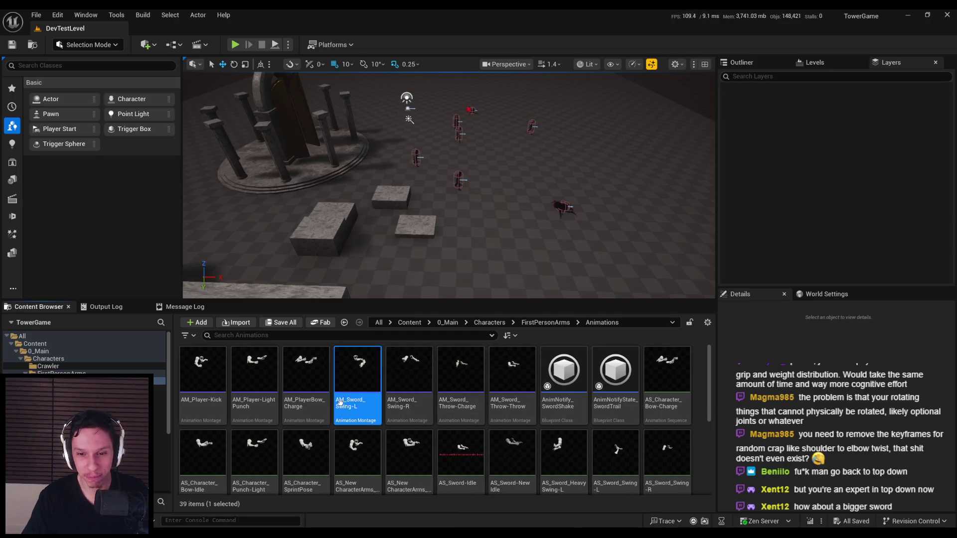
Duplicate AM_Sword_Swing-L as AM_Sword_HeavySwing-L and open the new montage
{"action": "right_click", "coordinate": [349, 402]}
{"action": "left_click", "coordinate": [383, 189]}
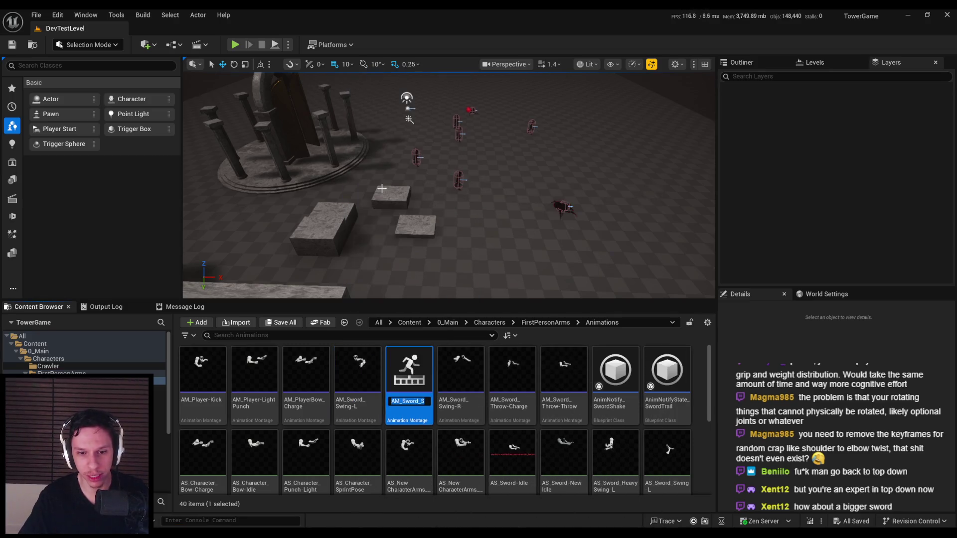
{"action": "key", "text": "BackSpace"}
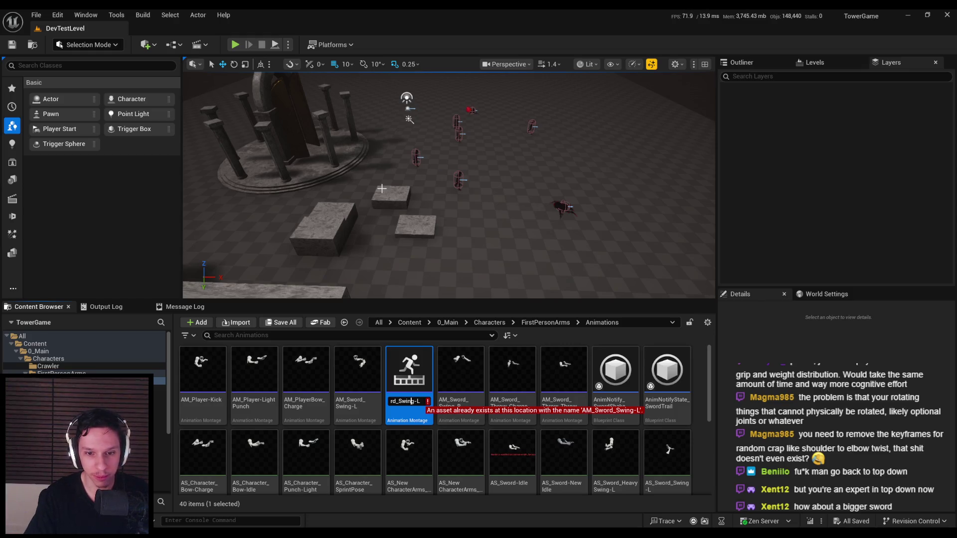
{"action": "type", "text": "Heavy"}
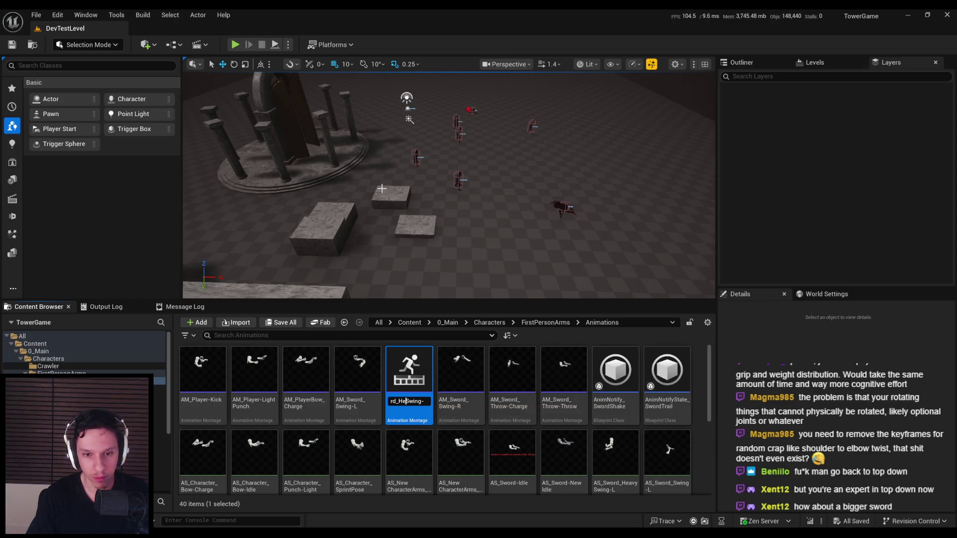
{"action": "key", "text": "Return"}
{"action": "double_click", "coordinate": [361, 365]}
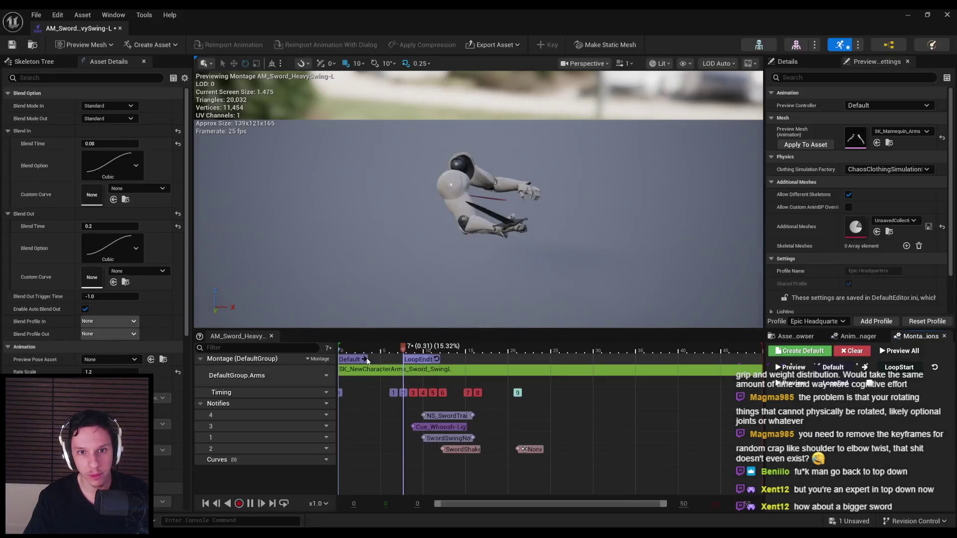
{"action": "left_click", "coordinate": [367, 369]}
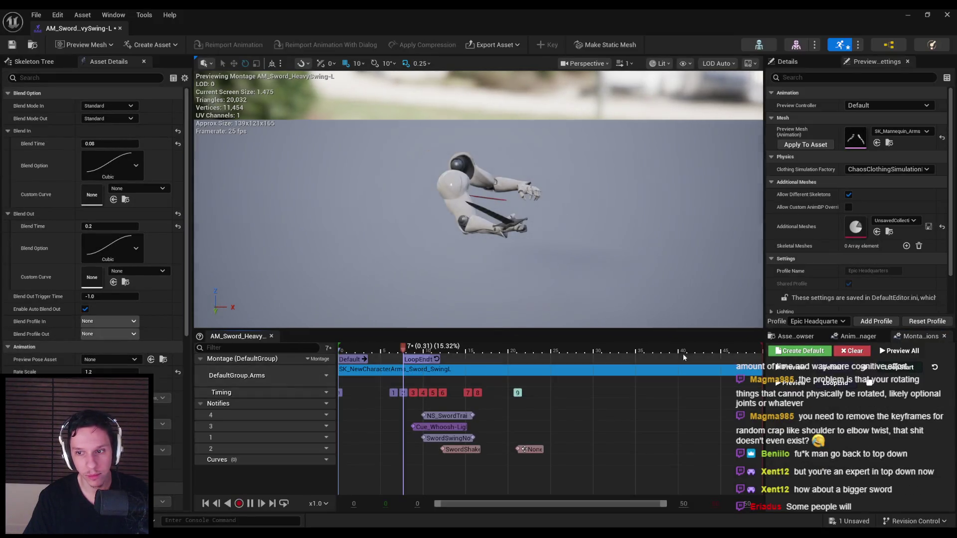
Set the montage segment's Animation Reference to AS_Sword_HeavySwing-L
{"action": "left_click", "coordinate": [804, 337]}
{"action": "left_click", "coordinate": [791, 61]}
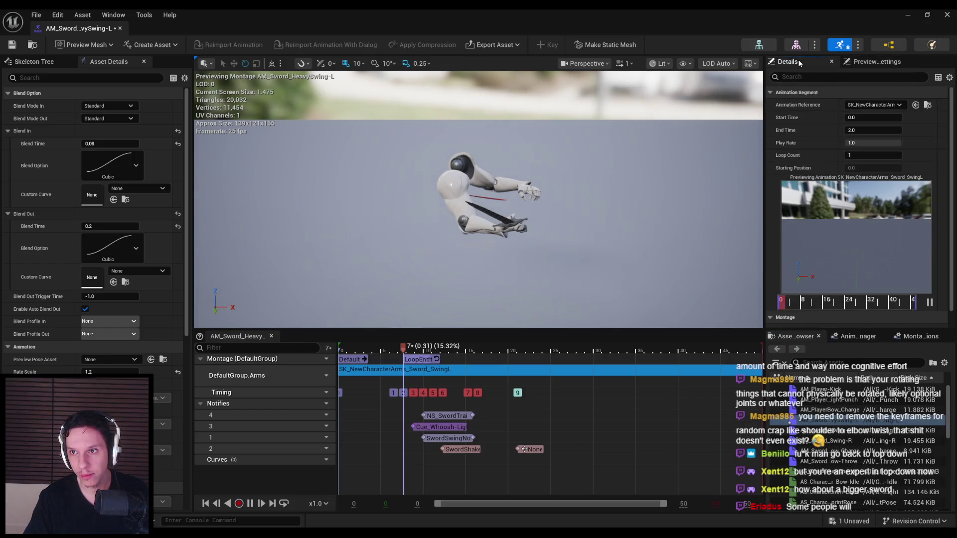
{"action": "left_click", "coordinate": [882, 104]}
{"action": "type", "text": "heavy sw"}
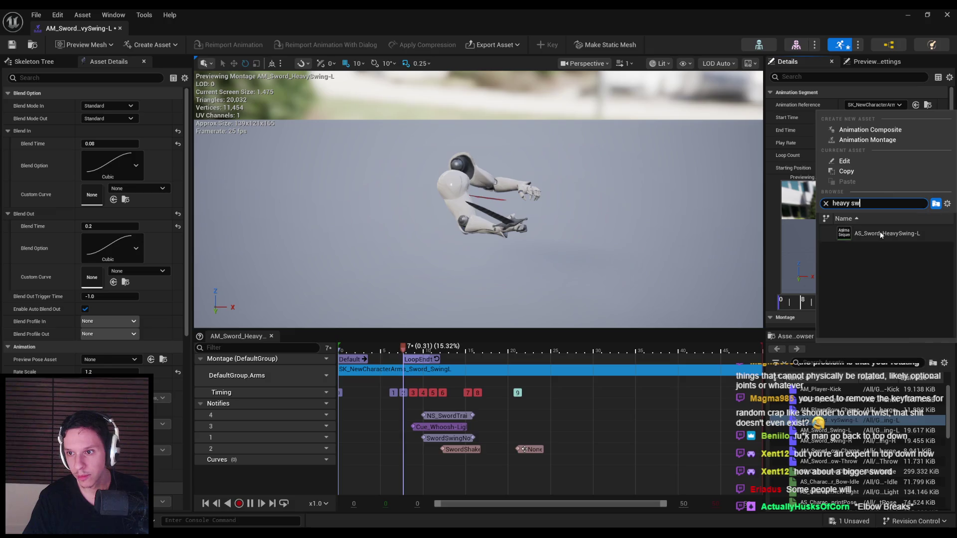
{"action": "left_click", "coordinate": [878, 233]}
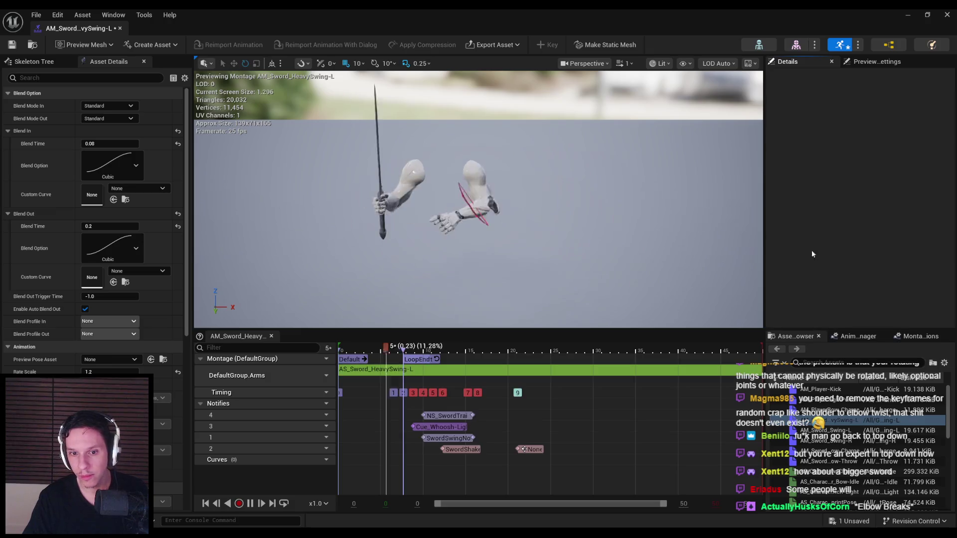
Preview the swing, extend the segment End Time to 2.4, then open AM_Sword_Swing-L
{"action": "left_click", "coordinate": [336, 350]}
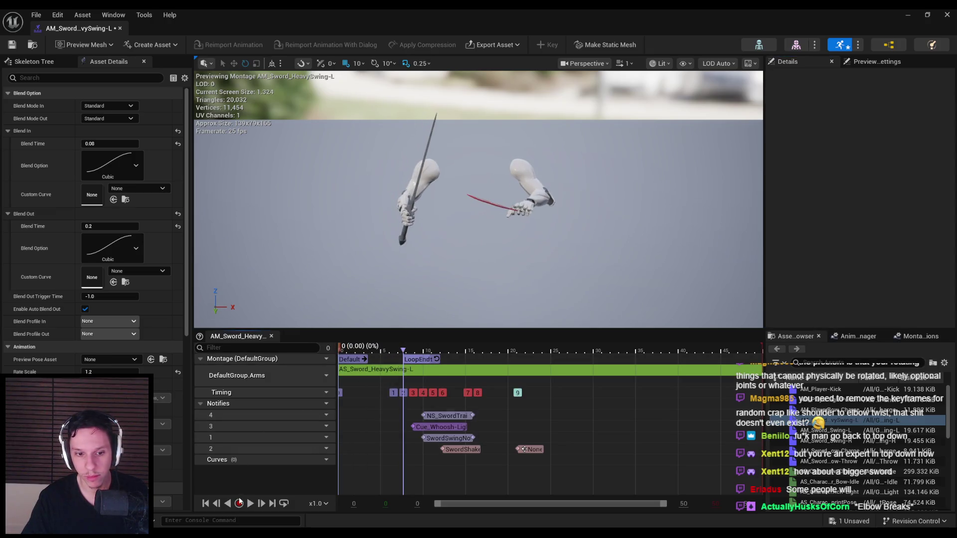
{"action": "left_click", "coordinate": [250, 503]}
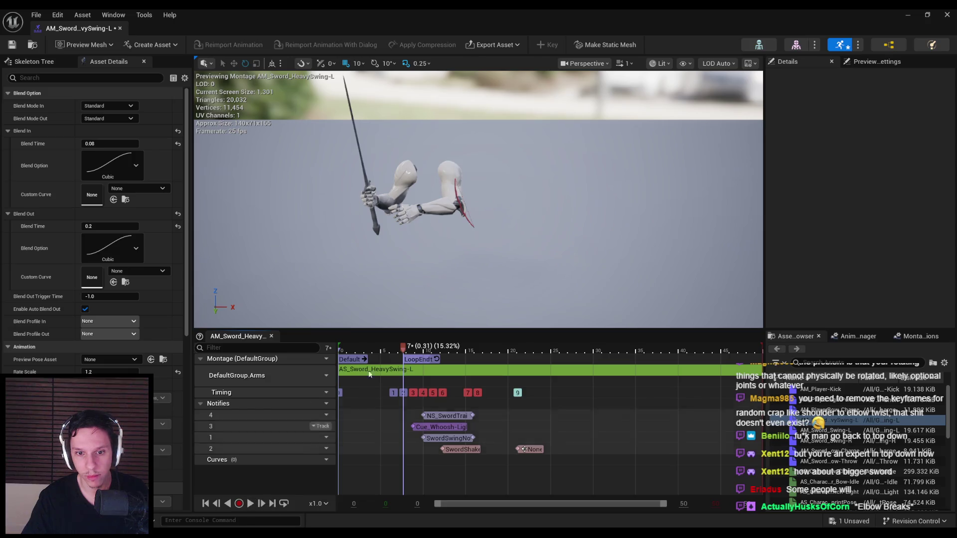
{"action": "mouse_move", "coordinate": [402, 349]}
{"action": "left_mouse_down"}
{"action": "mouse_move", "coordinate": [370, 349]}
{"action": "mouse_move", "coordinate": [494, 368]}
{"action": "left_mouse_up"}
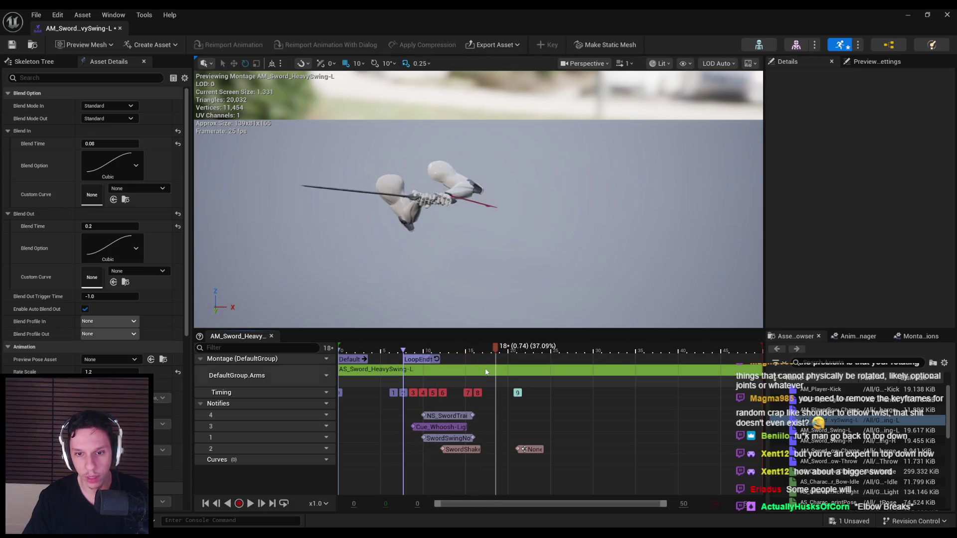
{"action": "left_click", "coordinate": [487, 371]}
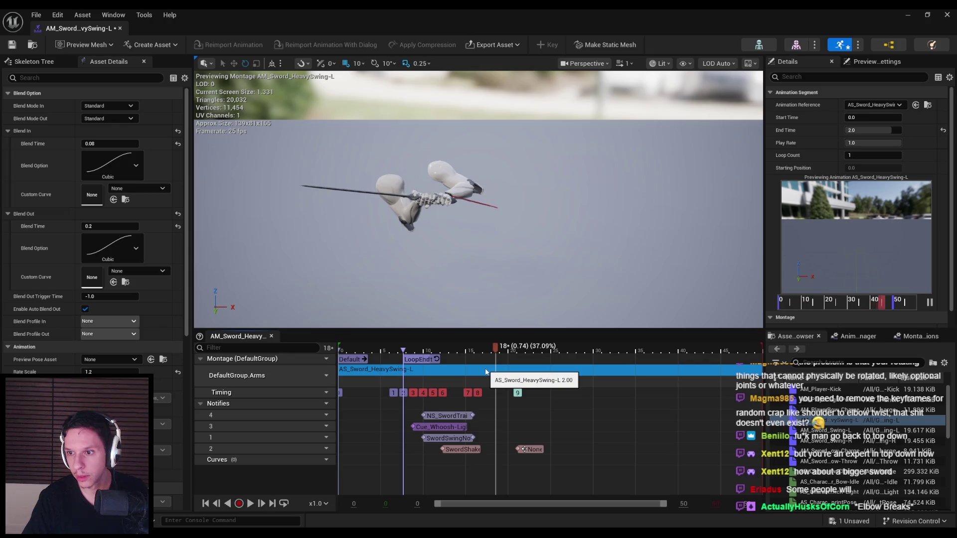
{"action": "left_click_drag", "start_coordinate": [893, 303], "coordinate": [923, 303]}
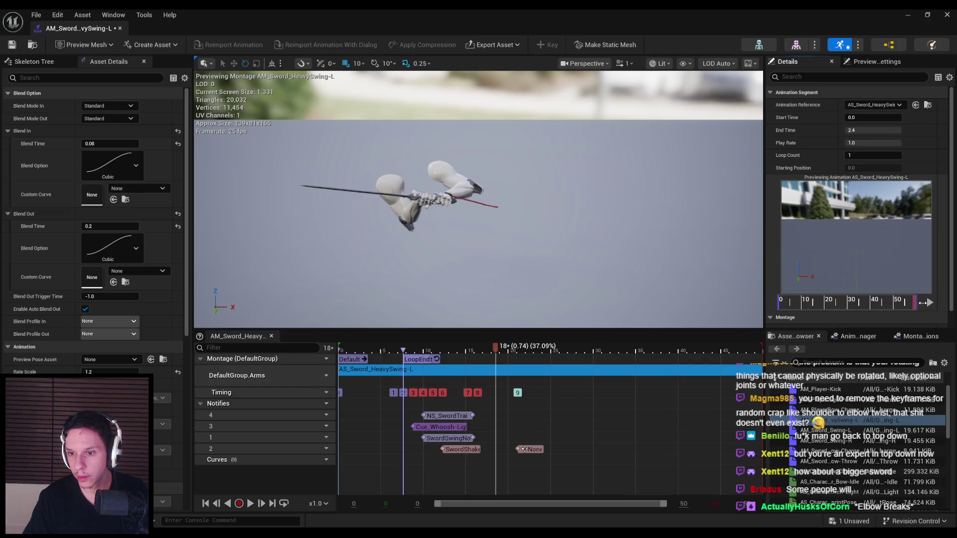
{"action": "mouse_move", "coordinate": [372, 349]}
{"action": "left_mouse_down"}
{"action": "mouse_move", "coordinate": [493, 347]}
{"action": "mouse_move", "coordinate": [389, 358]}
{"action": "mouse_move", "coordinate": [462, 353]}
{"action": "left_mouse_up"}
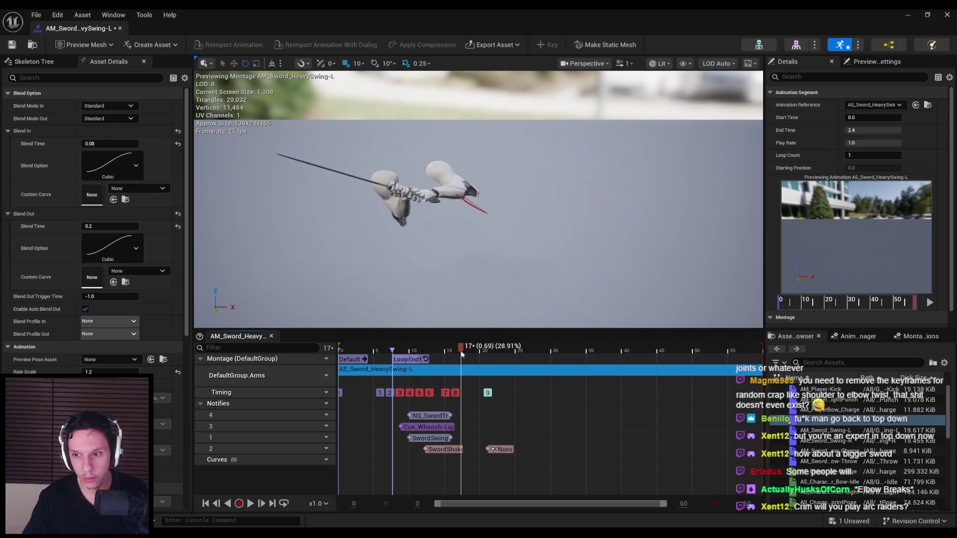
{"action": "double_click", "coordinate": [825, 430]}
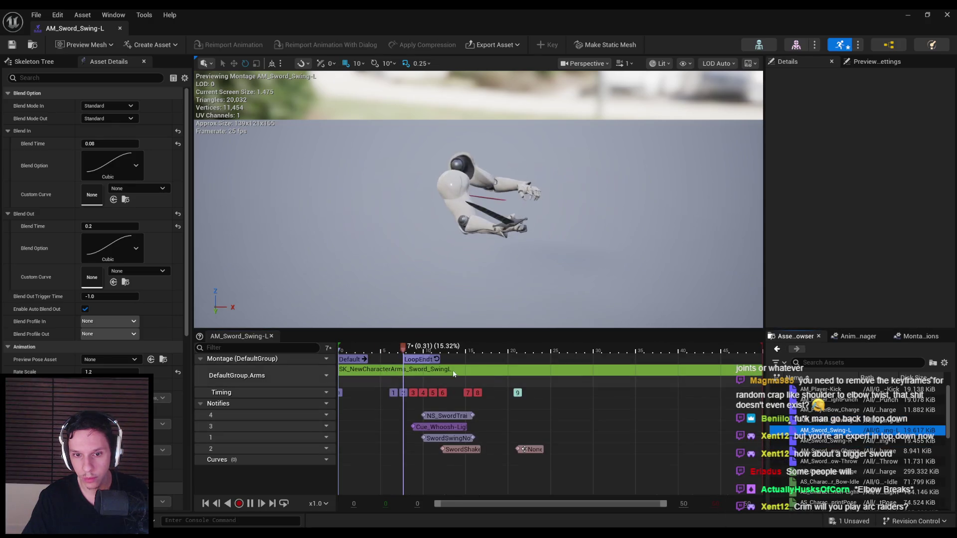
Inspect the HeavySwing-L montage across frames 9–17 from close views, then save it
{"action": "left_click", "coordinate": [349, 442]}
{"action": "left_click_drag", "start_coordinate": [344, 350], "coordinate": [439, 355]}
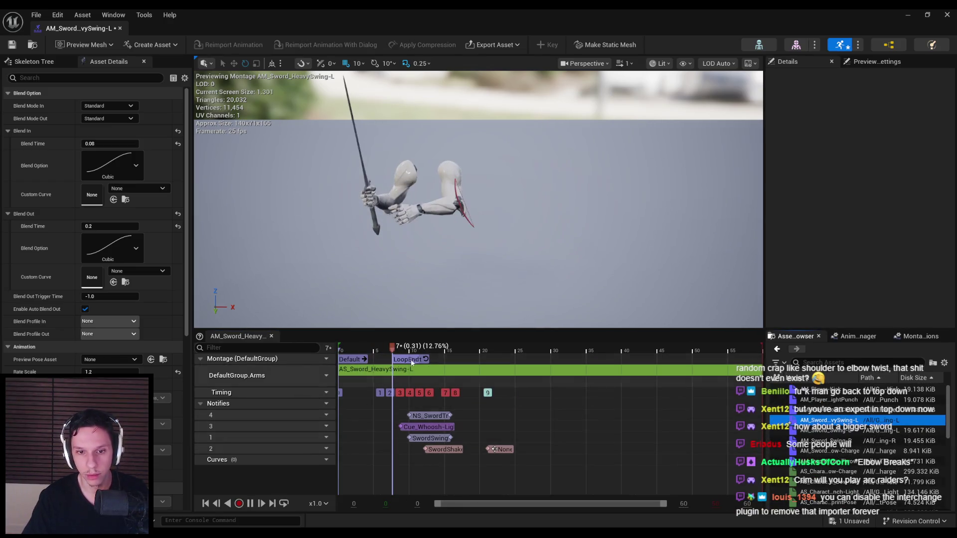
{"action": "left_click", "coordinate": [425, 352]}
{"action": "left_click_drag", "start_coordinate": [426, 354], "coordinate": [444, 353]}
{"action": "left_click_drag", "start_coordinate": [449, 225], "coordinate": [486, 271]}
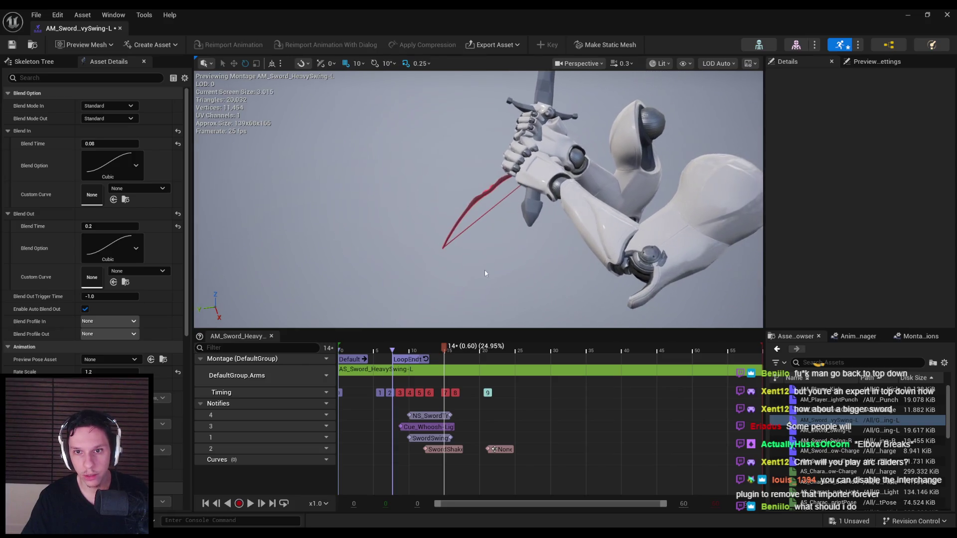
{"action": "mouse_move", "coordinate": [480, 350]}
{"action": "left_mouse_down"}
{"action": "mouse_move", "coordinate": [429, 351]}
{"action": "mouse_move", "coordinate": [496, 352]}
{"action": "mouse_move", "coordinate": [455, 351]}
{"action": "left_mouse_up"}
{"action": "left_click_drag", "start_coordinate": [568, 272], "coordinate": [541, 271]}
{"action": "left_click_drag", "start_coordinate": [395, 207], "coordinate": [359, 210]}
{"action": "key", "text": "ctrl+s"}
{"action": "left_click", "coordinate": [58, 15]}
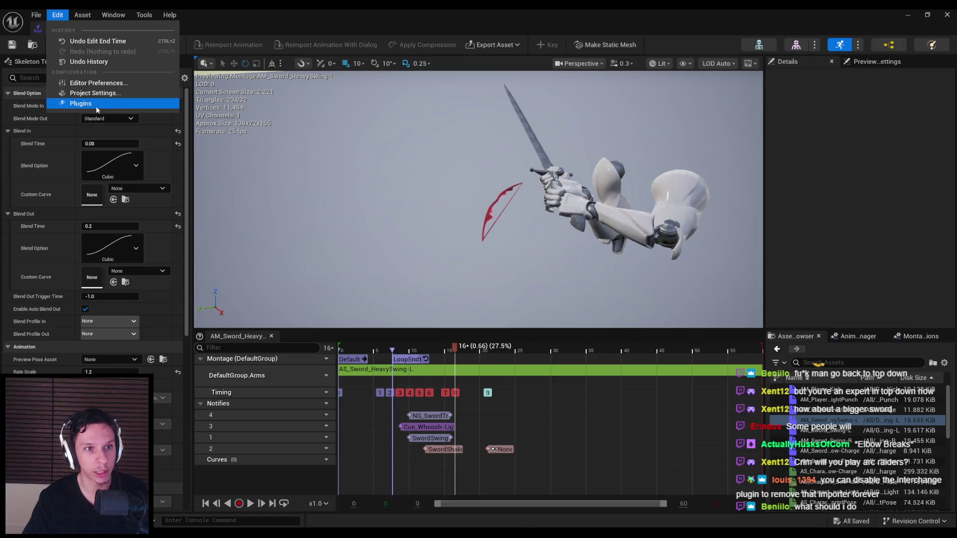
{"action": "left_click", "coordinate": [81, 104]}
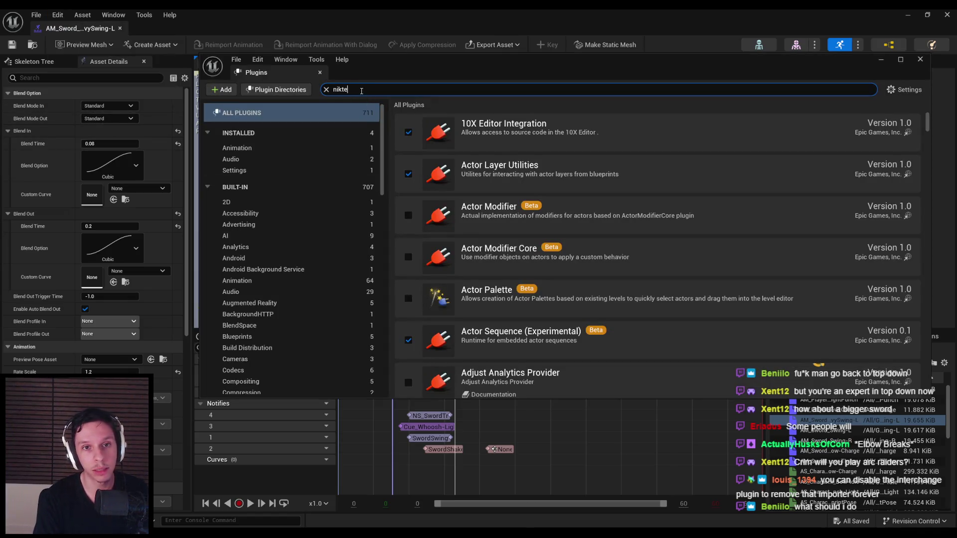
{"action": "type", "text": "rch"}
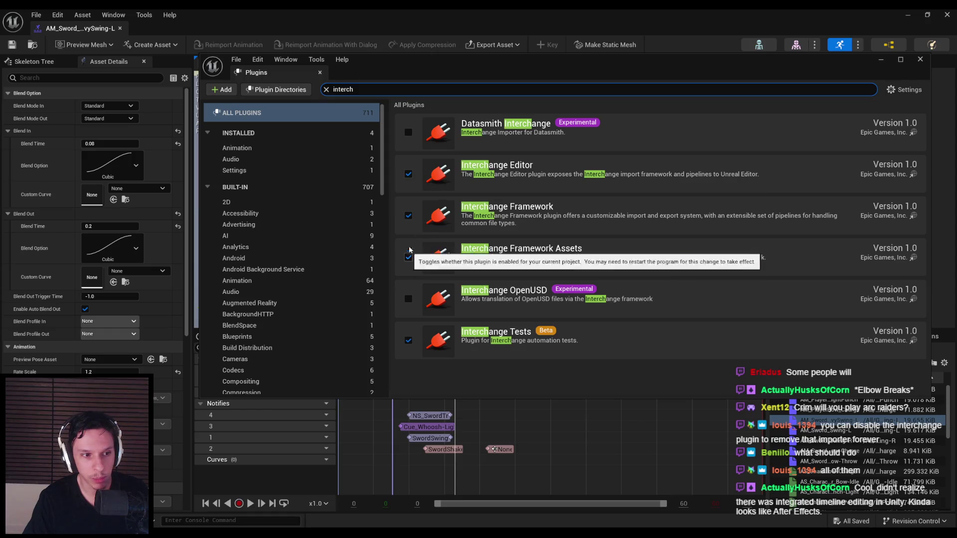
{"action": "mouse_move", "coordinate": [423, 79]}
{"action": "left_mouse_down"}
{"action": "mouse_move", "coordinate": [643, 232]}
{"action": "mouse_move", "coordinate": [710, 349]}
{"action": "mouse_move", "coordinate": [482, 396]}
{"action": "mouse_move", "coordinate": [438, 451]}
{"action": "mouse_move", "coordinate": [349, 483]}
{"action": "mouse_move", "coordinate": [350, 458]}
{"action": "mouse_move", "coordinate": [344, 483]}
{"action": "mouse_move", "coordinate": [678, 178]}
{"action": "mouse_move", "coordinate": [417, 77]}
{"action": "mouse_move", "coordinate": [527, 52]}
{"action": "mouse_move", "coordinate": [351, 108]}
{"action": "mouse_move", "coordinate": [352, 131]}
{"action": "mouse_move", "coordinate": [354, 38]}
{"action": "mouse_move", "coordinate": [372, 57]}
{"action": "mouse_move", "coordinate": [361, 52]}
{"action": "mouse_move", "coordinate": [367, 42]}
{"action": "mouse_move", "coordinate": [357, 52]}
{"action": "mouse_move", "coordinate": [367, 65]}
{"action": "left_mouse_up"}
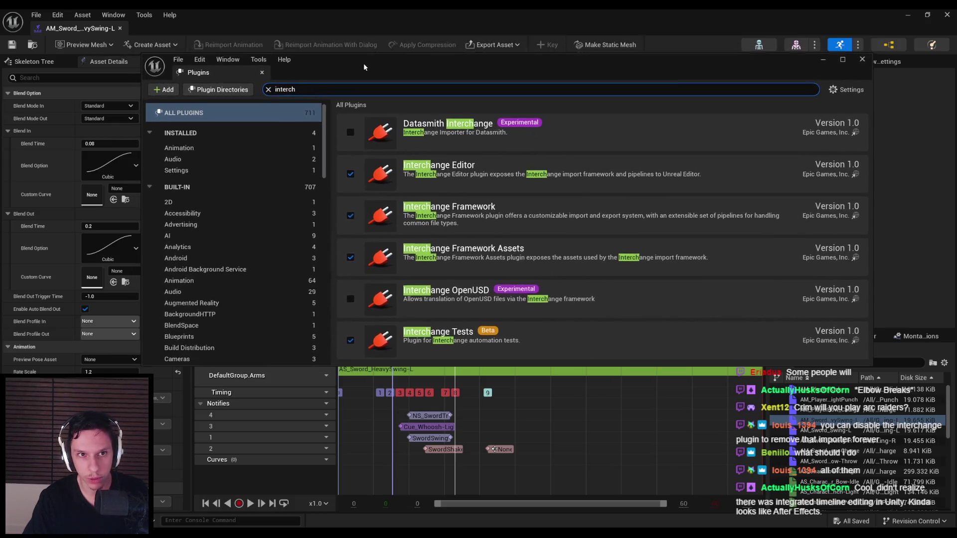
{"action": "left_click", "coordinate": [350, 217]}
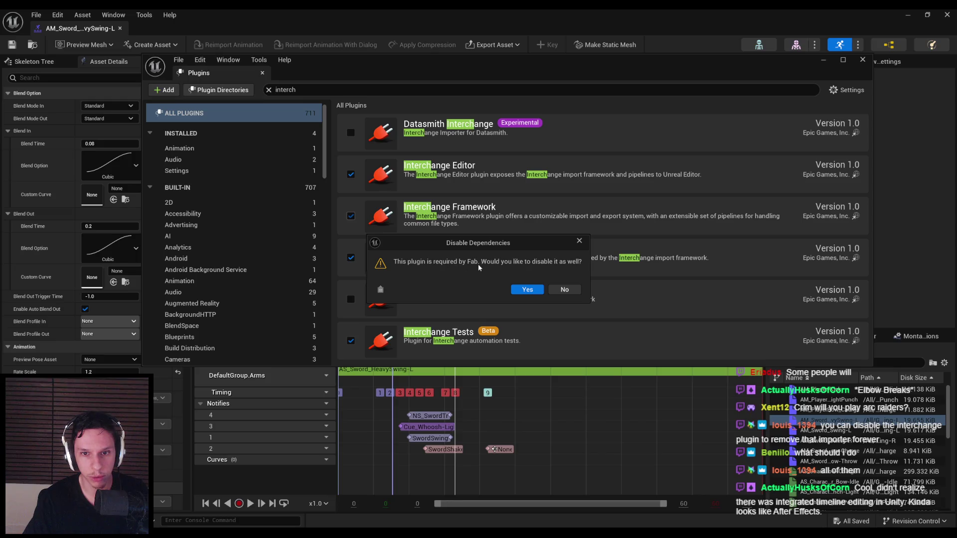
{"action": "left_click", "coordinate": [534, 291]}
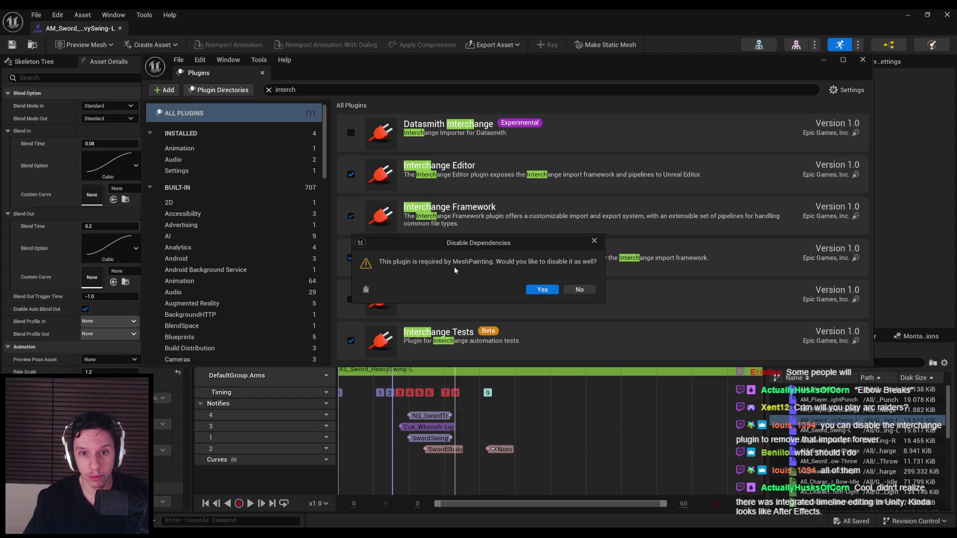
{"action": "left_click", "coordinate": [578, 289]}
{"action": "double_click", "coordinate": [314, 86]}
{"action": "type", "text": "fab"}
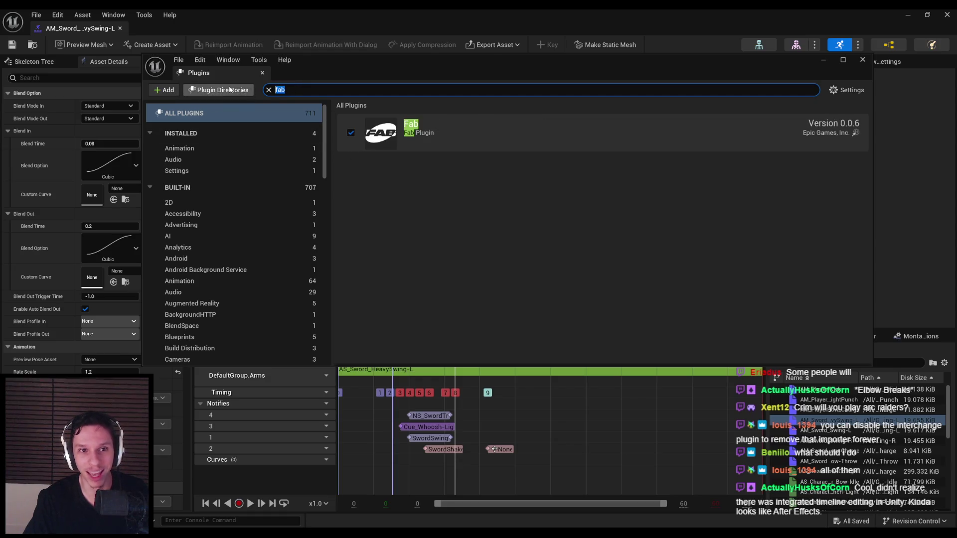
{"action": "type", "text": "intercha"}
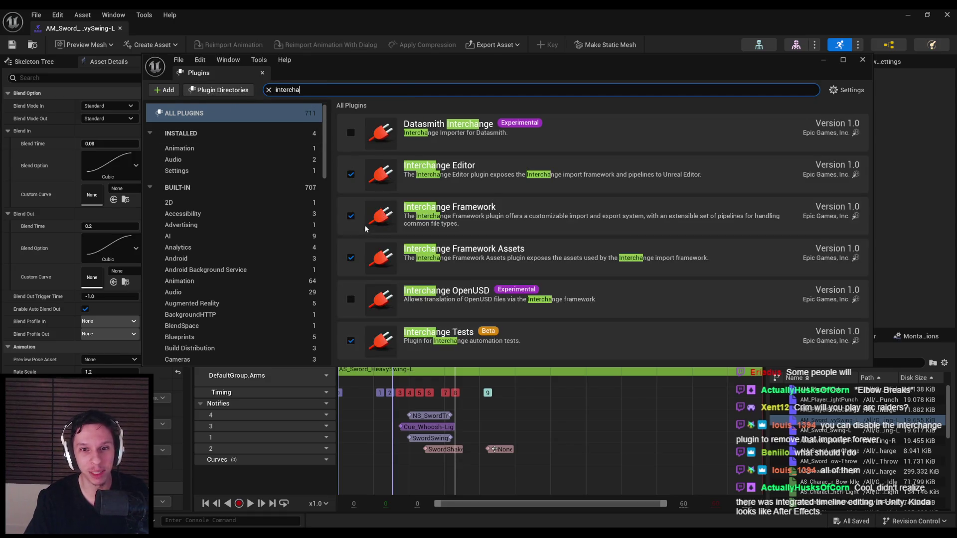
{"action": "left_click", "coordinate": [351, 259]}
{"action": "left_click", "coordinate": [565, 291]}
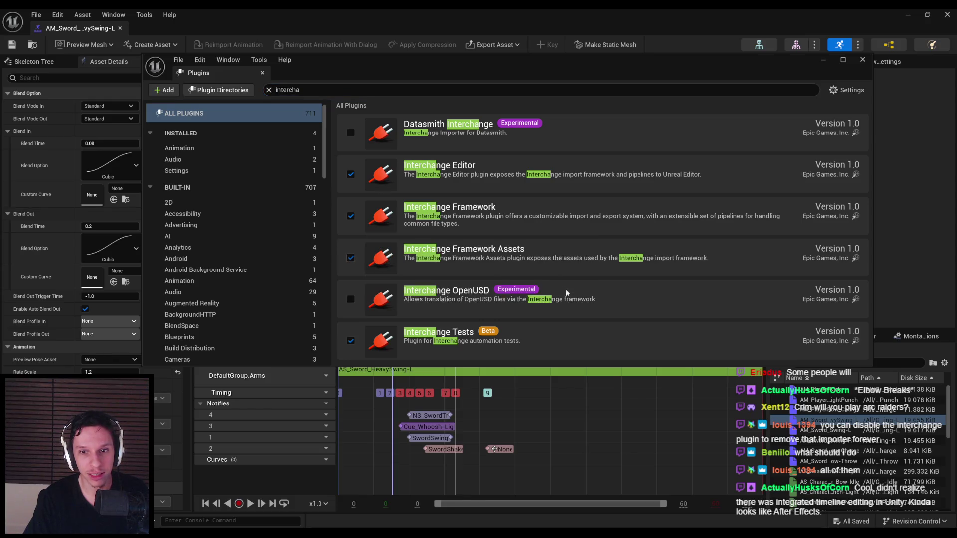
{"action": "left_click", "coordinate": [351, 174]}
{"action": "left_click", "coordinate": [574, 293]}
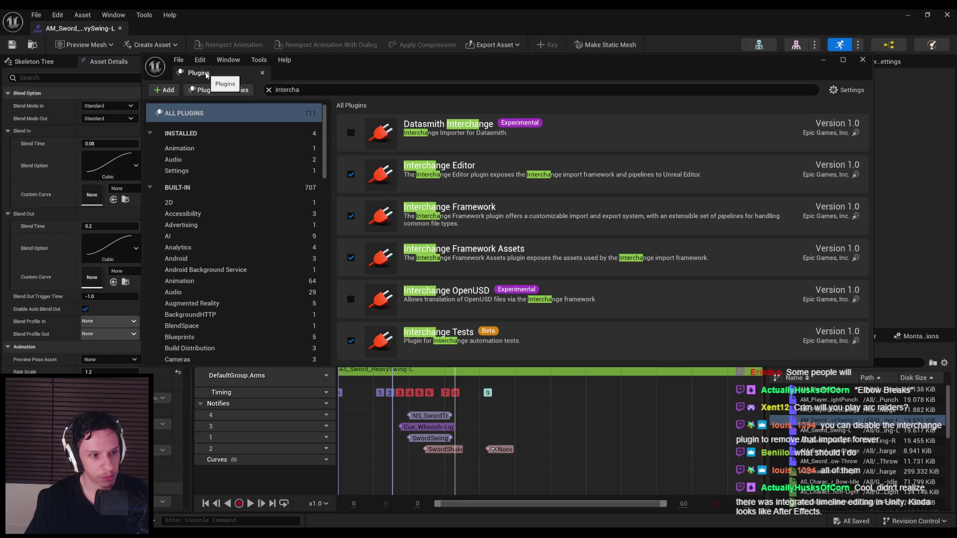
{"action": "left_click", "coordinate": [263, 73]}
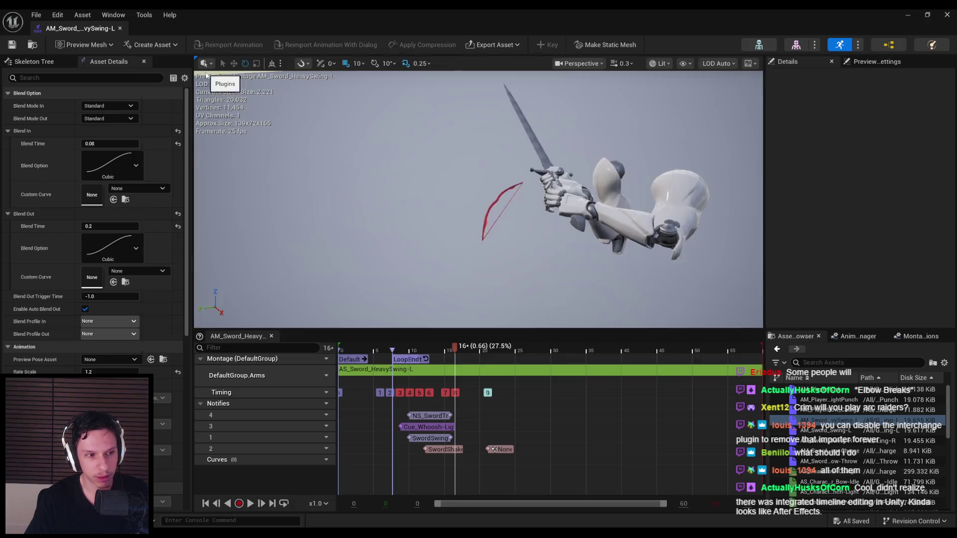
{"action": "mouse_move", "coordinate": [397, 349]}
{"action": "left_mouse_down"}
{"action": "mouse_move", "coordinate": [503, 349]}
{"action": "mouse_move", "coordinate": [398, 354]}
{"action": "mouse_move", "coordinate": [465, 349]}
{"action": "left_mouse_up"}
{"action": "left_click_drag", "start_coordinate": [459, 292], "coordinate": [379, 295]}
{"action": "left_click", "coordinate": [443, 450]}
{"action": "left_click", "coordinate": [432, 439]}
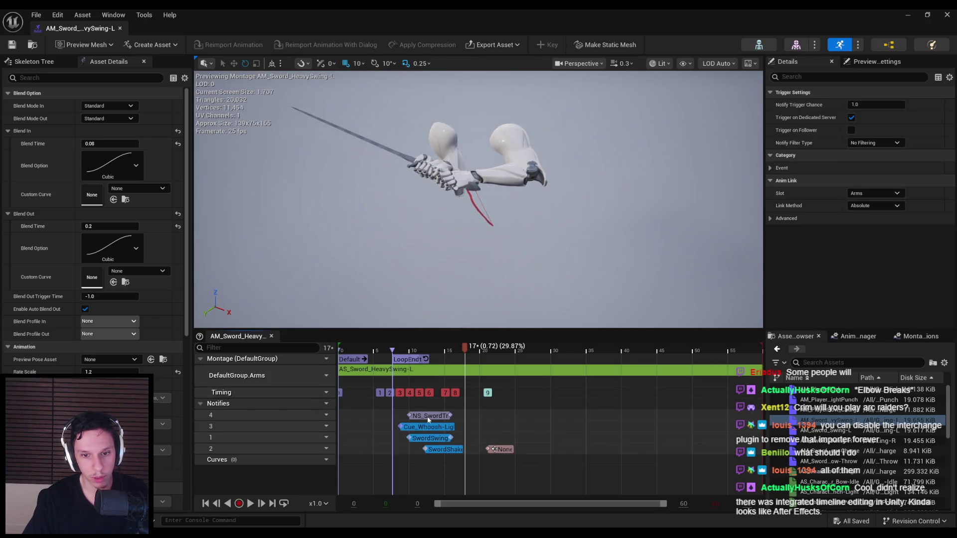
{"action": "left_click", "coordinate": [427, 417]}
{"action": "mouse_move", "coordinate": [428, 428]}
{"action": "left_mouse_down"}
{"action": "mouse_move", "coordinate": [484, 431]}
{"action": "mouse_move", "coordinate": [489, 415]}
{"action": "mouse_move", "coordinate": [486, 429]}
{"action": "left_mouse_up"}
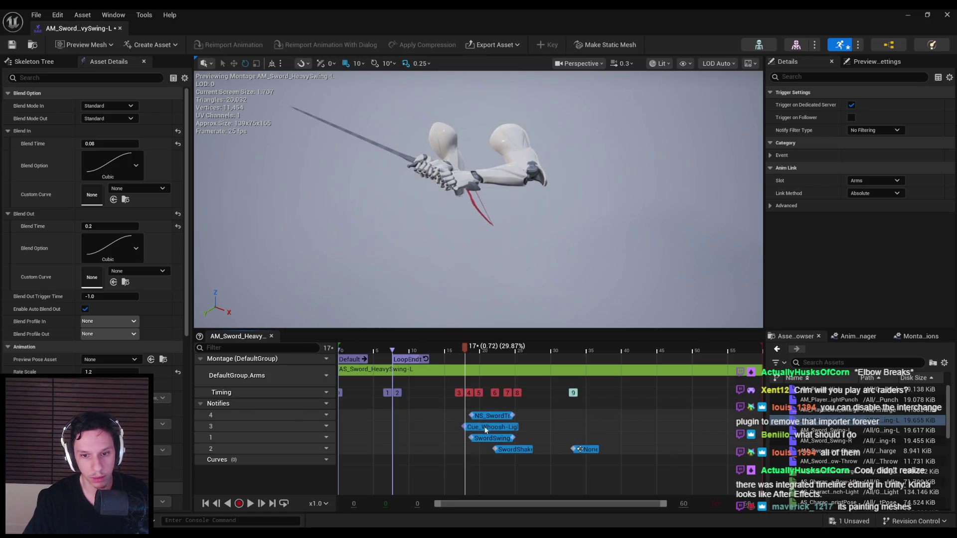
{"action": "left_click_drag", "start_coordinate": [441, 351], "coordinate": [290, 352]}
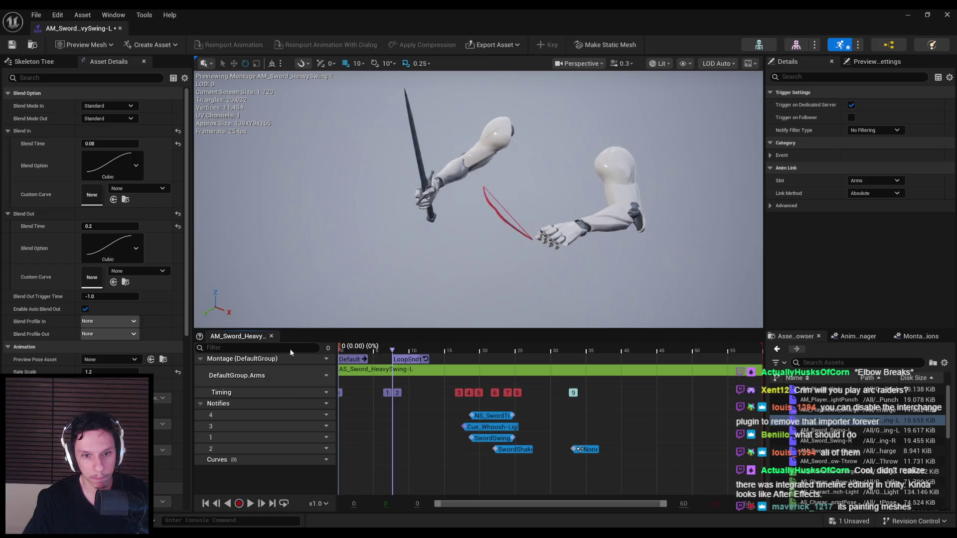
{"action": "left_click", "coordinate": [251, 504]}
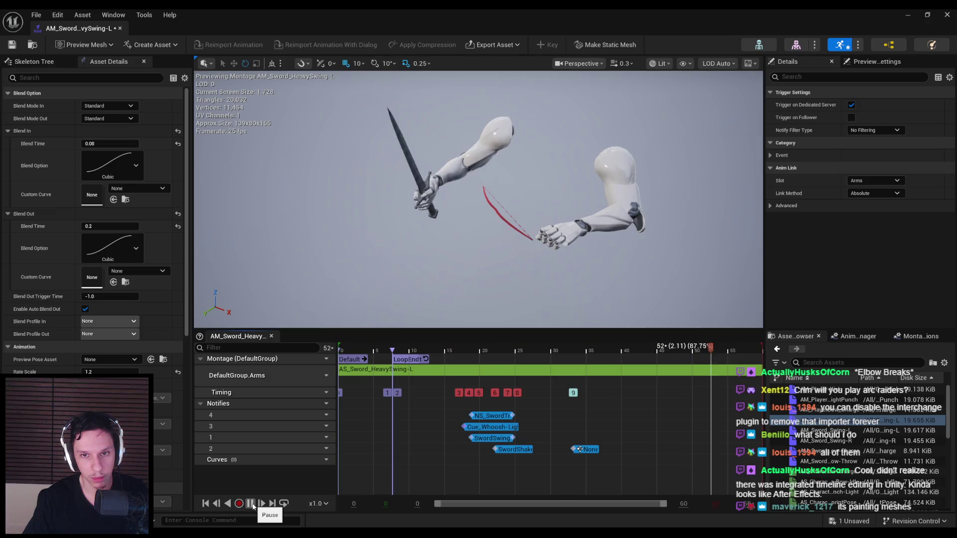
{"action": "left_click", "coordinate": [251, 504]}
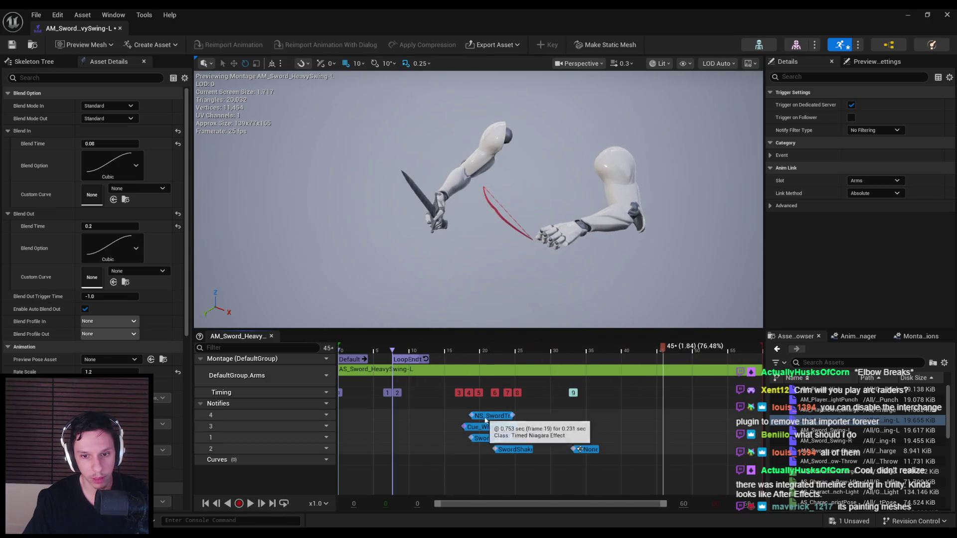
{"action": "left_click_drag", "start_coordinate": [486, 421], "coordinate": [473, 419]}
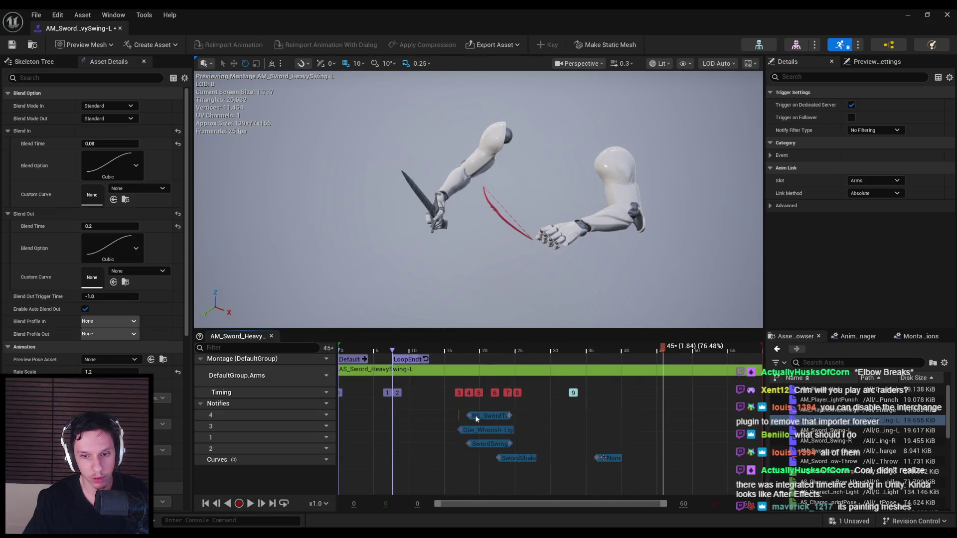
{"action": "left_click", "coordinate": [427, 352]}
{"action": "left_click", "coordinate": [251, 504]}
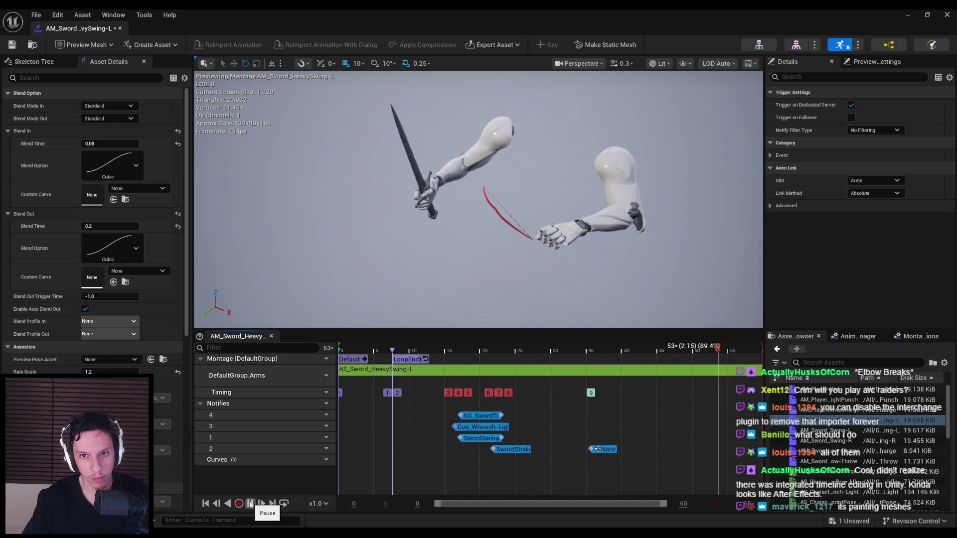
{"action": "right_click_drag", "start_coordinate": [519, 239], "coordinate": [519, 239]}
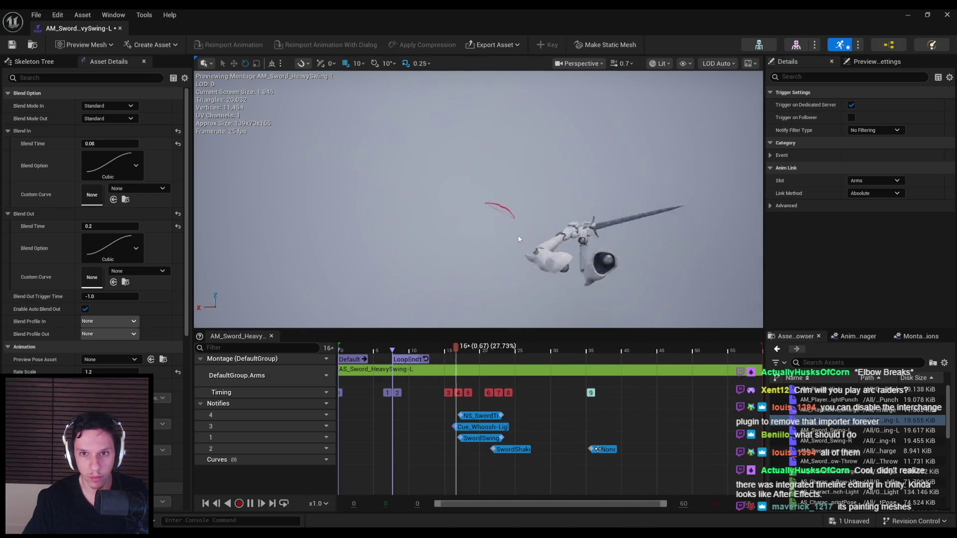
{"action": "left_click", "coordinate": [251, 503]}
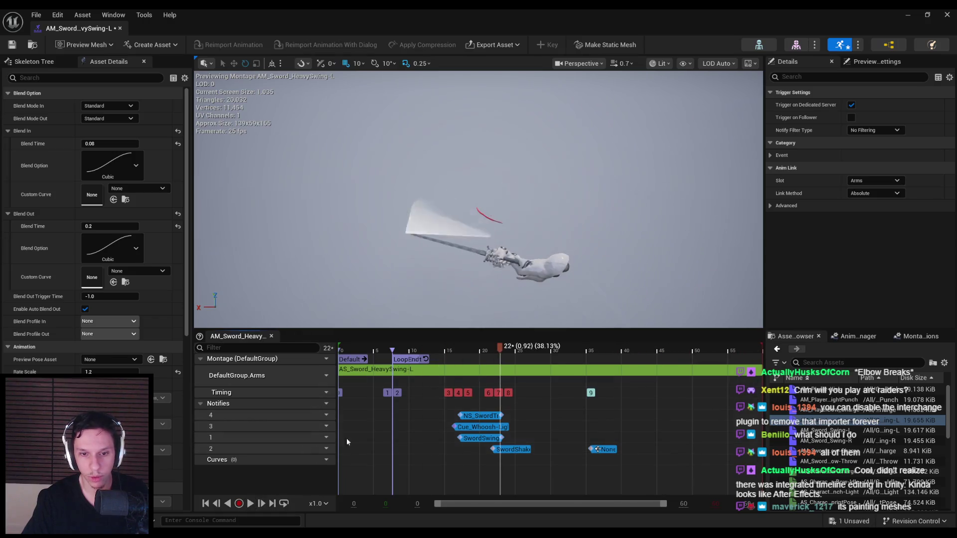
{"action": "mouse_move", "coordinate": [498, 349]}
{"action": "left_mouse_down"}
{"action": "mouse_move", "coordinate": [449, 349]}
{"action": "mouse_move", "coordinate": [489, 358]}
{"action": "mouse_move", "coordinate": [480, 357]}
{"action": "left_mouse_up"}
Put the arms rig in Pose Mode with WeaponBone active to show its curves
{"action": "key", "text": "alt+Tab"}
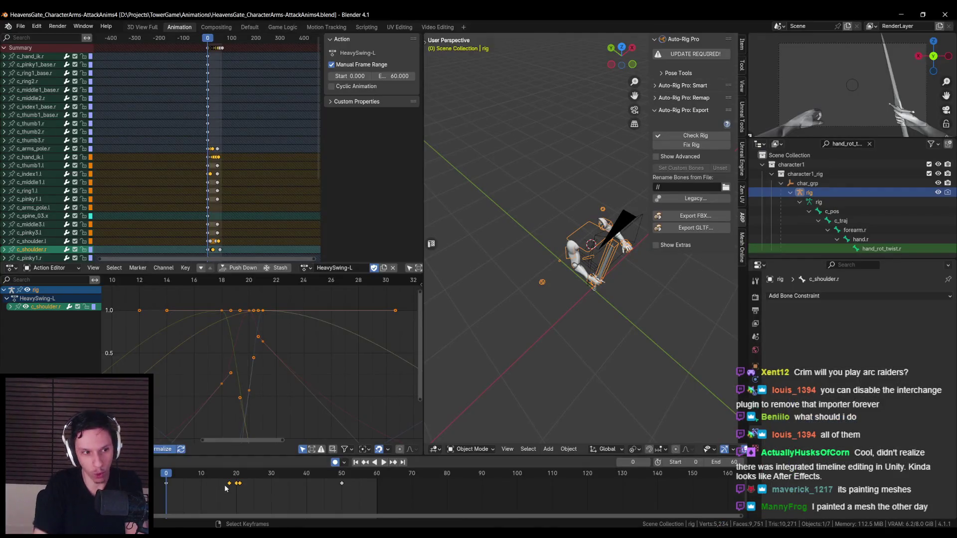
{"action": "middle_click_drag", "start_coordinate": [618, 324], "coordinate": [589, 259]}
{"action": "left_click", "coordinate": [587, 171]}
{"action": "key", "text": "ctrl+z"}
{"action": "left_click", "coordinate": [477, 451]}
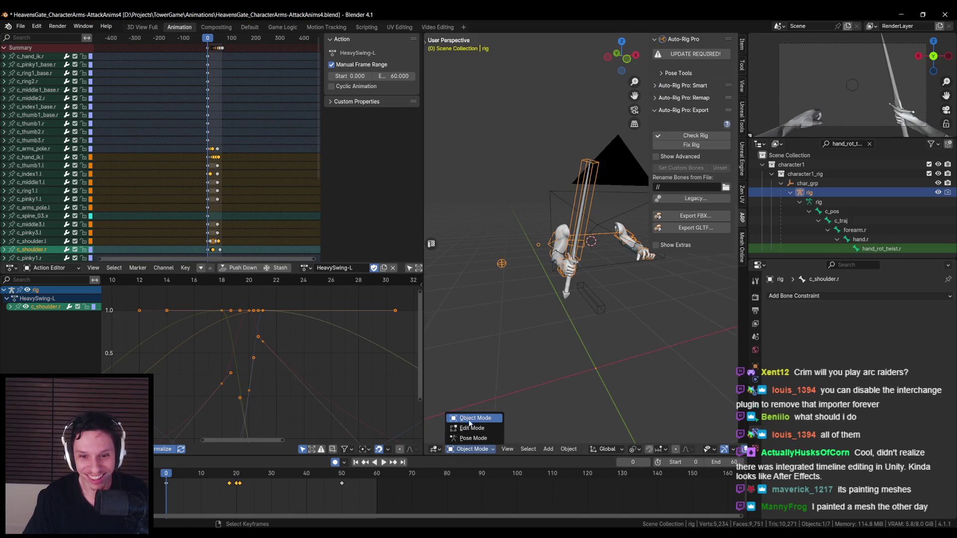
{"action": "left_click", "coordinate": [465, 438]}
{"action": "left_click", "coordinate": [575, 196]}
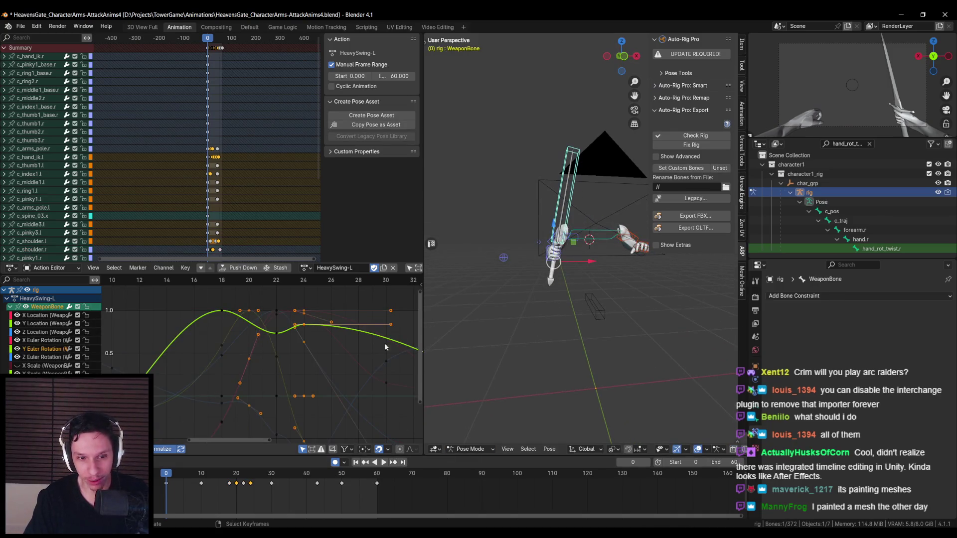
Scrub and play the swing around frames 18–27 to inspect the WeaponBone pose
{"action": "left_click_drag", "start_coordinate": [170, 475], "coordinate": [233, 476]}
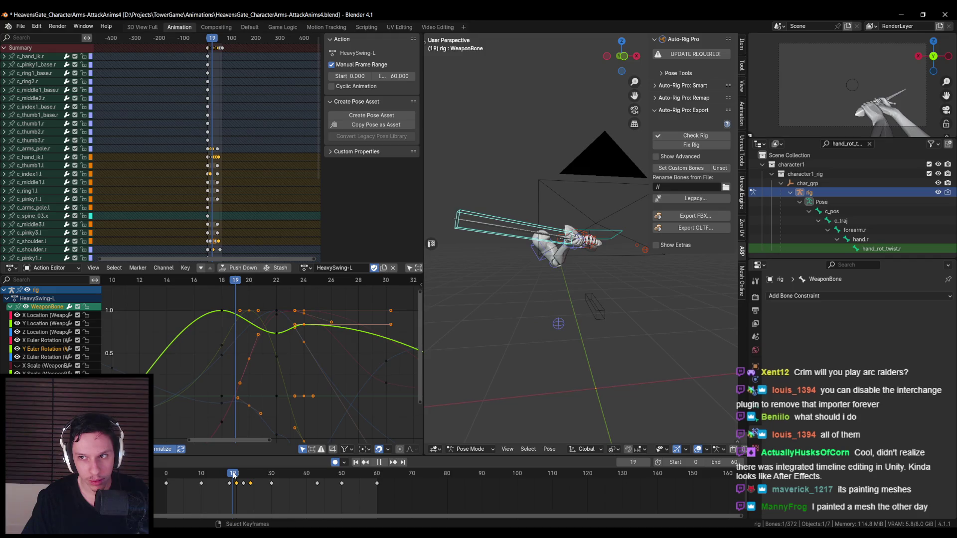
{"action": "left_click_drag", "start_coordinate": [234, 475], "coordinate": [236, 475]}
{"action": "middle_click_drag", "start_coordinate": [573, 326], "coordinate": [529, 343]}
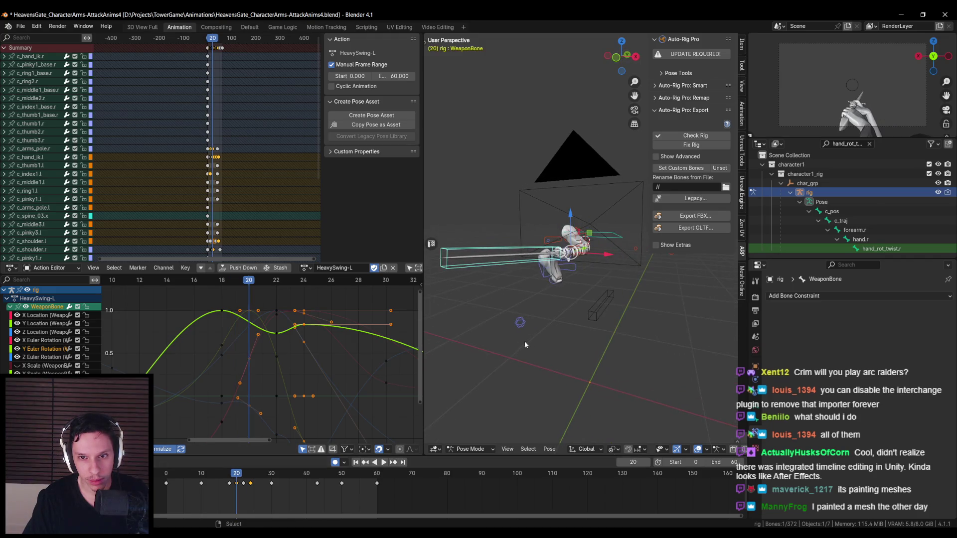
{"action": "key", "text": "space"}
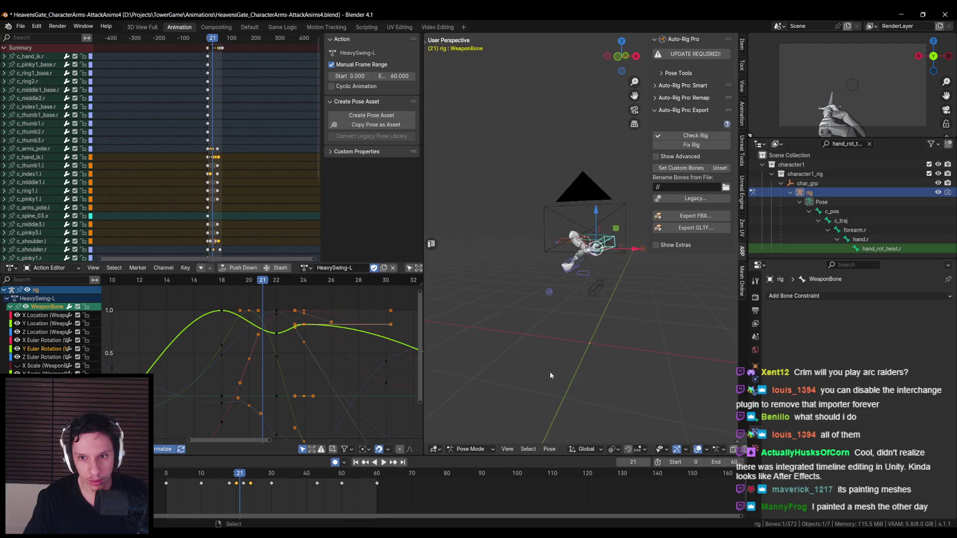
{"action": "key", "text": "space"}
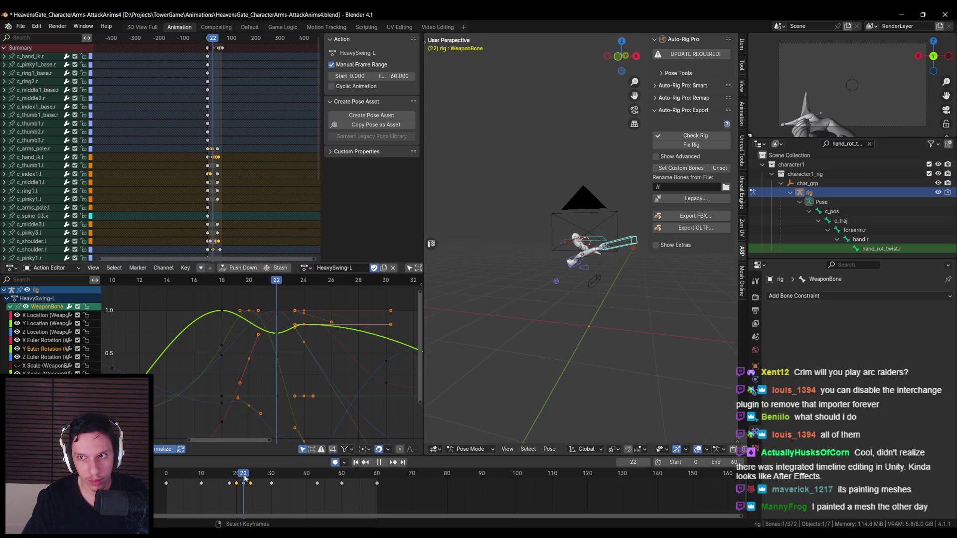
{"action": "left_click_drag", "start_coordinate": [244, 479], "coordinate": [228, 481]}
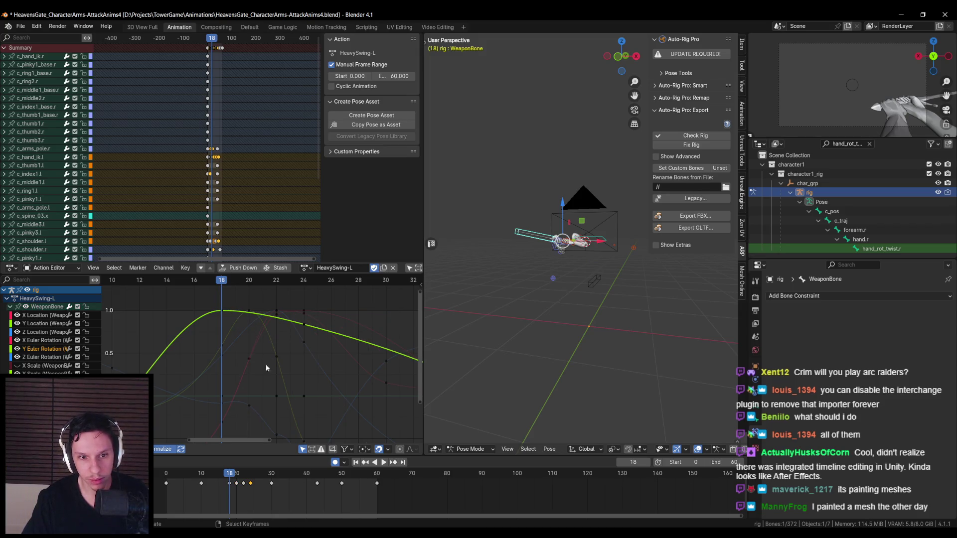
{"action": "key", "text": "space"}
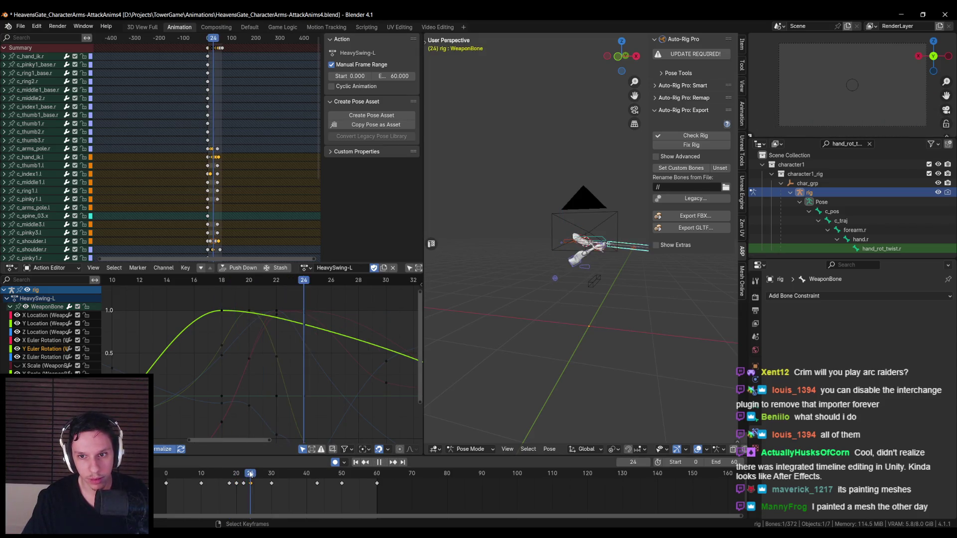
{"action": "mouse_move", "coordinate": [236, 474]}
{"action": "left_mouse_down"}
{"action": "mouse_move", "coordinate": [271, 475]}
{"action": "mouse_move", "coordinate": [227, 480]}
{"action": "mouse_move", "coordinate": [251, 480]}
{"action": "left_mouse_up"}
{"action": "key", "text": "space"}
Check the WeaponBone Z Location key near frame 18, leaving it in place
{"action": "left_click", "coordinate": [251, 383]}
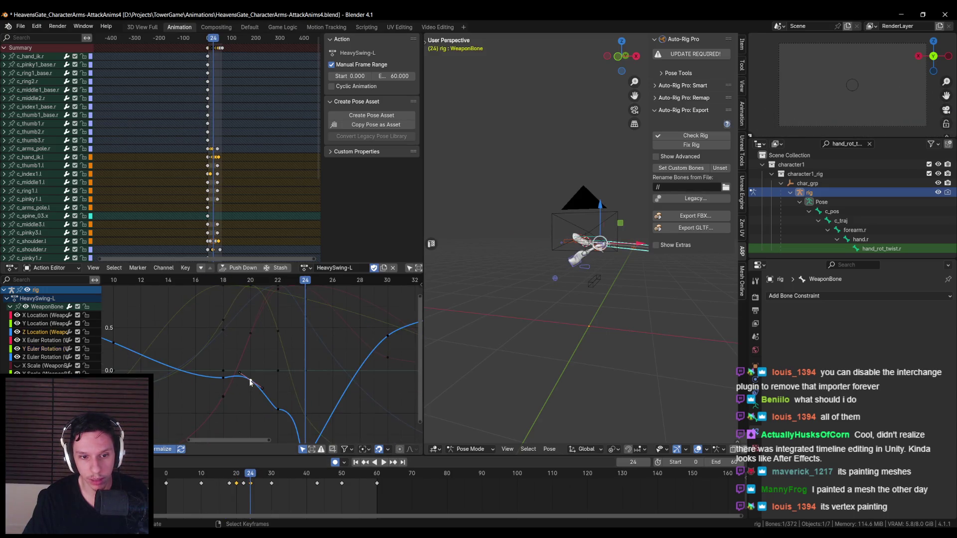
{"action": "middle_click_drag", "start_coordinate": [244, 408], "coordinate": [256, 364]}
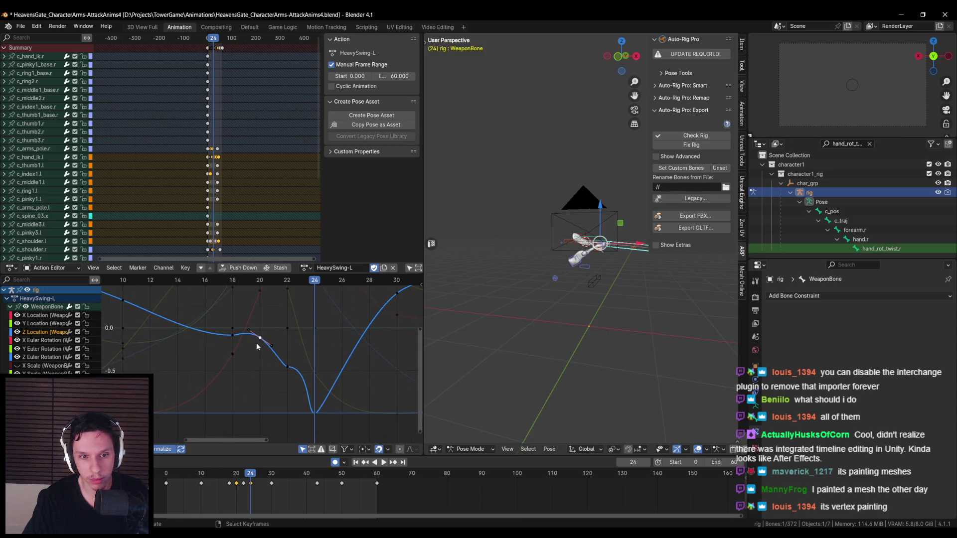
{"action": "key", "text": "space"}
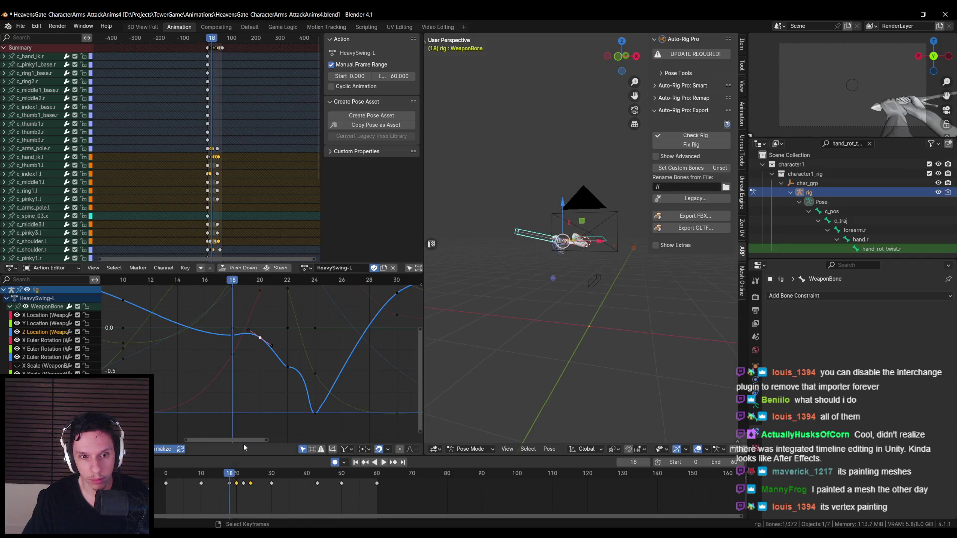
{"action": "key", "text": "space"}
{"action": "key", "text": "g"}
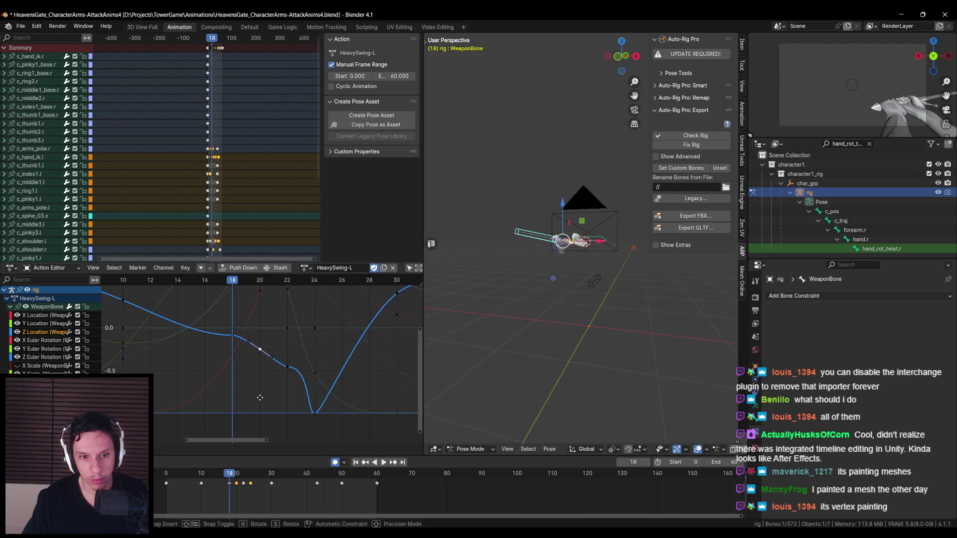
{"action": "left_click", "coordinate": [260, 397]}
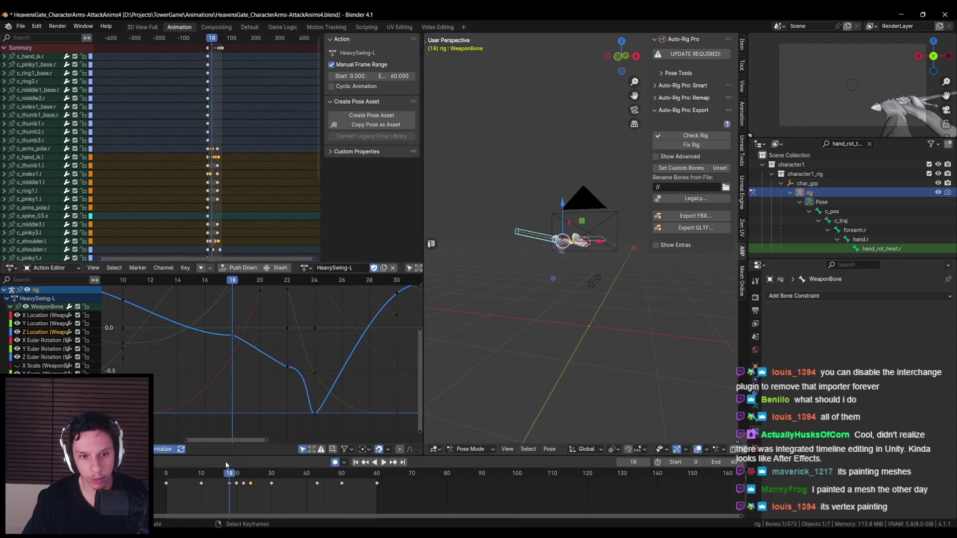
{"action": "key", "text": "space"}
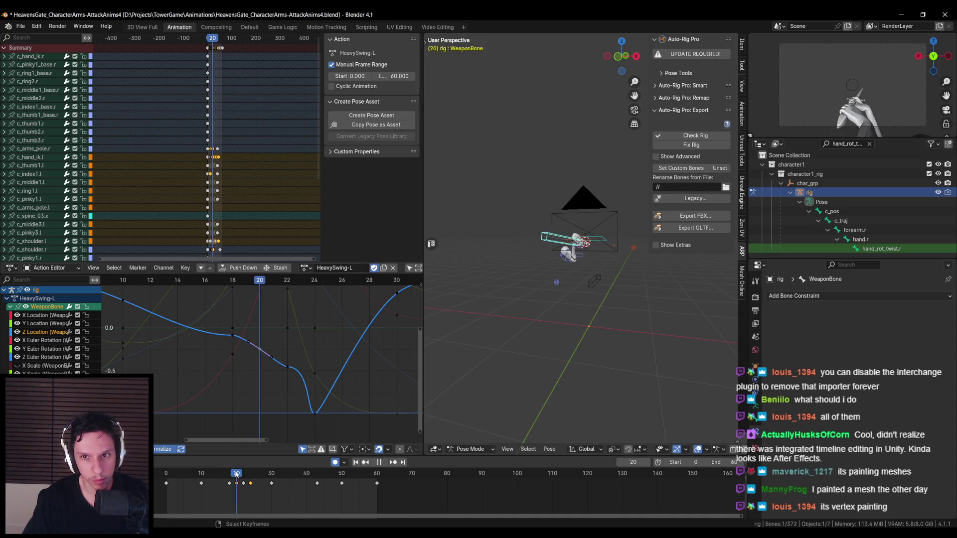
{"action": "key", "text": "space"}
{"action": "scroll", "coordinate": [333, 383], "scroll_direction": "down", "scroll_amount": 2}
Save the blend file and export the action as AS_Sword_HeavySwing-L.fbx
{"action": "key", "text": "ctrl+s"}
{"action": "left_click", "coordinate": [703, 219]}
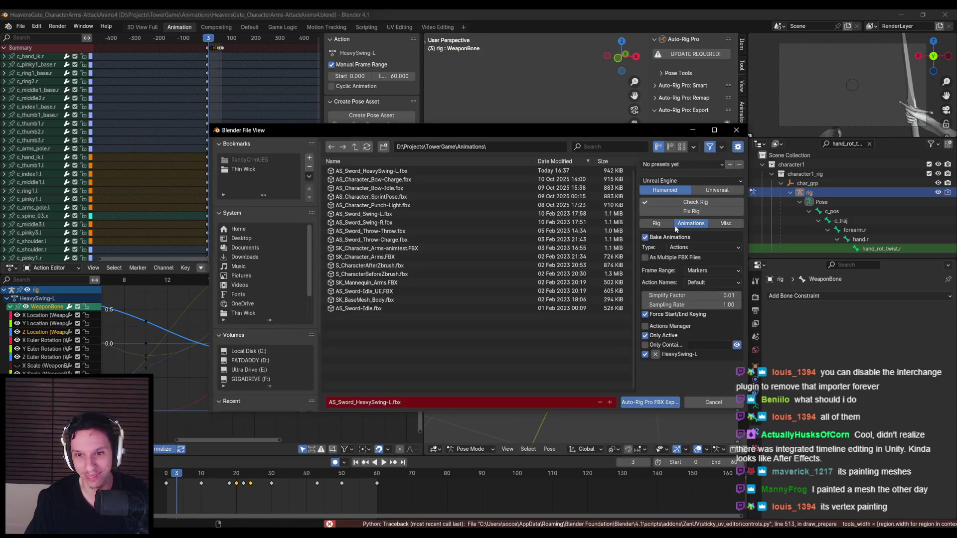
{"action": "left_click", "coordinate": [648, 403]}
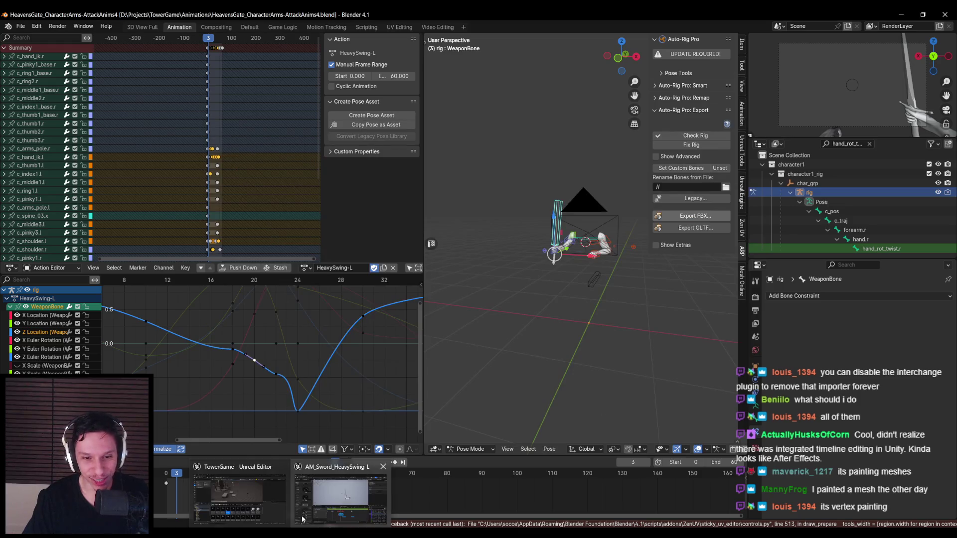
{"action": "left_click", "coordinate": [309, 502]}
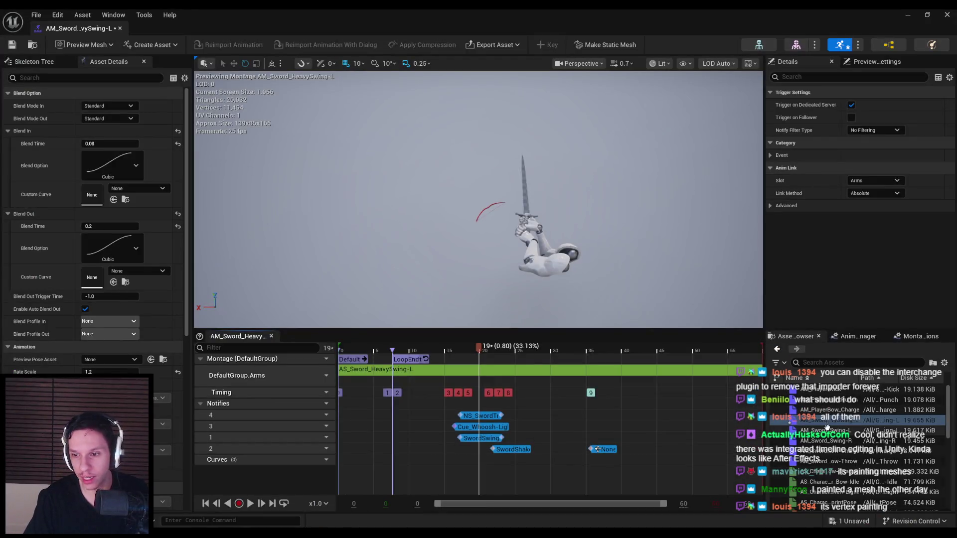
Save the montage, open AS_Sword_HeavySwing-L in a new window, and scrub frames 15–21
{"action": "key", "text": "ctrl+s"}
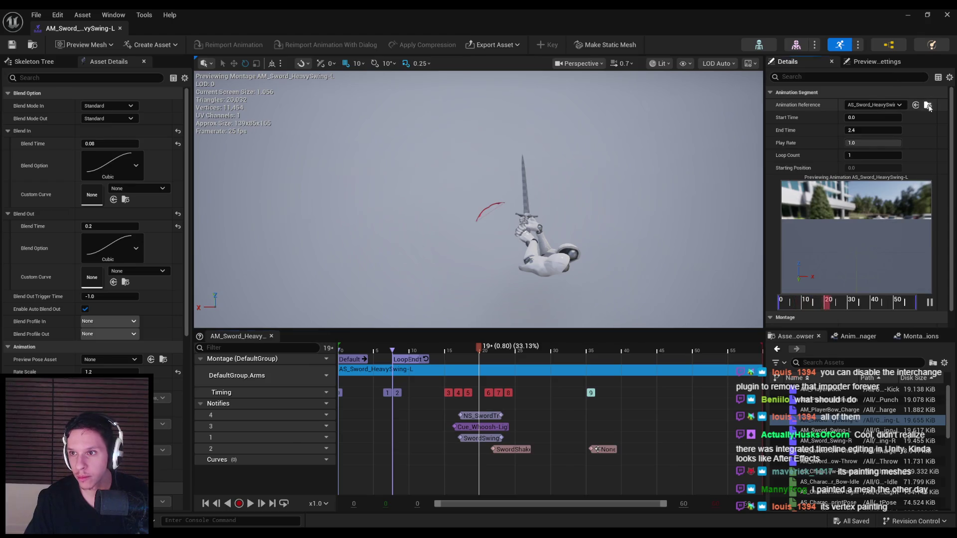
{"action": "left_click", "coordinate": [928, 106]}
{"action": "right_click", "coordinate": [616, 461]}
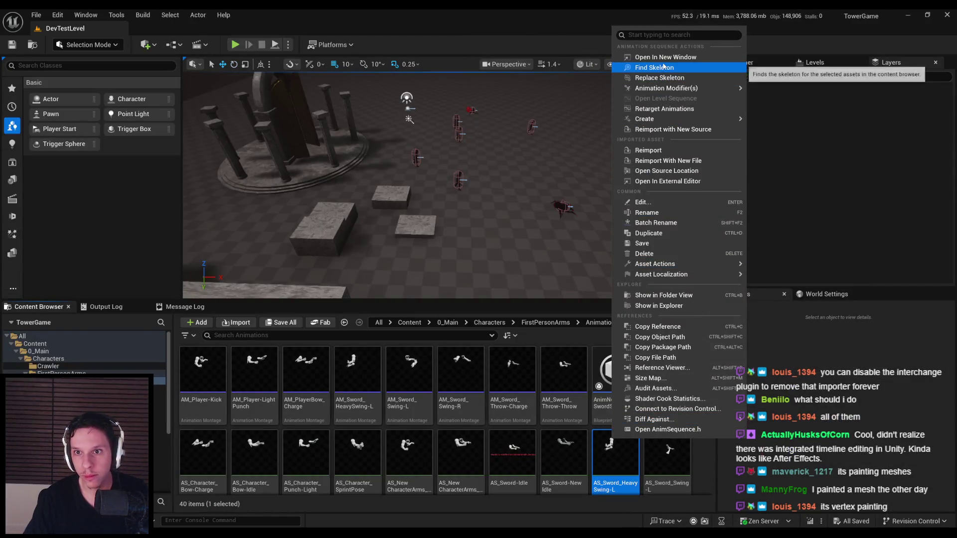
{"action": "left_click", "coordinate": [658, 59]}
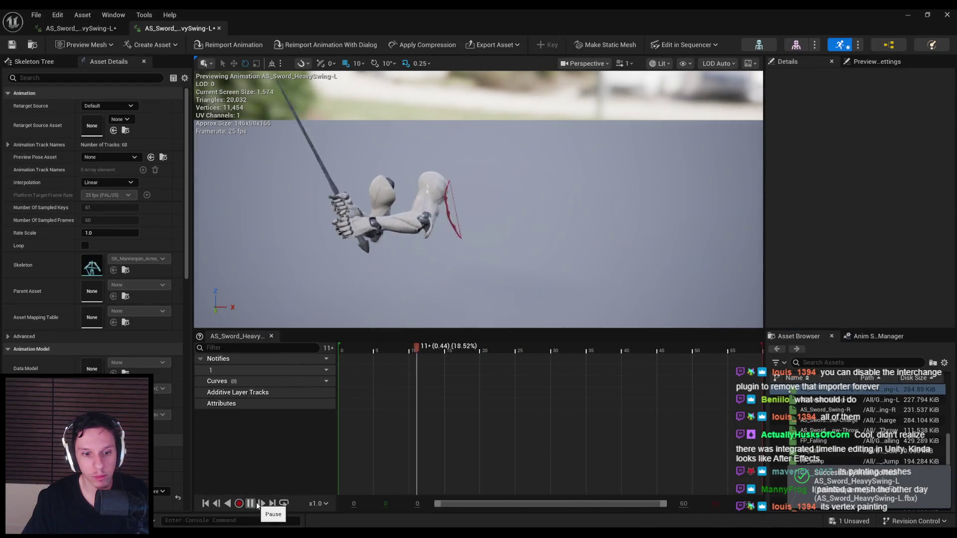
{"action": "left_click_drag", "start_coordinate": [349, 349], "coordinate": [490, 353]}
{"action": "left_click_drag", "start_coordinate": [491, 354], "coordinate": [480, 357]}
Enter Pose Mode at frame 21 and select c_arm_ik.r, then c_arm_twist_offset.r
{"action": "key", "text": "alt+Tab"}
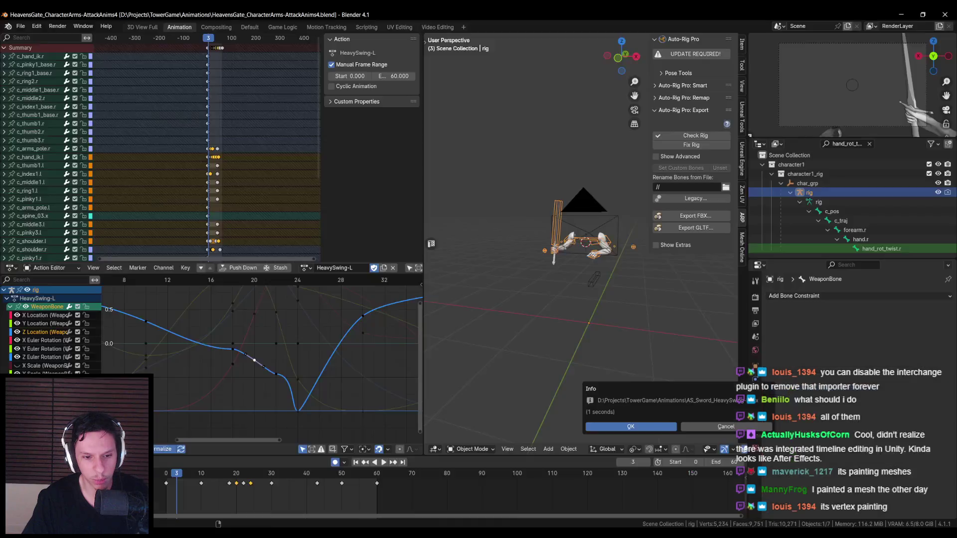
{"action": "left_click_drag", "start_coordinate": [196, 473], "coordinate": [240, 475]}
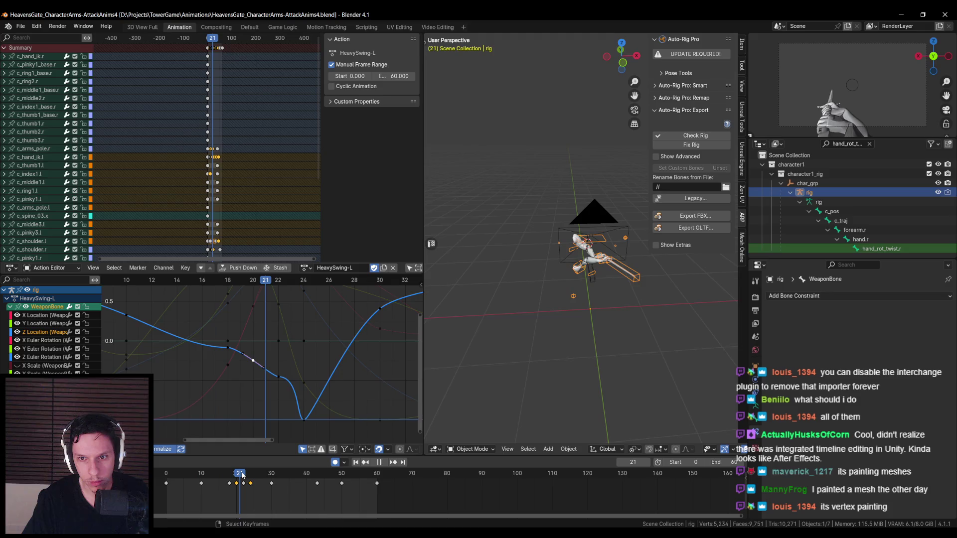
{"action": "scroll", "coordinate": [595, 319], "scroll_direction": "up", "scroll_amount": 3}
{"action": "mouse_move", "coordinate": [549, 329]}
{"action": "middle_mouse_down"}
{"action": "mouse_move", "coordinate": [595, 319]}
{"action": "mouse_move", "coordinate": [618, 285]}
{"action": "middle_mouse_up"}
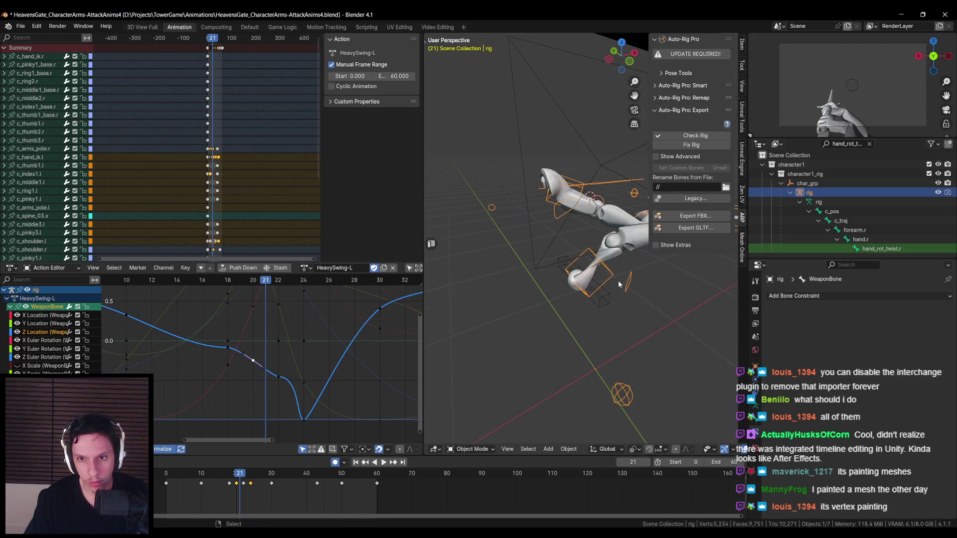
{"action": "left_click", "coordinate": [469, 449]}
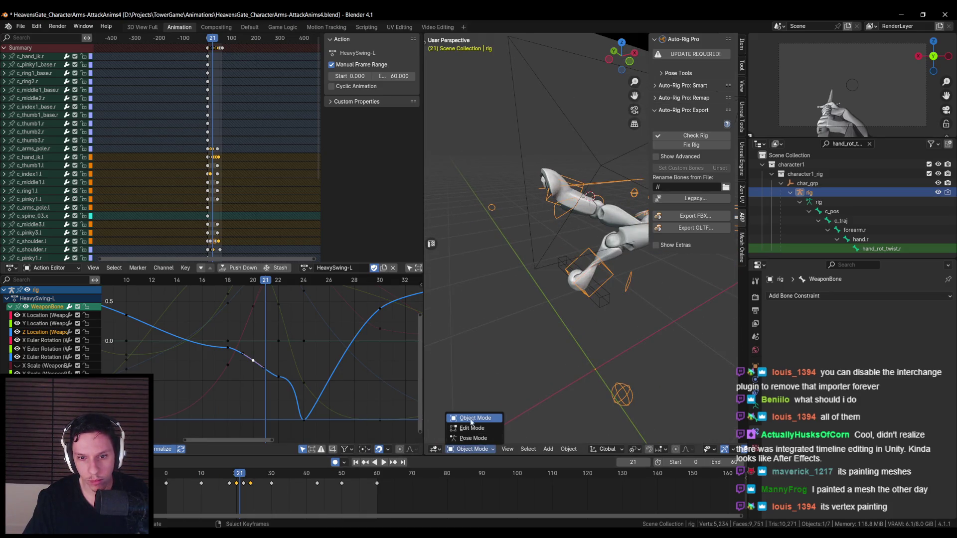
{"action": "left_click", "coordinate": [470, 439]}
{"action": "left_click", "coordinate": [590, 293]}
{"action": "left_click", "coordinate": [582, 299]}
Play and scrub the swing between frames 16 and 50, reselecting the right arm IK control
{"action": "left_click", "coordinate": [238, 478]}
{"action": "key", "text": "space"}
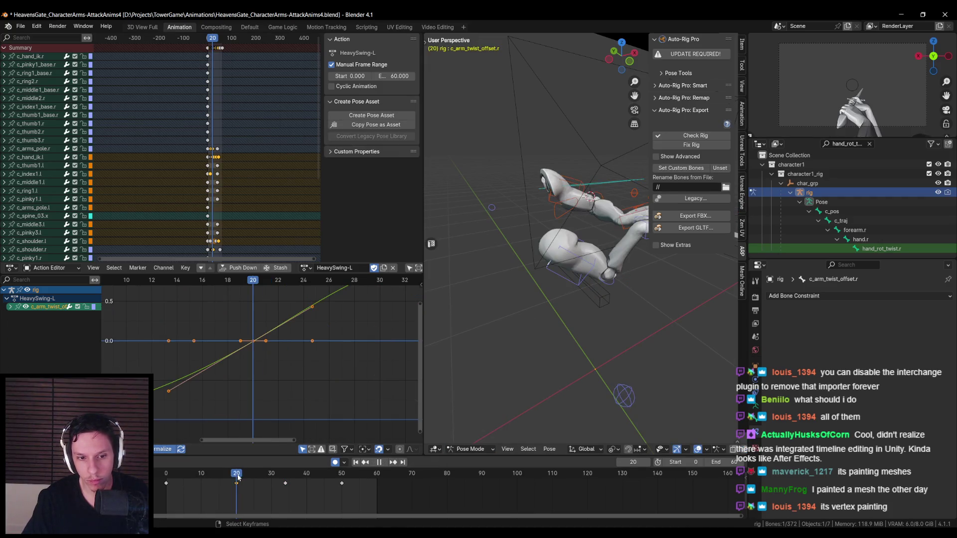
{"action": "key", "text": "space"}
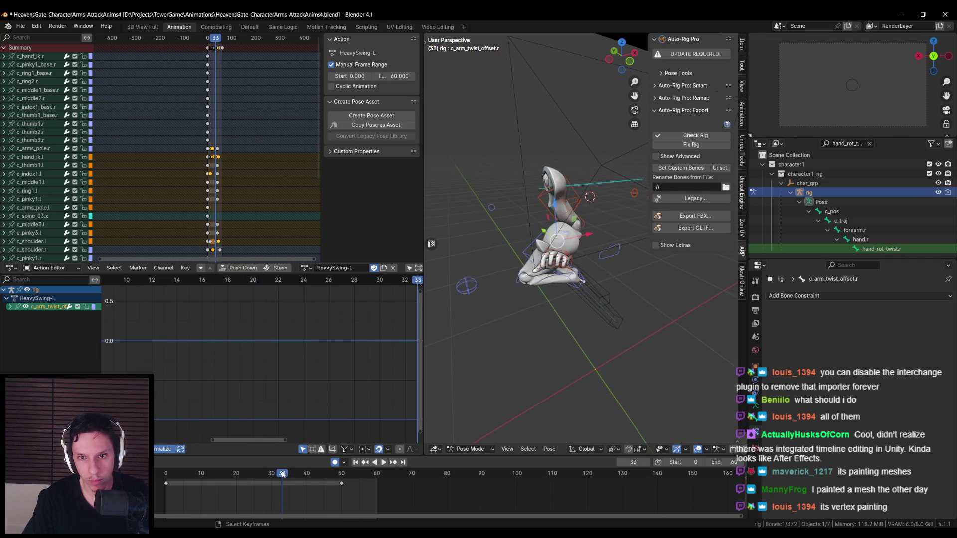
{"action": "left_click_drag", "start_coordinate": [328, 473], "coordinate": [342, 476]}
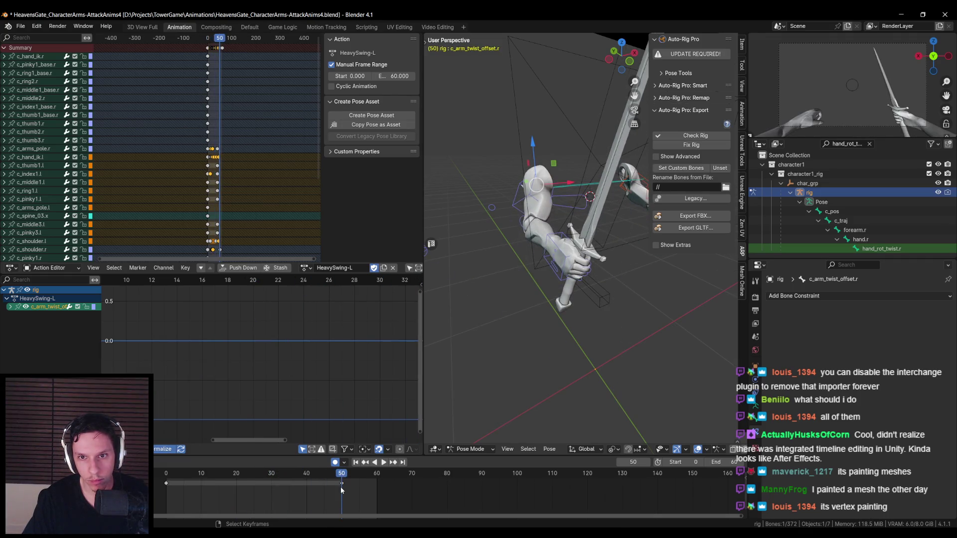
{"action": "key", "text": "space"}
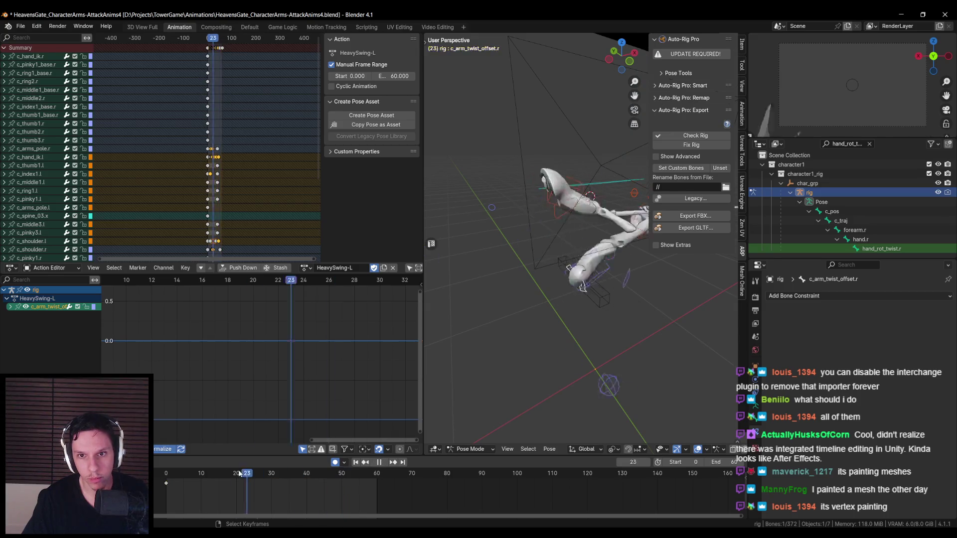
{"action": "left_click_drag", "start_coordinate": [195, 474], "coordinate": [240, 471]}
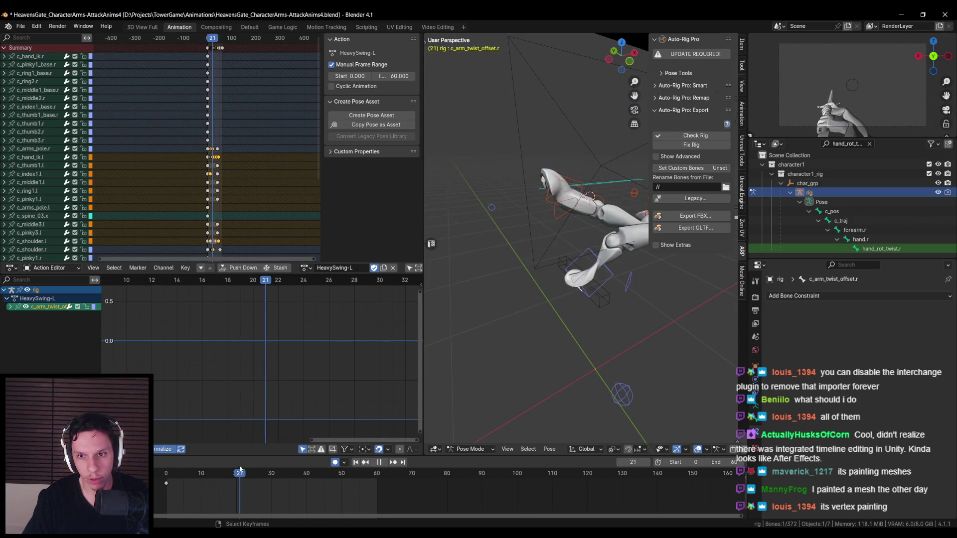
{"action": "key", "text": "space"}
{"action": "mouse_move", "coordinate": [648, 300]}
{"action": "middle_mouse_down"}
{"action": "mouse_move", "coordinate": [674, 307]}
{"action": "mouse_move", "coordinate": [595, 291]}
{"action": "mouse_move", "coordinate": [633, 279]}
{"action": "mouse_move", "coordinate": [623, 269]}
{"action": "middle_mouse_up"}
{"action": "left_click", "coordinate": [623, 269]}
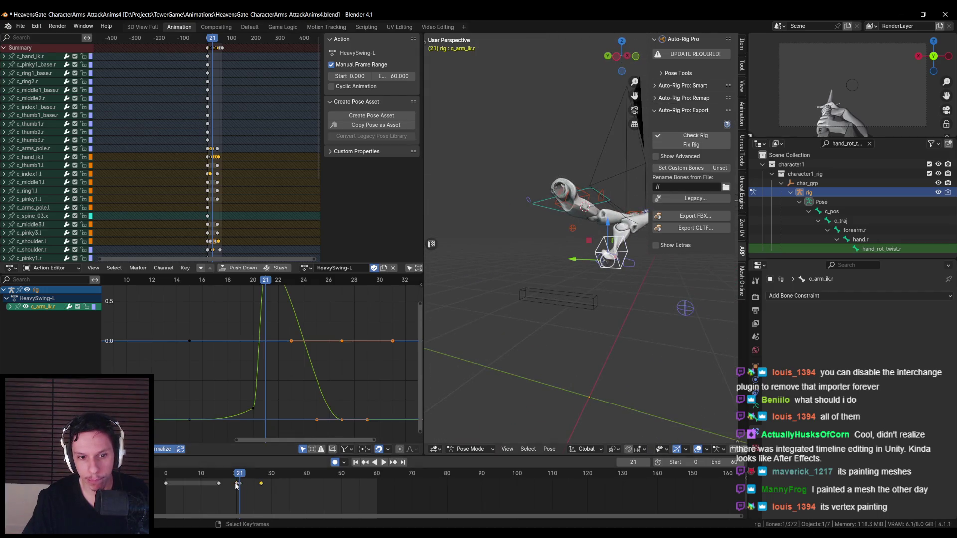
{"action": "key", "text": "space"}
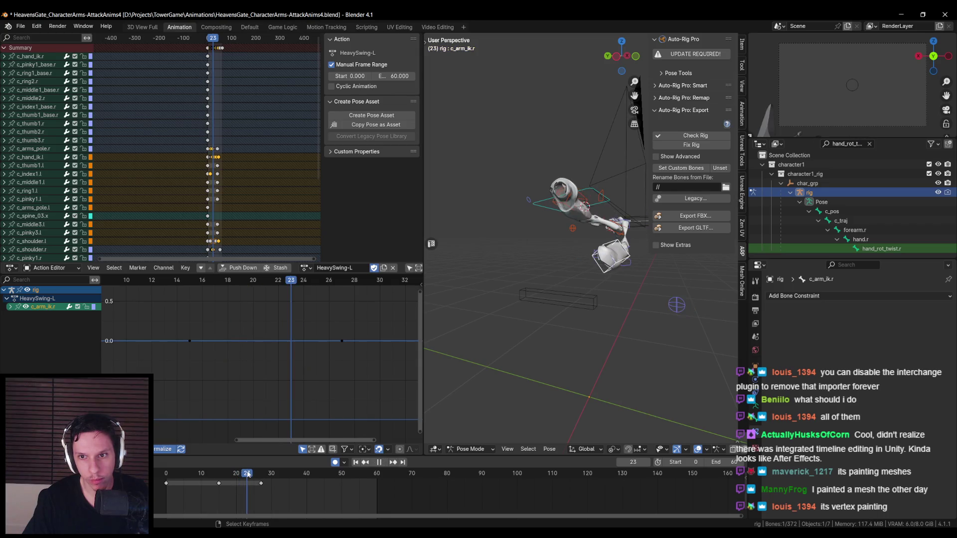
{"action": "mouse_move", "coordinate": [240, 476]}
{"action": "left_mouse_down"}
{"action": "mouse_move", "coordinate": [254, 474]}
{"action": "mouse_move", "coordinate": [222, 479]}
{"action": "mouse_move", "coordinate": [262, 484]}
{"action": "mouse_move", "coordinate": [220, 486]}
{"action": "left_mouse_up"}
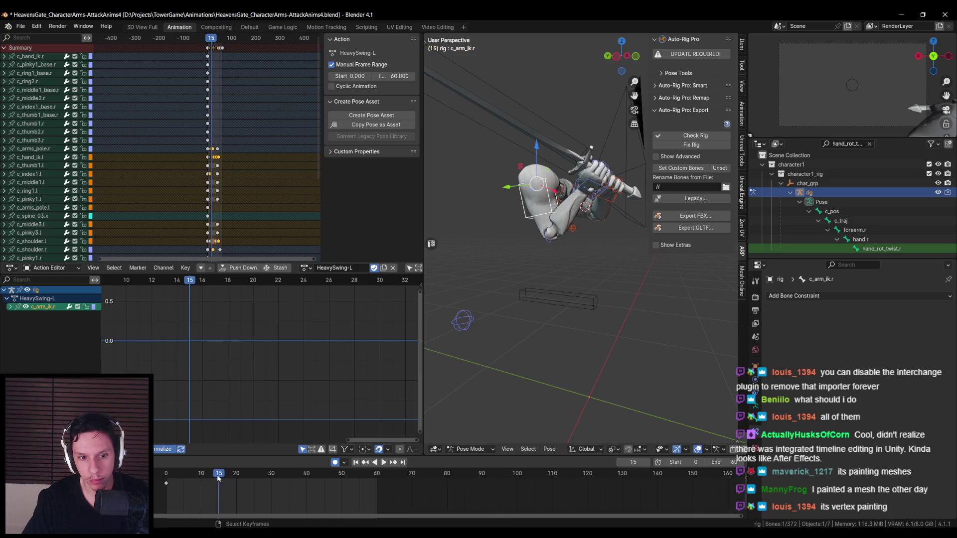
{"action": "key", "text": "space"}
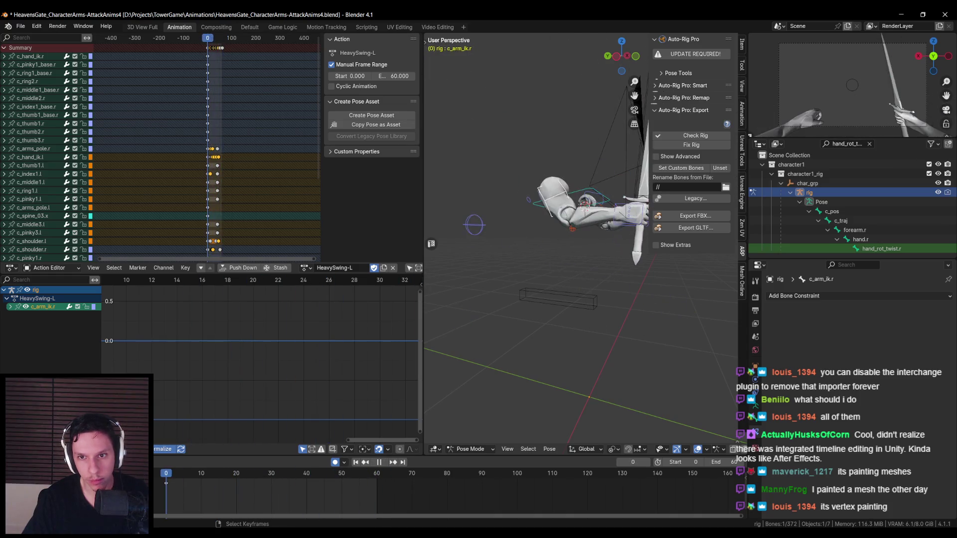
Export AS_Sword_HeavySwing-L.fbx with Auto-Rig Pro and reimport it in Unreal
{"action": "left_click", "coordinate": [696, 215]}
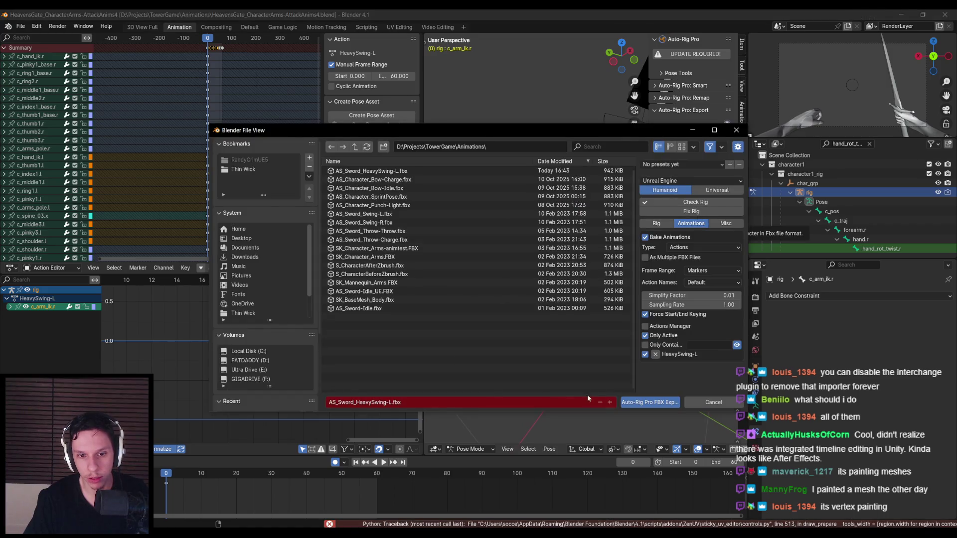
{"action": "left_click", "coordinate": [638, 404]}
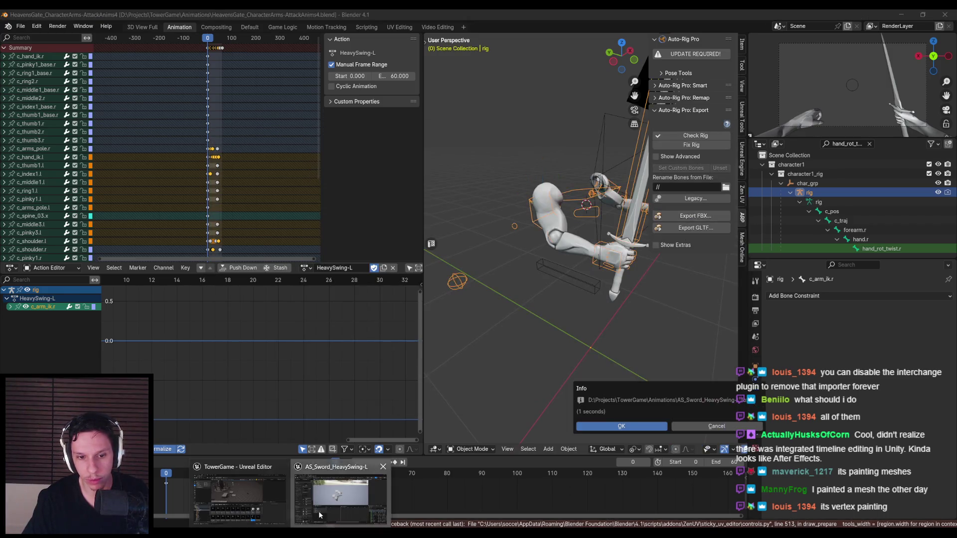
{"action": "left_click", "coordinate": [318, 511]}
{"action": "left_click", "coordinate": [217, 49]}
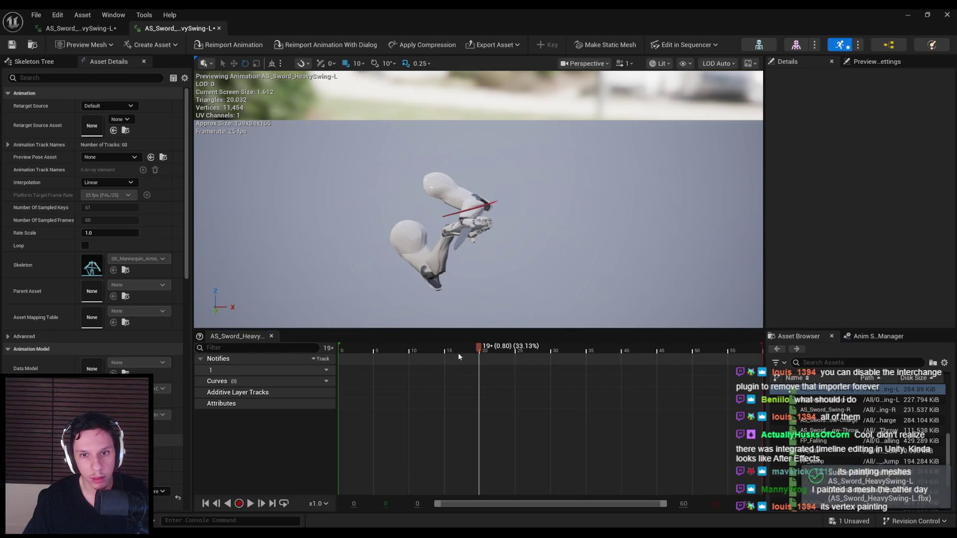
Scrub the reimported AS_Sword_HeavySwing-L swing, then switch to its other editor tab
{"action": "mouse_move", "coordinate": [470, 353]}
{"action": "left_mouse_down"}
{"action": "mouse_move", "coordinate": [322, 347]}
{"action": "mouse_move", "coordinate": [649, 347]}
{"action": "mouse_move", "coordinate": [507, 334]}
{"action": "mouse_move", "coordinate": [329, 347]}
{"action": "left_mouse_up"}
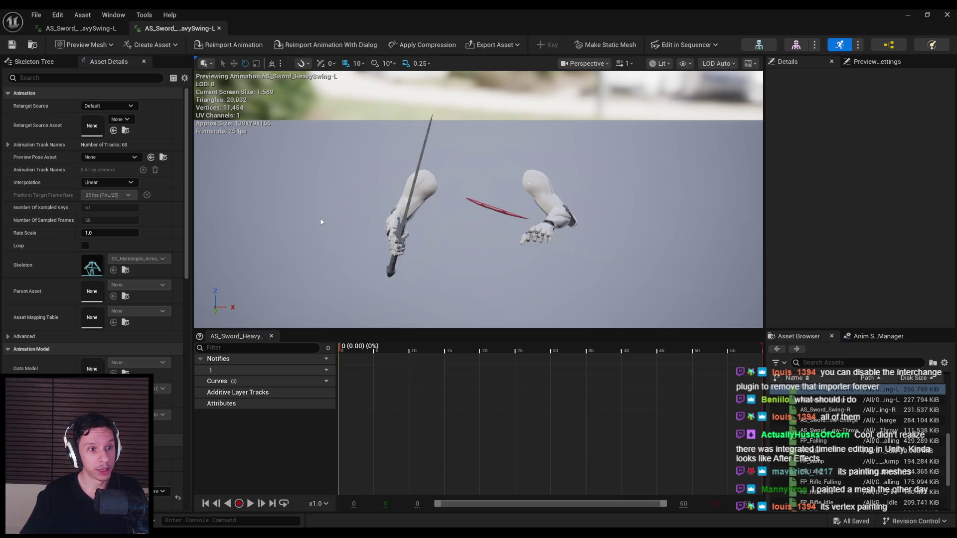
{"action": "left_click", "coordinate": [61, 29]}
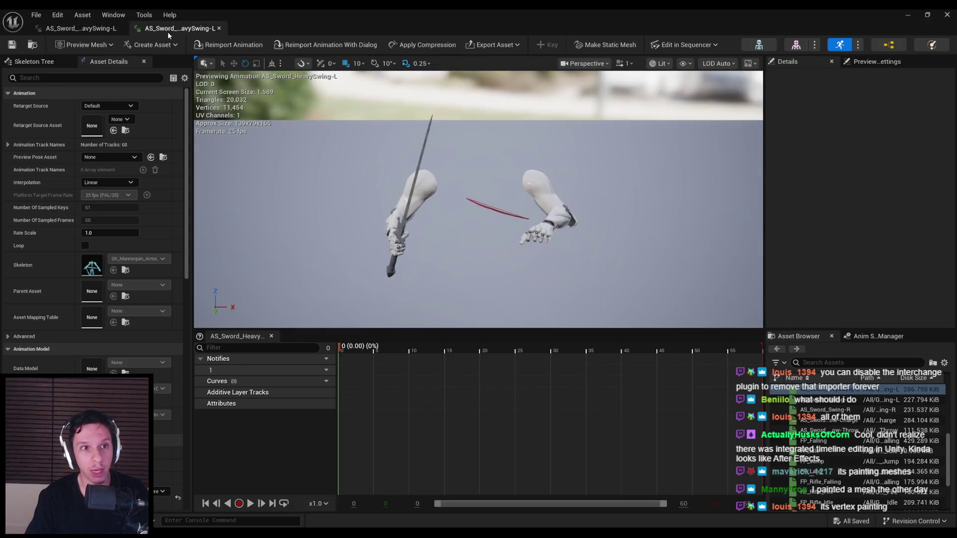
{"action": "scroll", "coordinate": [838, 429], "scroll_direction": "up", "scroll_amount": 5}
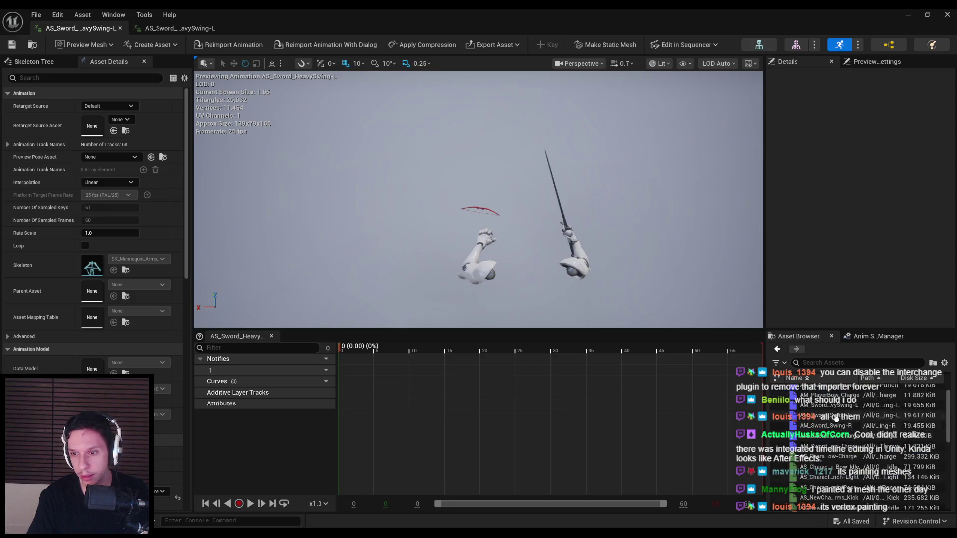
Open the AM_Sword_HeavySwing-L montage and preview the swing from frame 9
{"action": "left_click", "coordinate": [829, 420]}
{"action": "double_click", "coordinate": [829, 421]}
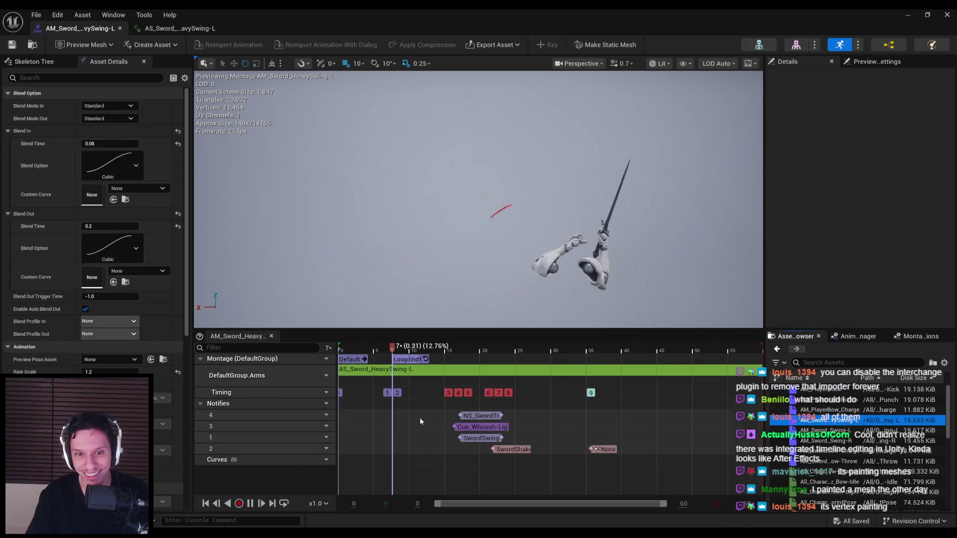
{"action": "left_click", "coordinate": [395, 348]}
{"action": "mouse_move", "coordinate": [395, 347]}
{"action": "left_mouse_down"}
{"action": "mouse_move", "coordinate": [501, 335]}
{"action": "mouse_move", "coordinate": [257, 509]}
{"action": "left_mouse_up"}
{"action": "left_click", "coordinate": [405, 348]}
{"action": "left_click", "coordinate": [251, 505]}
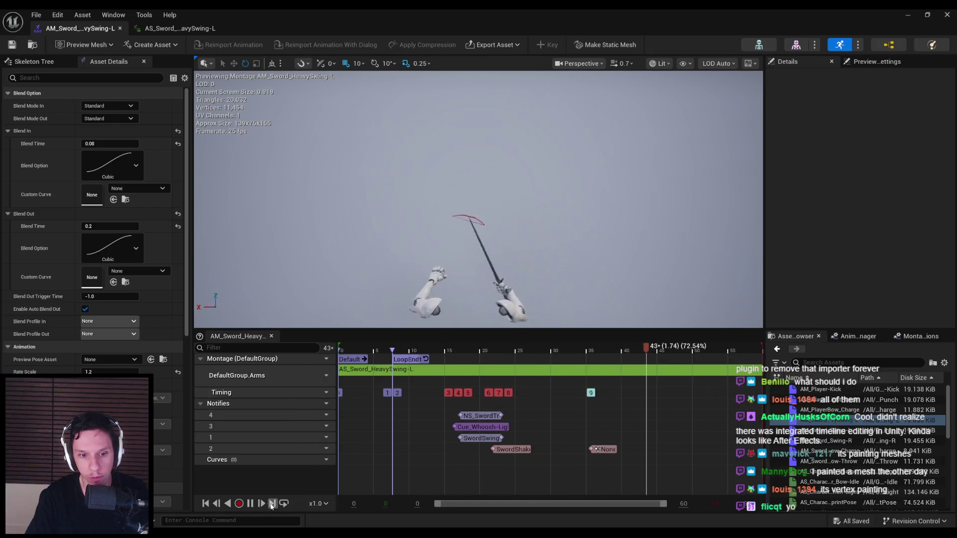
{"action": "left_click", "coordinate": [250, 504]}
Move the NS_SwordTrail notify to start at frame 16 and play to check its timing
{"action": "left_click", "coordinate": [456, 350]}
{"action": "mouse_move", "coordinate": [460, 416]}
{"action": "left_mouse_down"}
{"action": "mouse_move", "coordinate": [452, 416]}
{"action": "mouse_move", "coordinate": [514, 416]}
{"action": "left_mouse_up"}
{"action": "left_click", "coordinate": [250, 503]}
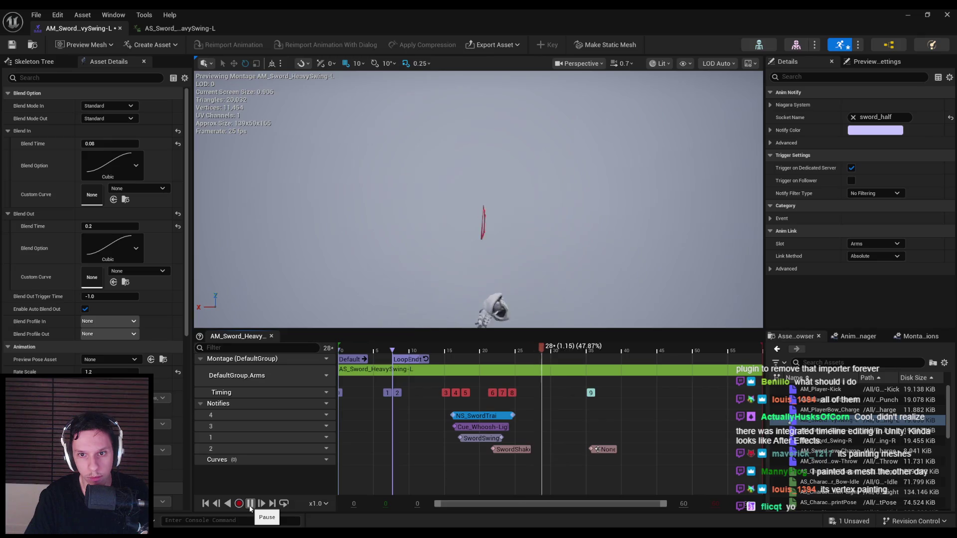
{"action": "left_click", "coordinate": [250, 503]}
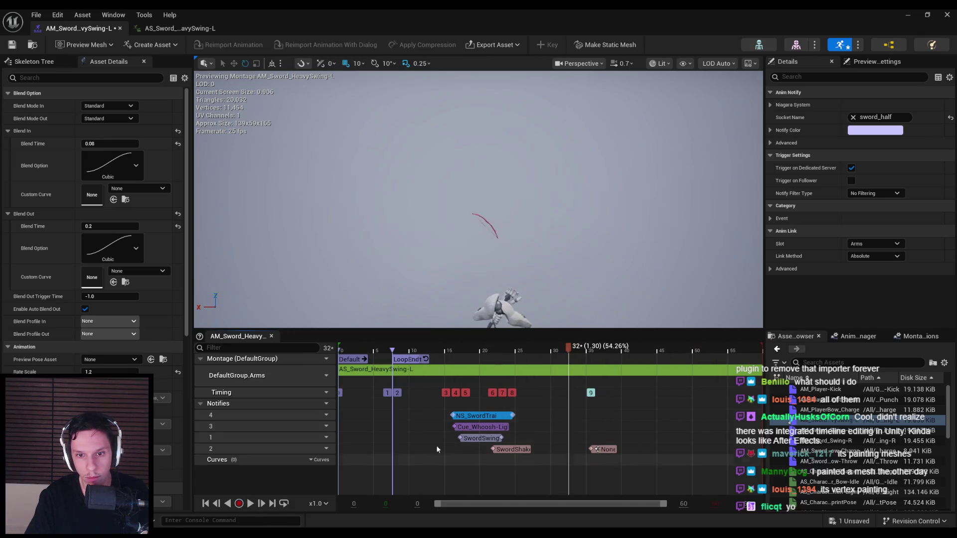
Replay the montage from frame 10 to confirm the trail timing, then save it
{"action": "double_click", "coordinate": [453, 15]}
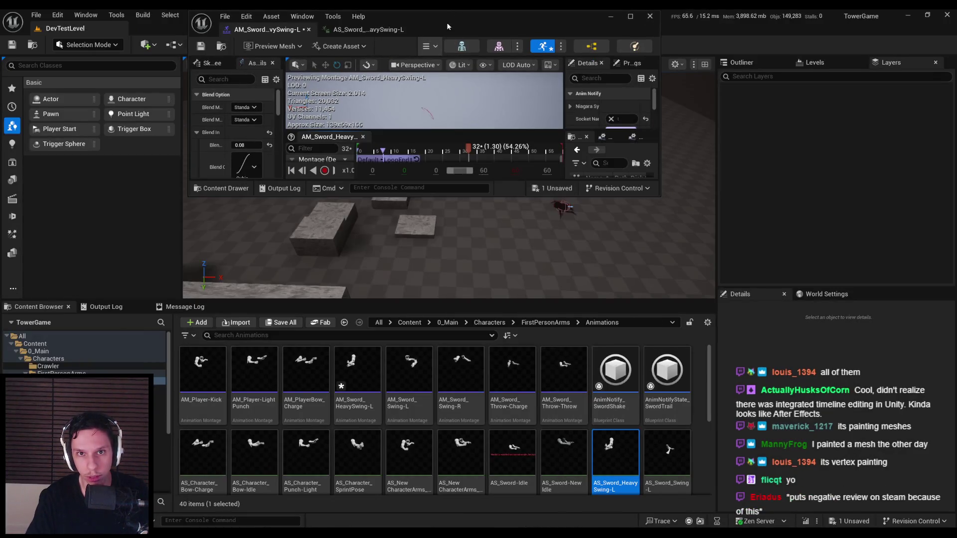
{"action": "left_click_drag", "start_coordinate": [452, 17], "coordinate": [446, 49]}
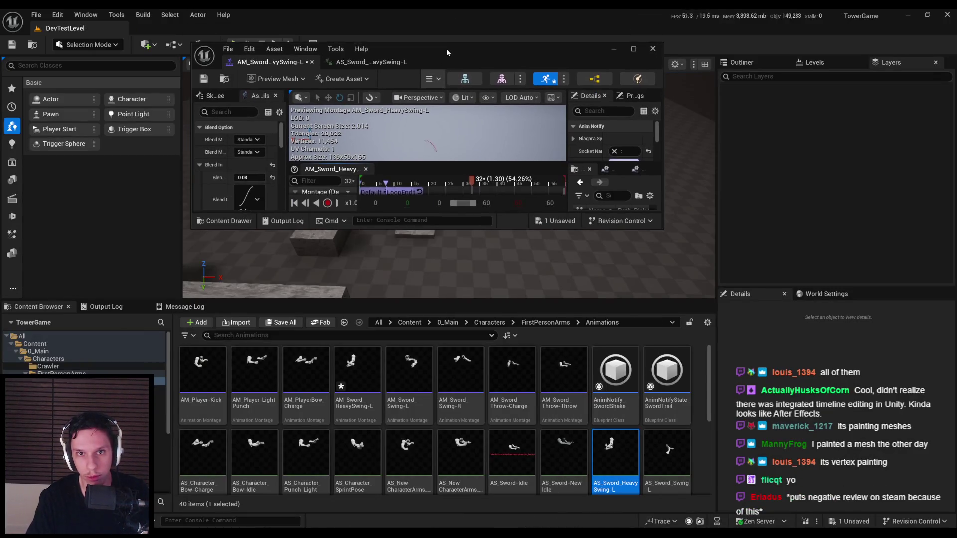
{"action": "double_click", "coordinate": [447, 49]}
{"action": "left_click", "coordinate": [251, 504]}
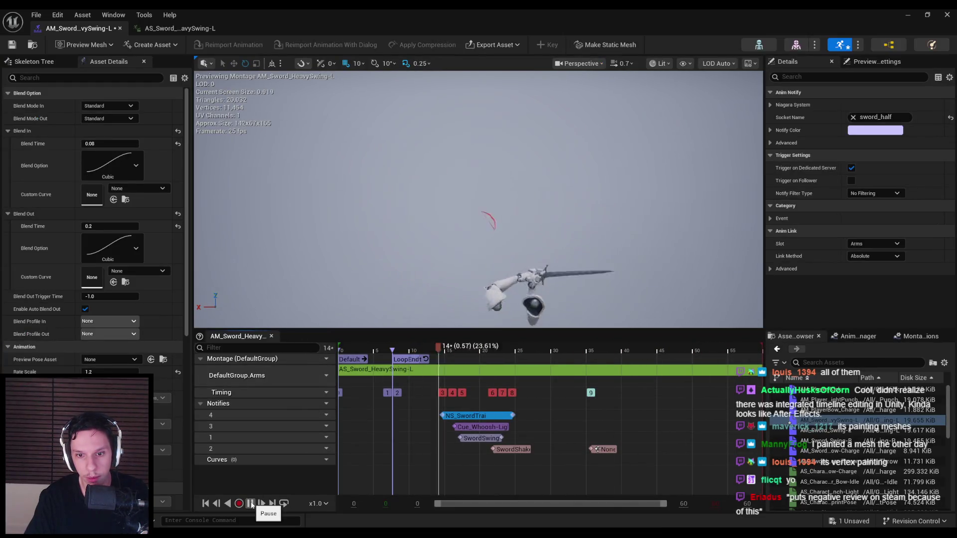
{"action": "left_click", "coordinate": [252, 504]}
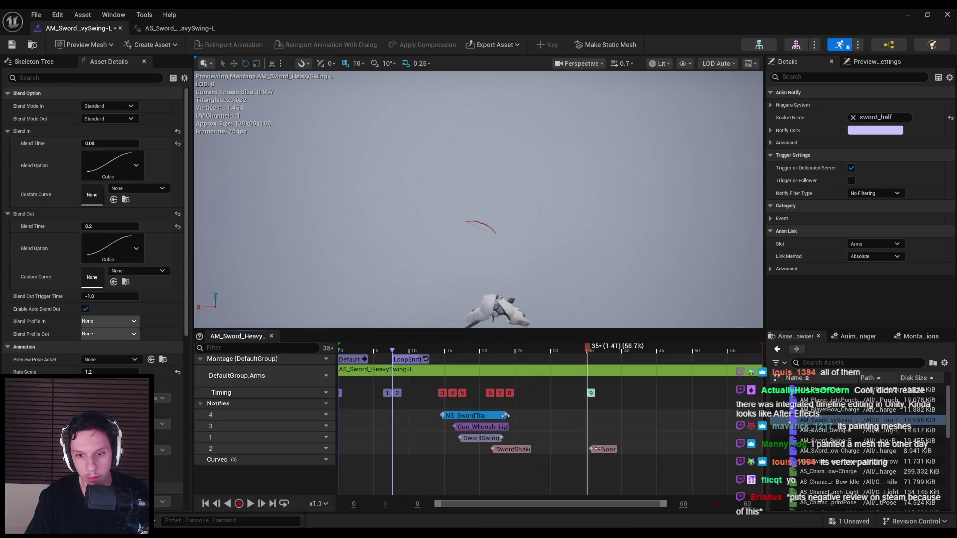
{"action": "left_click", "coordinate": [413, 351]}
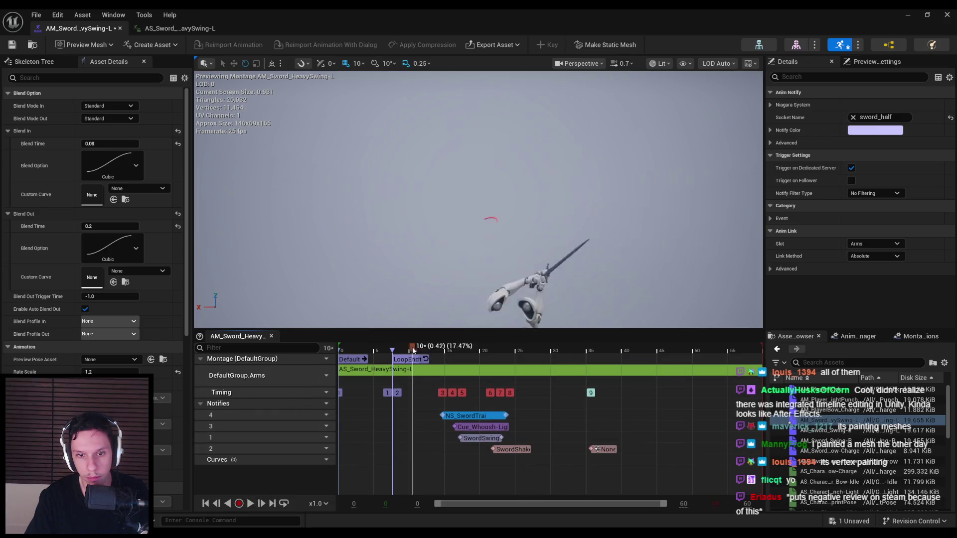
{"action": "left_click", "coordinate": [252, 504]}
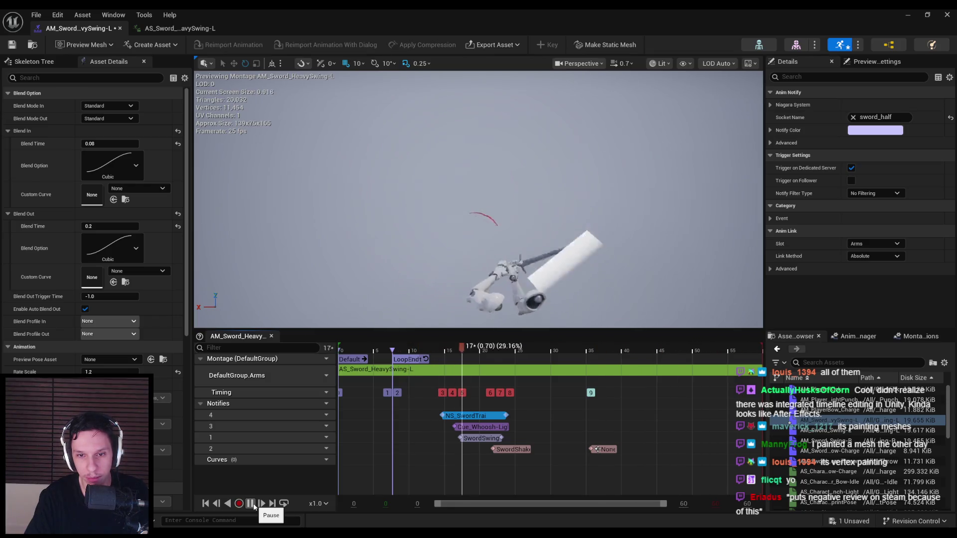
{"action": "left_click", "coordinate": [250, 503]}
{"action": "key", "text": "ctrl+s"}
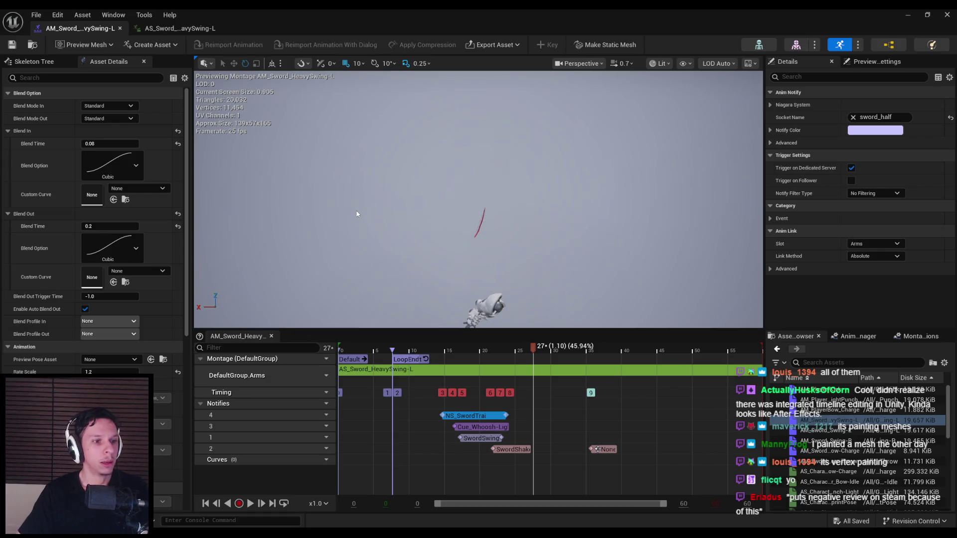
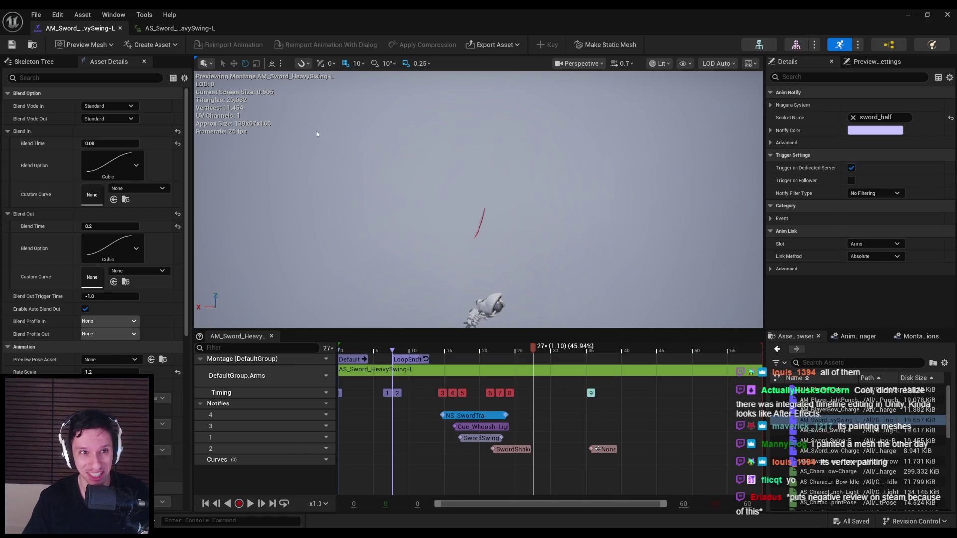
Compare the heavy swing AS and AM tabs, play the montage preview, then minimize and browse Characters
{"action": "left_click", "coordinate": [188, 30]}
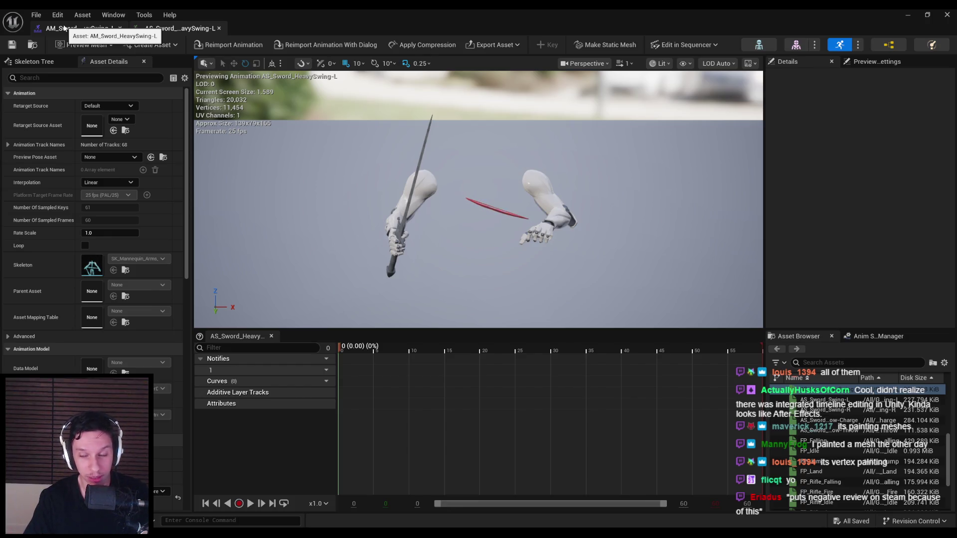
{"action": "left_click", "coordinate": [64, 28]}
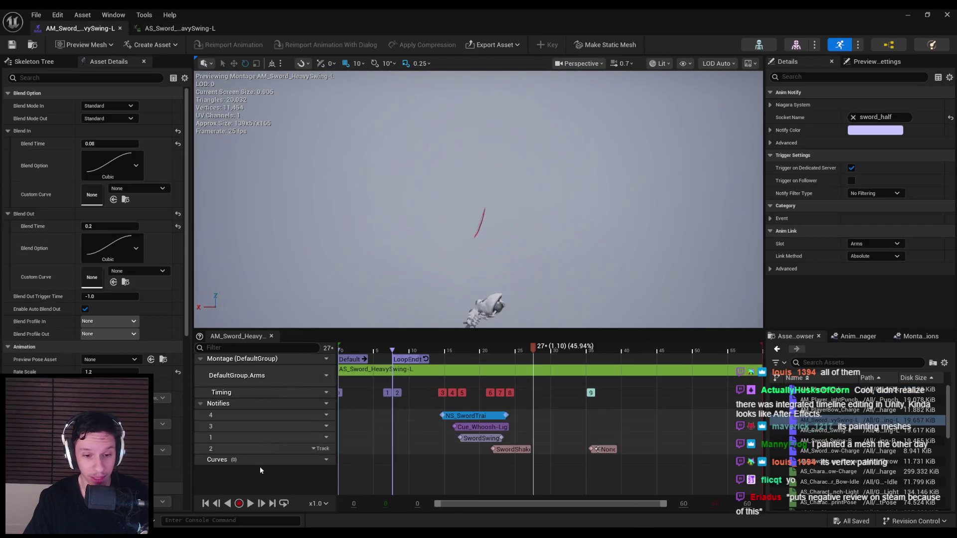
{"action": "left_click", "coordinate": [251, 504]}
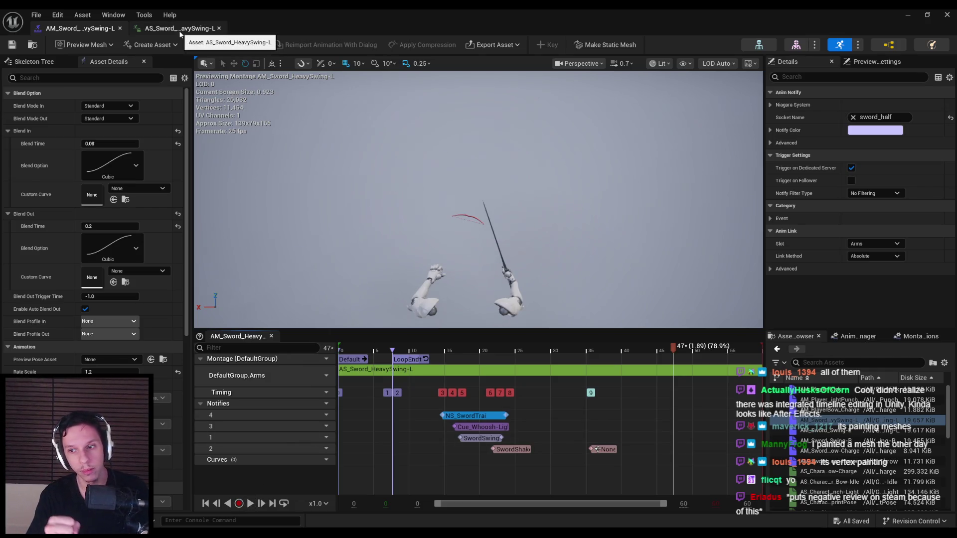
{"action": "left_click", "coordinate": [911, 17]}
{"action": "left_click", "coordinate": [489, 323]}
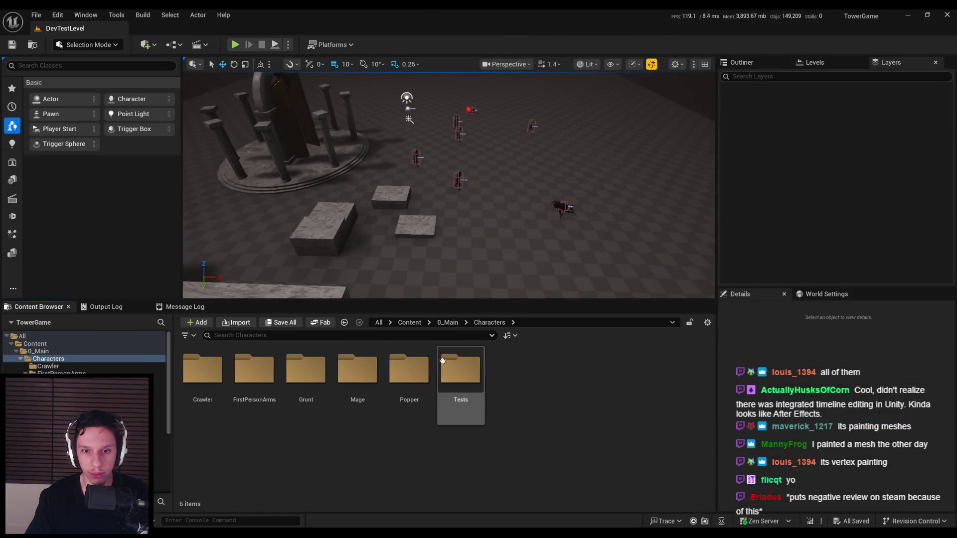
Open the BP_FirstPersonCharacter blueprint from the Core folder
{"action": "left_click", "coordinate": [447, 323]}
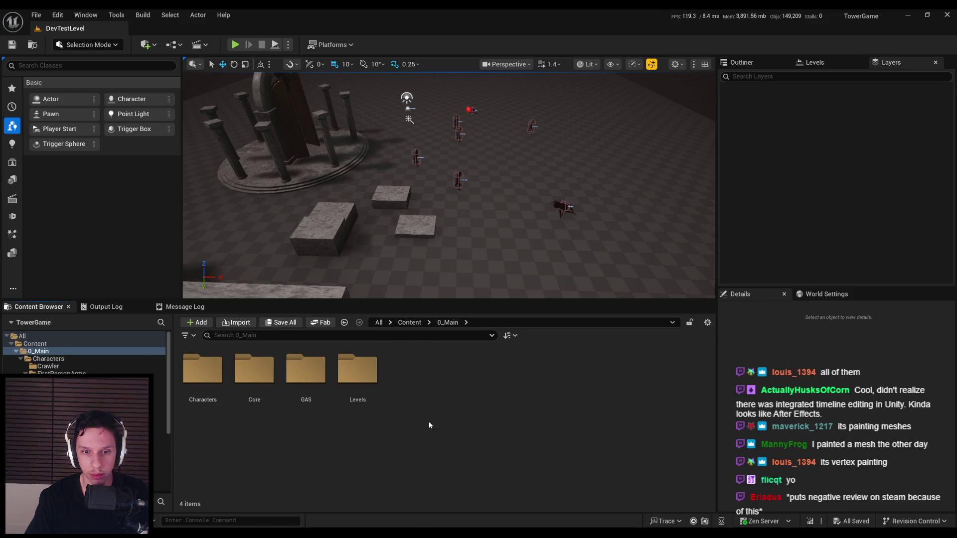
{"action": "double_click", "coordinate": [255, 372]}
{"action": "double_click", "coordinate": [564, 370]}
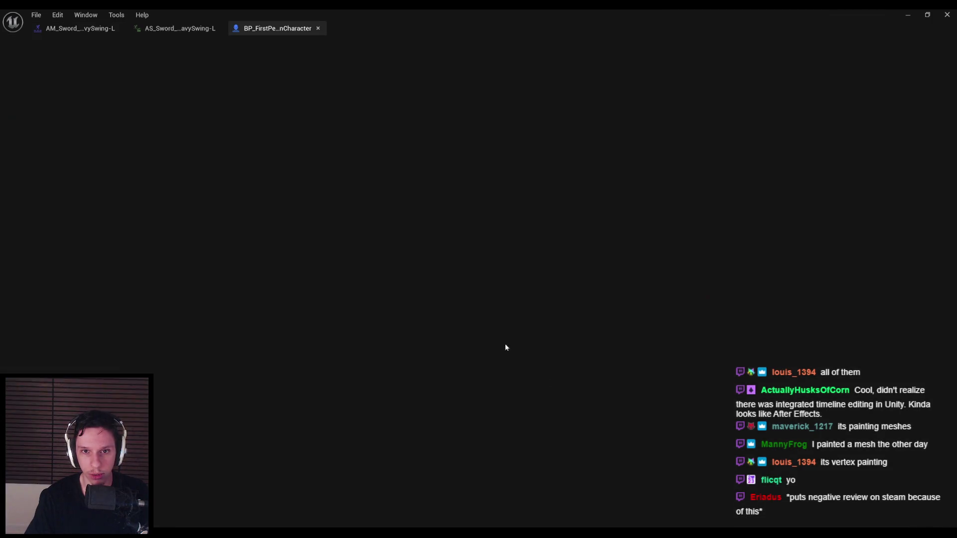
{"action": "scroll", "coordinate": [721, 235], "scroll_direction": "down", "scroll_amount": 5}
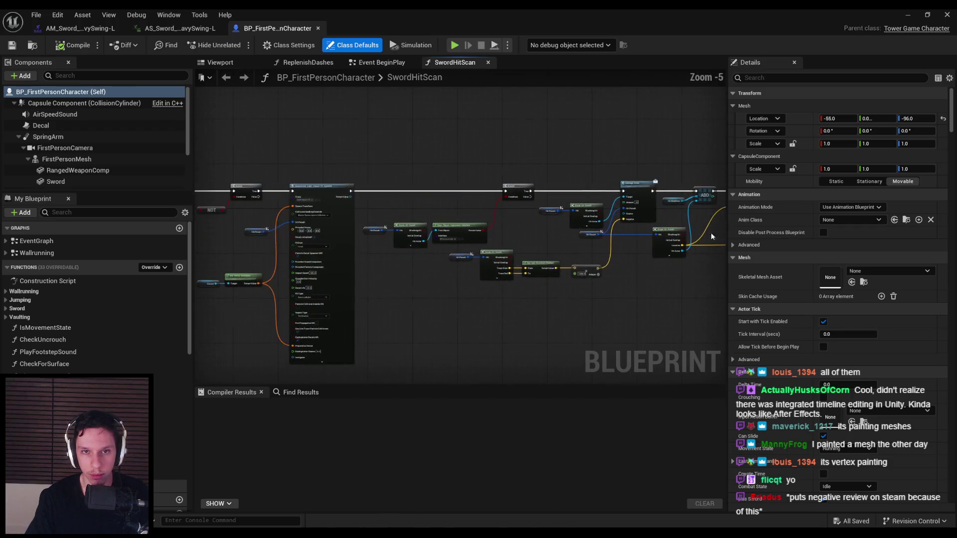
In the Primary Attack collapsed graph, set Select Option 0 to AM_Sword_HeavySwing-L
{"action": "left_click", "coordinate": [381, 62]}
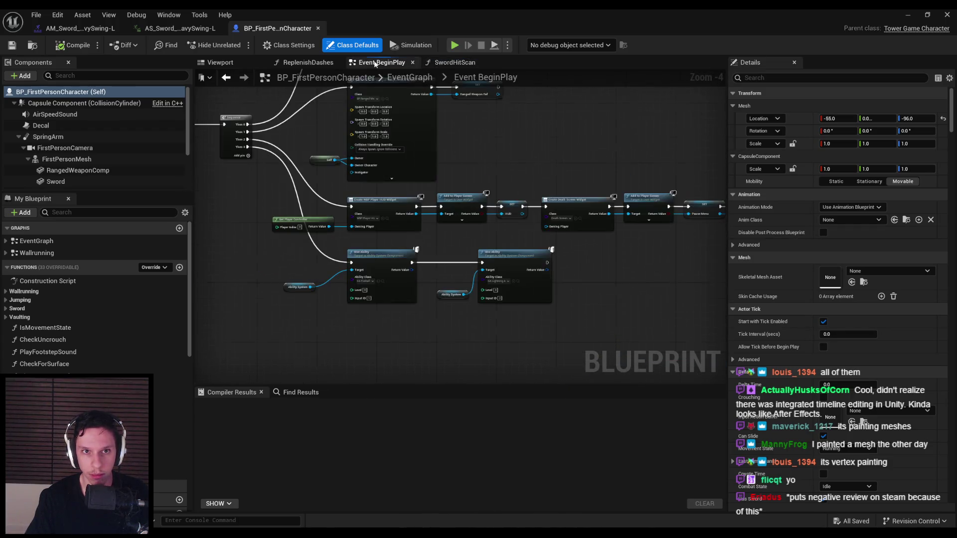
{"action": "left_click", "coordinate": [410, 77]}
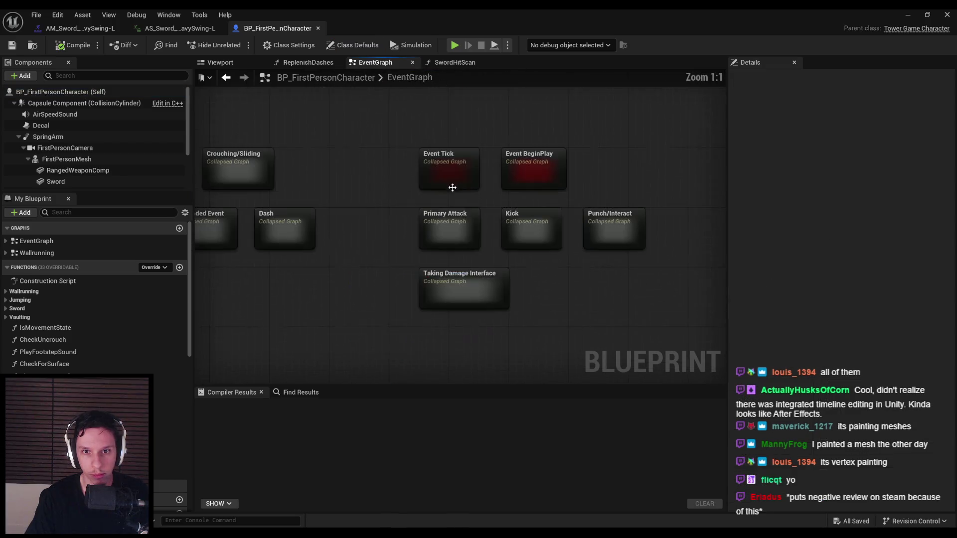
{"action": "double_click", "coordinate": [448, 229]}
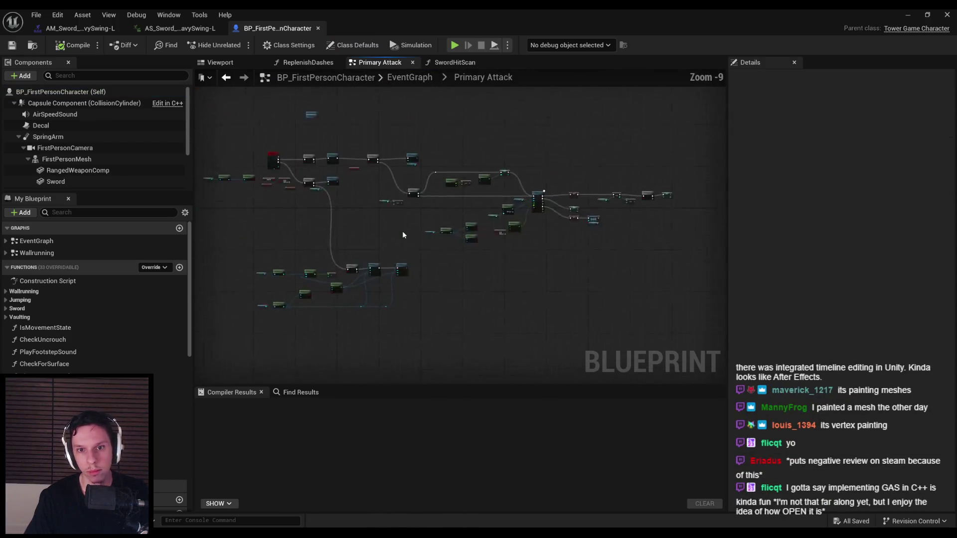
{"action": "scroll", "coordinate": [269, 272], "scroll_direction": "up", "scroll_amount": 5}
{"action": "right_click_drag", "start_coordinate": [269, 272], "coordinate": [476, 195]}
{"action": "left_click", "coordinate": [476, 195]}
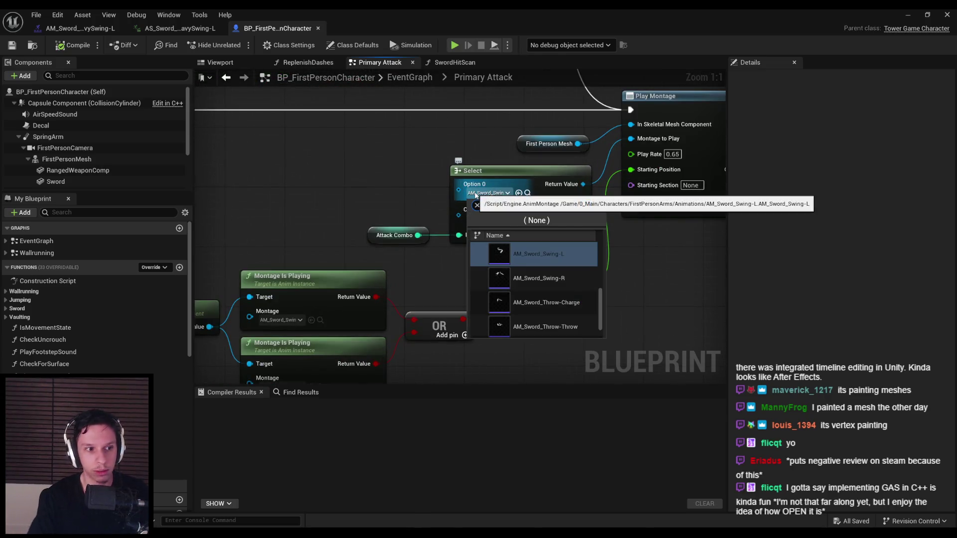
{"action": "type", "text": "heavy"}
{"action": "key", "text": "Return"}
{"action": "mouse_move", "coordinate": [402, 179]}
{"action": "right_mouse_down"}
{"action": "mouse_move", "coordinate": [385, 206]}
{"action": "mouse_move", "coordinate": [355, 192]}
{"action": "right_mouse_up"}
{"action": "scroll", "coordinate": [385, 206], "scroll_direction": "down", "scroll_amount": 1}
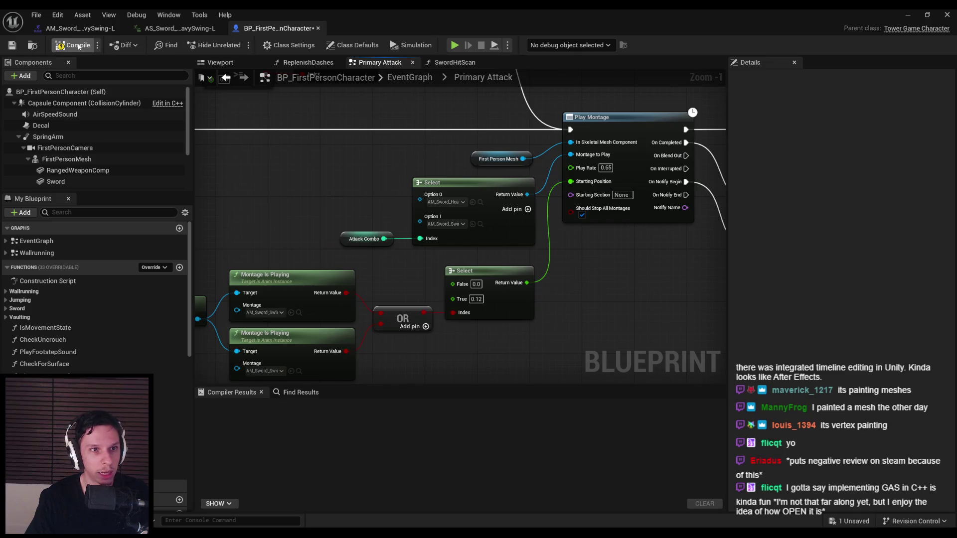
Compile the blueprint, run a quick fullscreen playtest, then return to the heavy swing animation sequence
{"action": "left_click", "coordinate": [13, 46]}
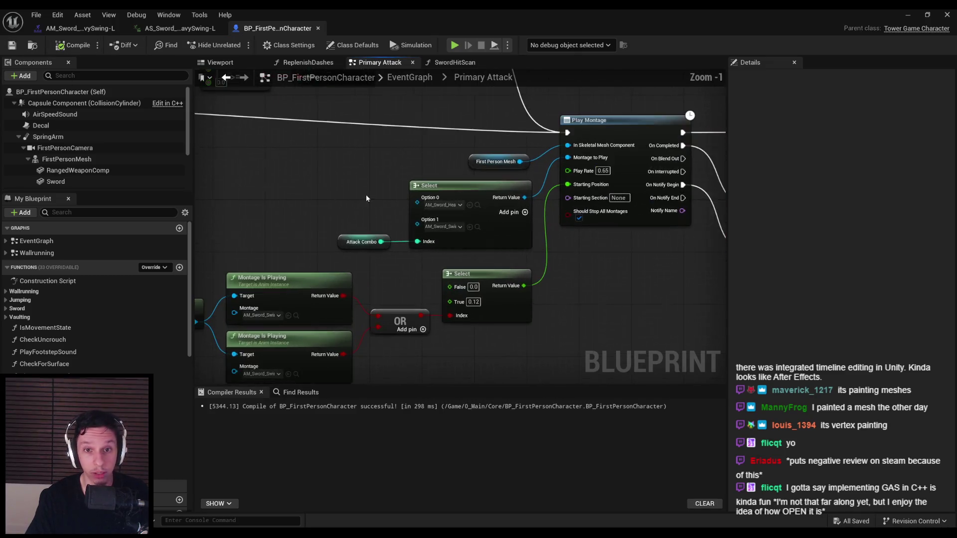
{"action": "left_click", "coordinate": [908, 15]}
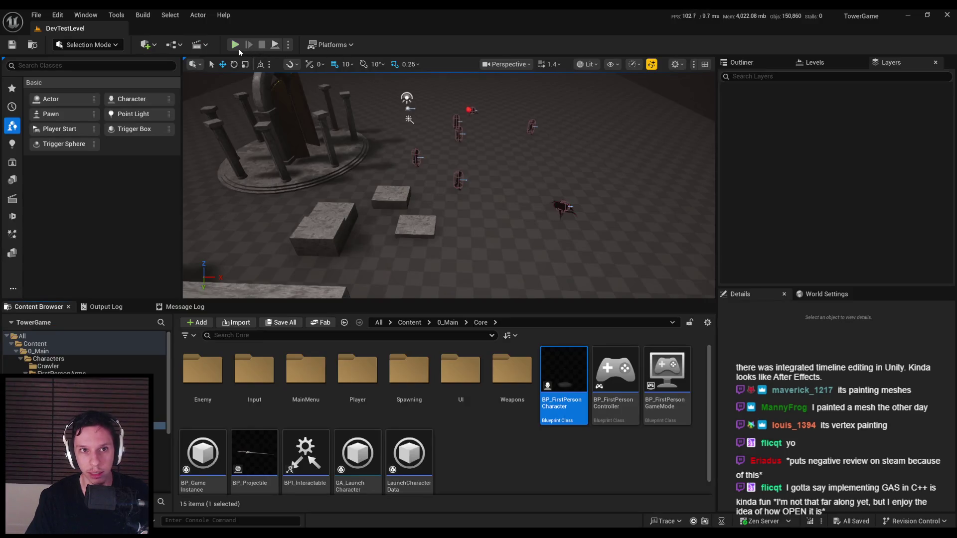
{"action": "left_click", "coordinate": [239, 49]}
{"action": "key", "text": "F11"}
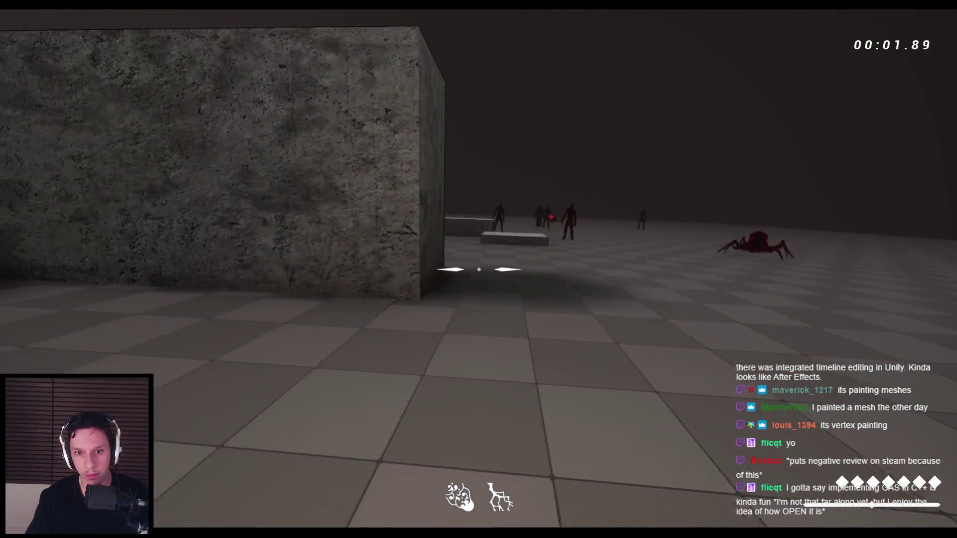
{"action": "key", "text": "Escape"}
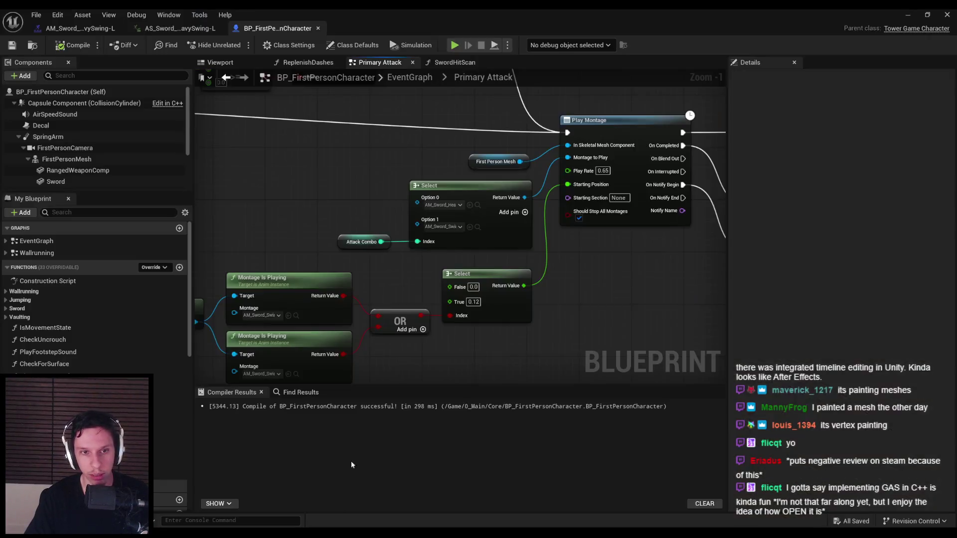
{"action": "left_click", "coordinate": [179, 28]}
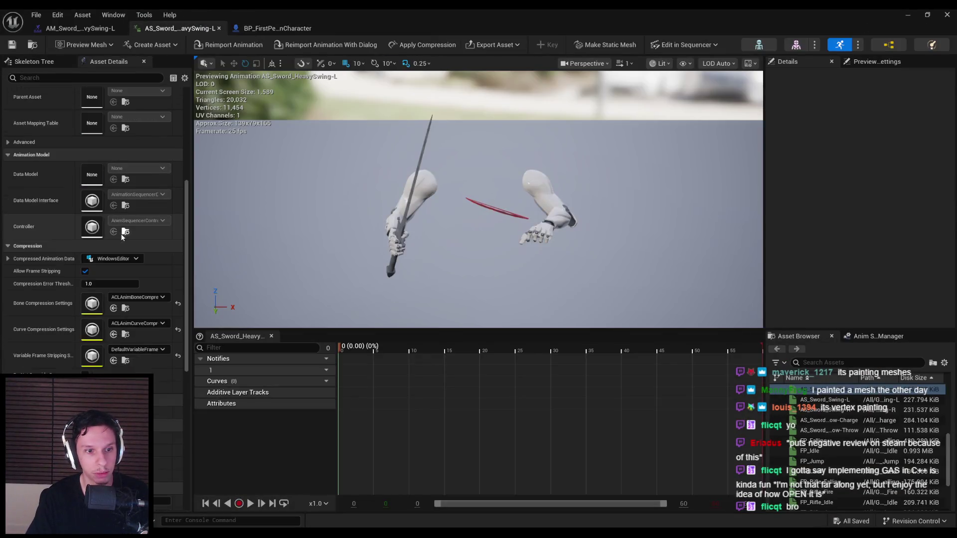
Reimport AS_Sword_HeavySwing-L with Import Rotation Z at -90, then start a playtest with Alt+P
{"action": "scroll", "coordinate": [121, 234], "scroll_direction": "down", "scroll_amount": 8}
{"action": "left_click", "coordinate": [157, 320]}
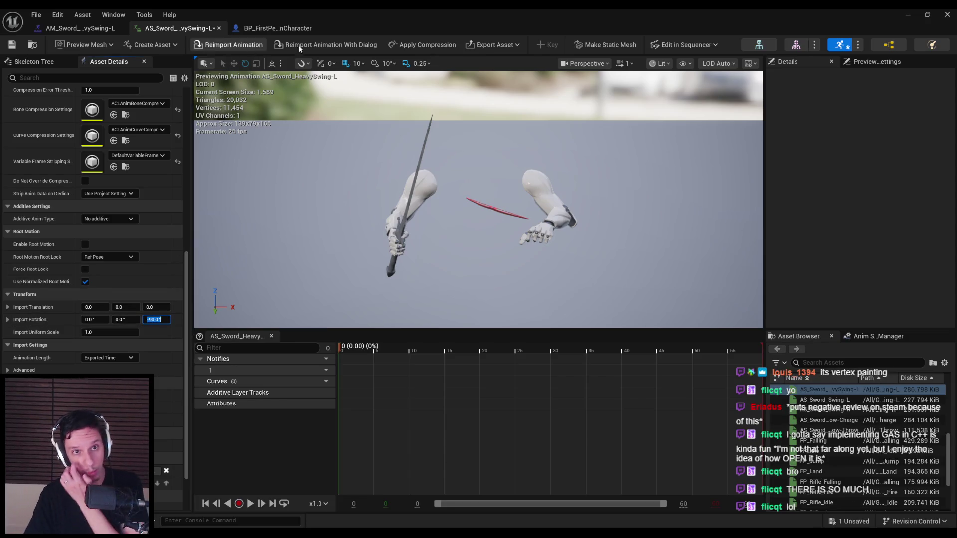
{"action": "left_click", "coordinate": [249, 45]}
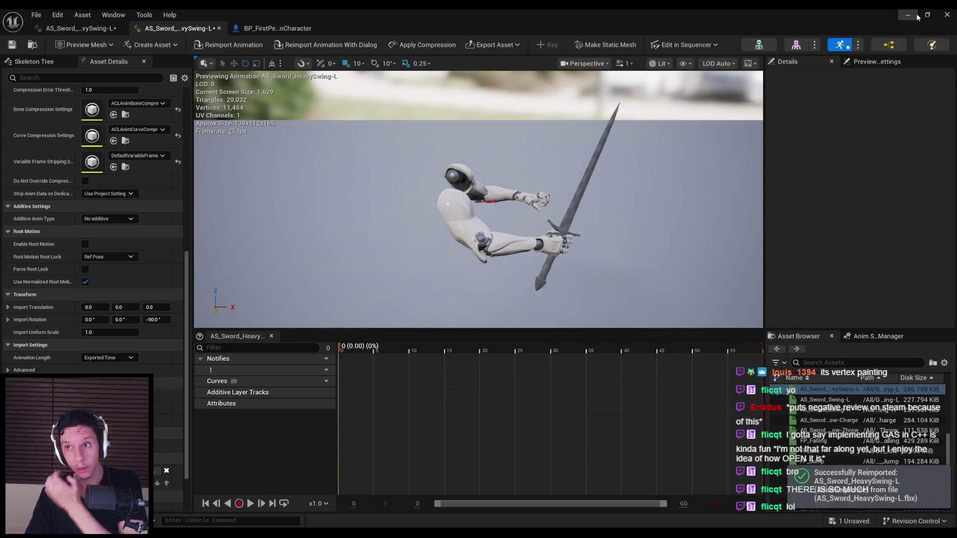
{"action": "left_click", "coordinate": [918, 16]}
{"action": "key", "text": "alt+p"}
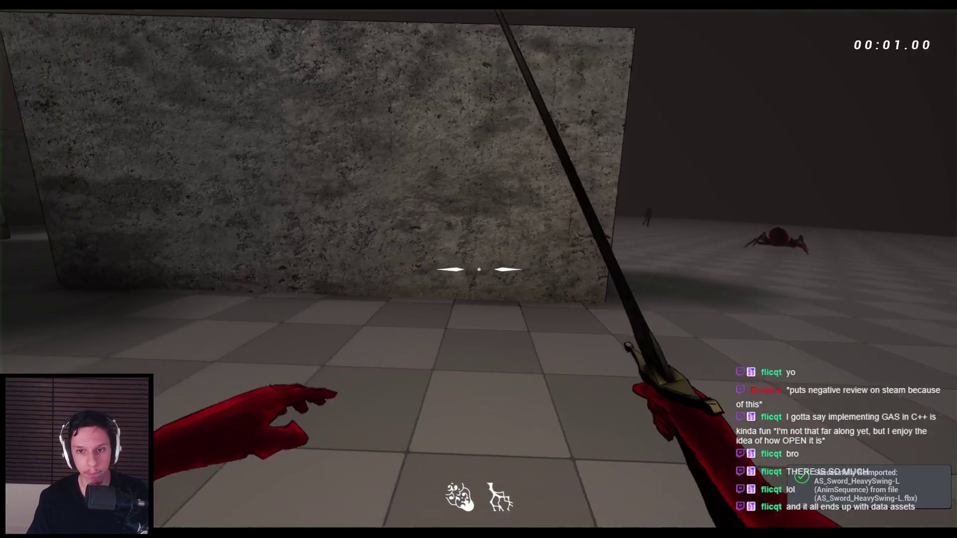
Walk toward the spider, swing the sword at it, and end the play session
{"action": "key", "text": "s"}
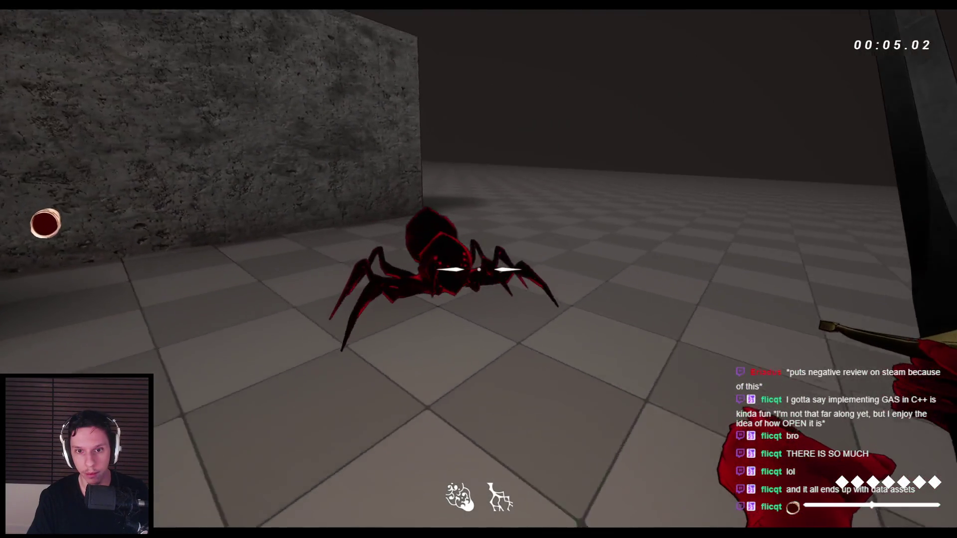
{"action": "left_click", "coordinate": [478, 269]}
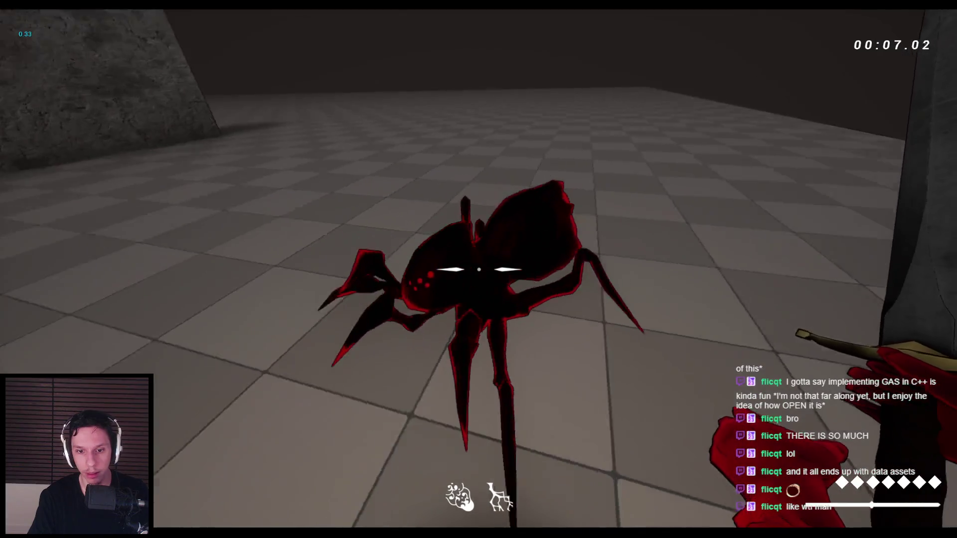
{"action": "key", "text": "Escape"}
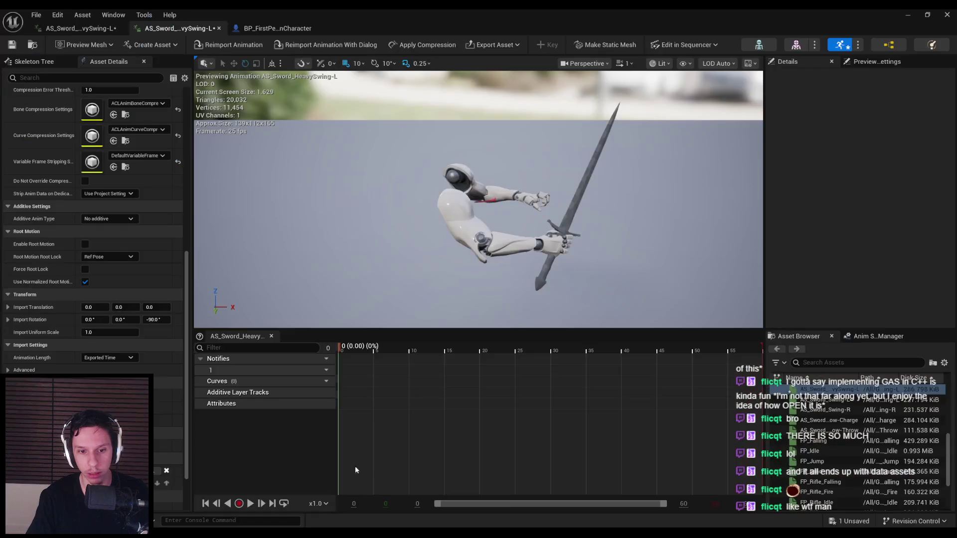
Switch back to BP_FirstPersonCharacter and re-maximize its editor window
{"action": "left_click", "coordinate": [277, 29]}
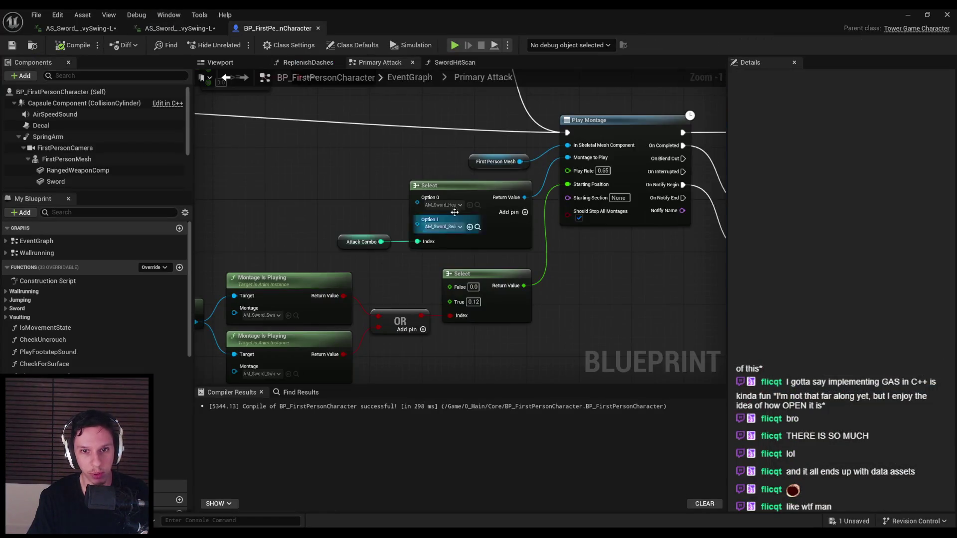
{"action": "scroll", "coordinate": [480, 206], "scroll_direction": "down", "scroll_amount": 3}
{"action": "scroll", "coordinate": [602, 196], "scroll_direction": "up", "scroll_amount": 4}
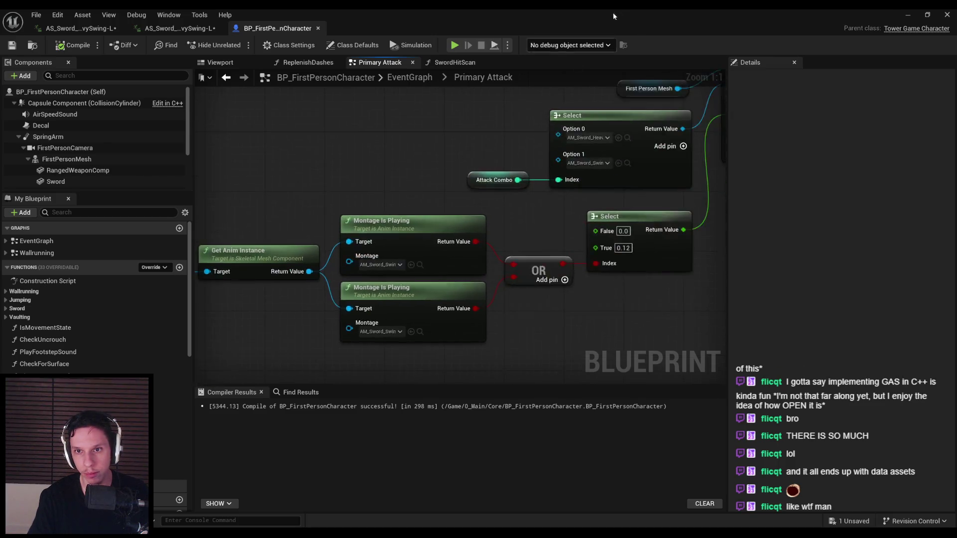
{"action": "double_click", "coordinate": [608, 26]}
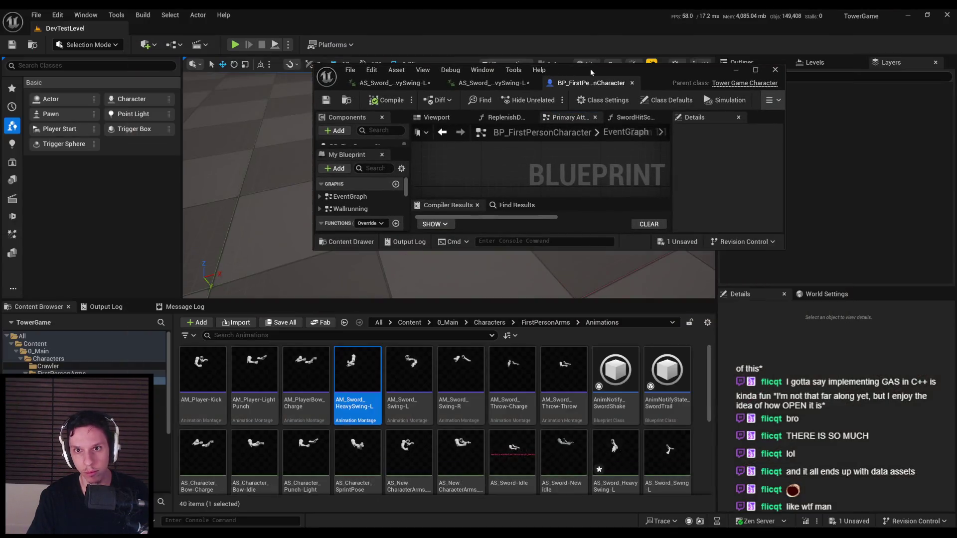
{"action": "double_click", "coordinate": [591, 68]}
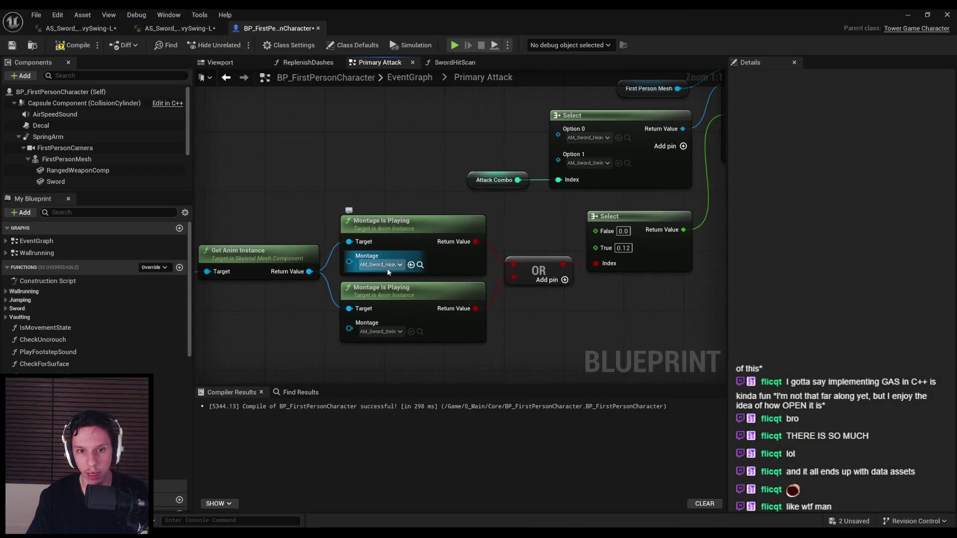
Review the Primary Attack graph's Get Anim Instance and montage position nodes
{"action": "scroll", "coordinate": [390, 271], "scroll_direction": "down", "scroll_amount": 4}
{"action": "scroll", "coordinate": [470, 203], "scroll_direction": "up", "scroll_amount": 4}
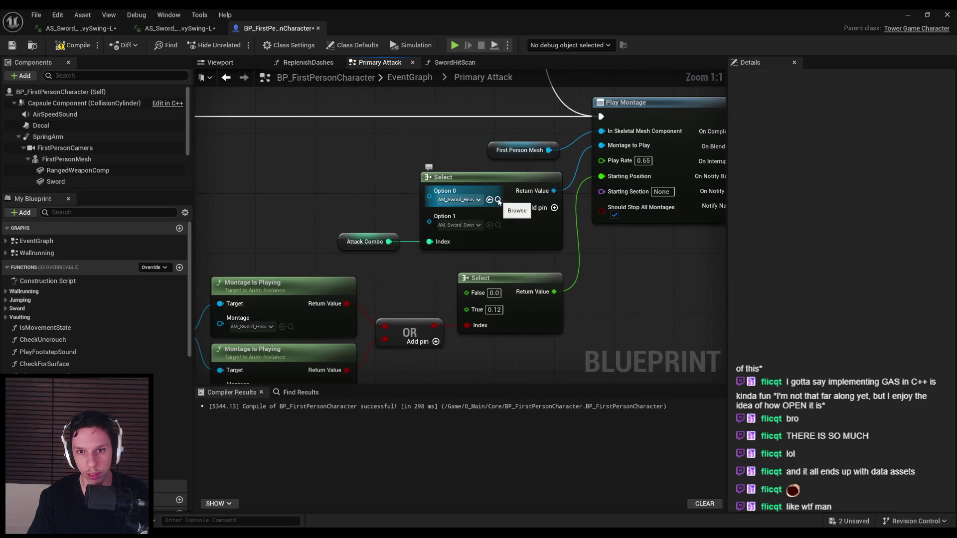
{"action": "scroll", "coordinate": [299, 233], "scroll_direction": "down", "scroll_amount": 3}
{"action": "scroll", "coordinate": [330, 223], "scroll_direction": "up", "scroll_amount": 3}
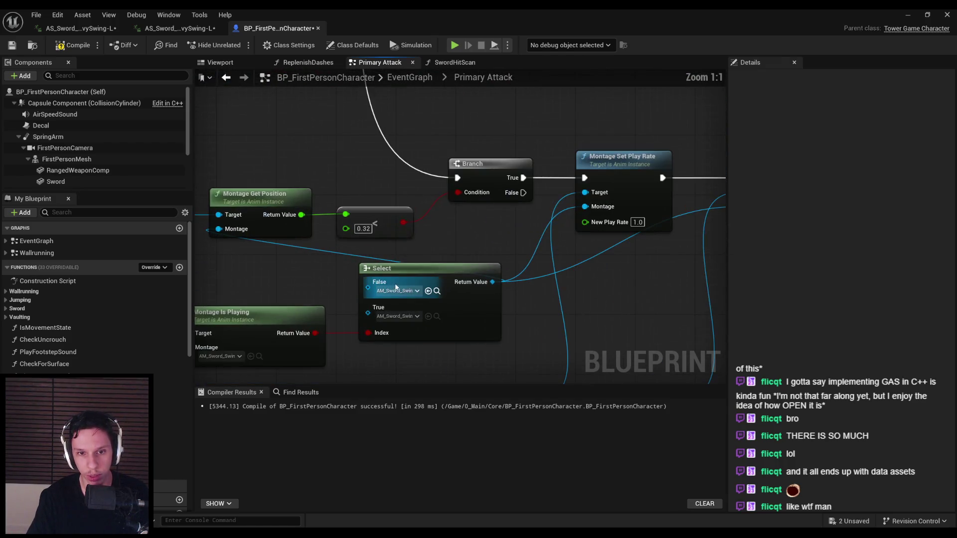
{"action": "scroll", "coordinate": [393, 272], "scroll_direction": "down", "scroll_amount": 1}
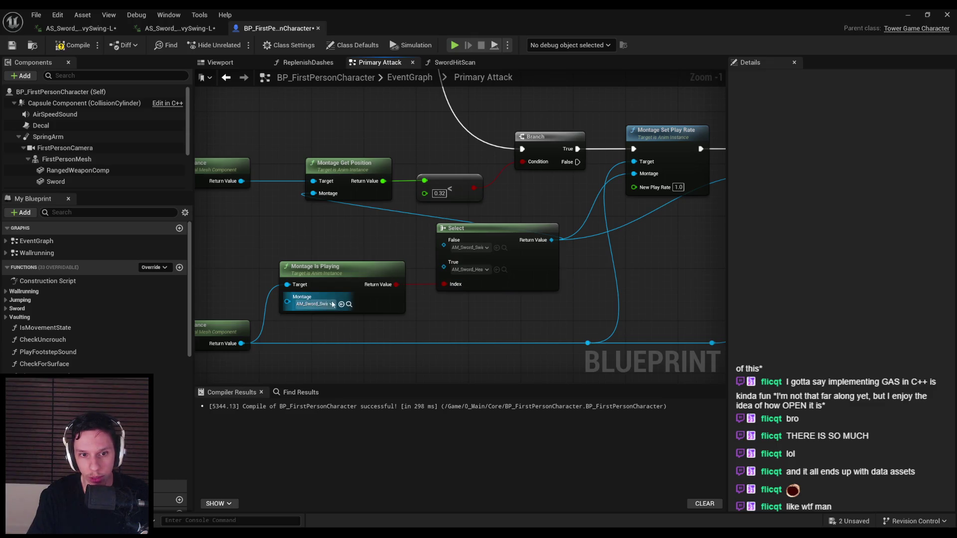
{"action": "right_click_drag", "start_coordinate": [346, 304], "coordinate": [511, 278]}
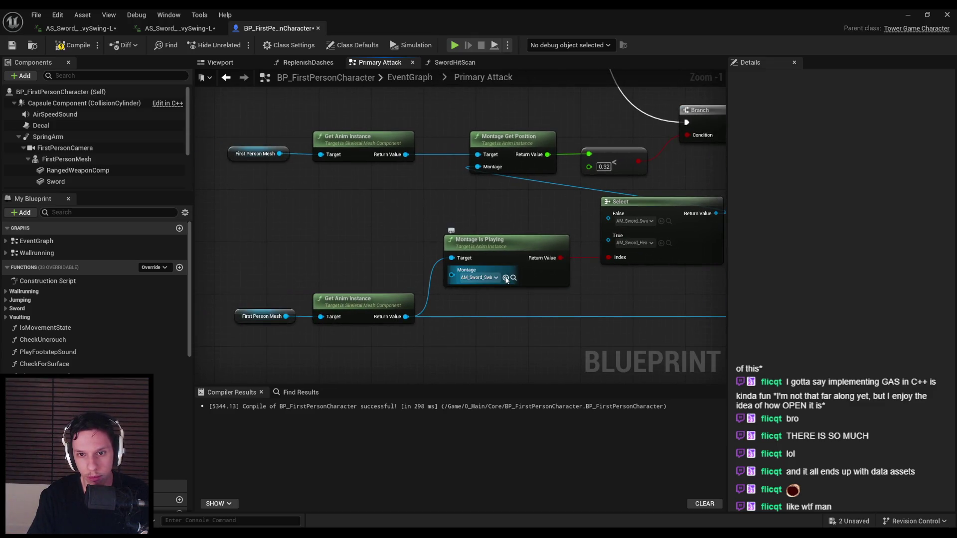
{"action": "scroll", "coordinate": [253, 219], "scroll_direction": "down", "scroll_amount": 4}
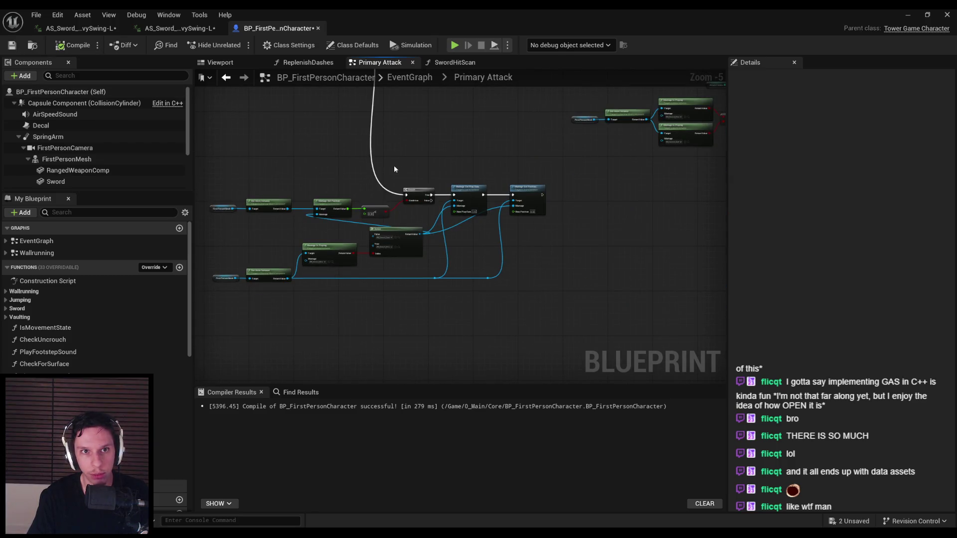
{"action": "scroll", "coordinate": [388, 171], "scroll_direction": "up", "scroll_amount": 3}
Save BP_FirstPersonCharacter with Ctrl+S and pan further through the Primary Attack graph
{"action": "key", "text": "ctrl+s"}
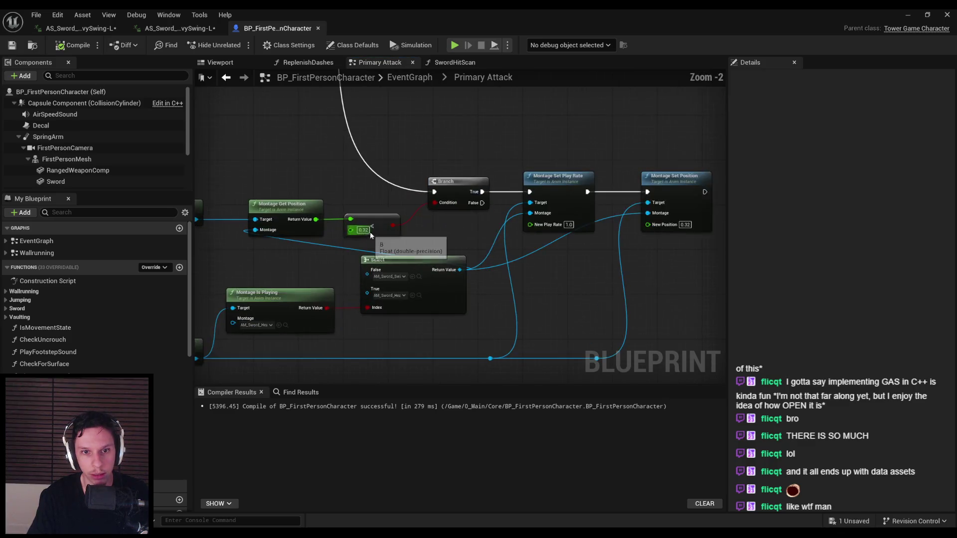
{"action": "scroll", "coordinate": [372, 235], "scroll_direction": "down", "scroll_amount": 1}
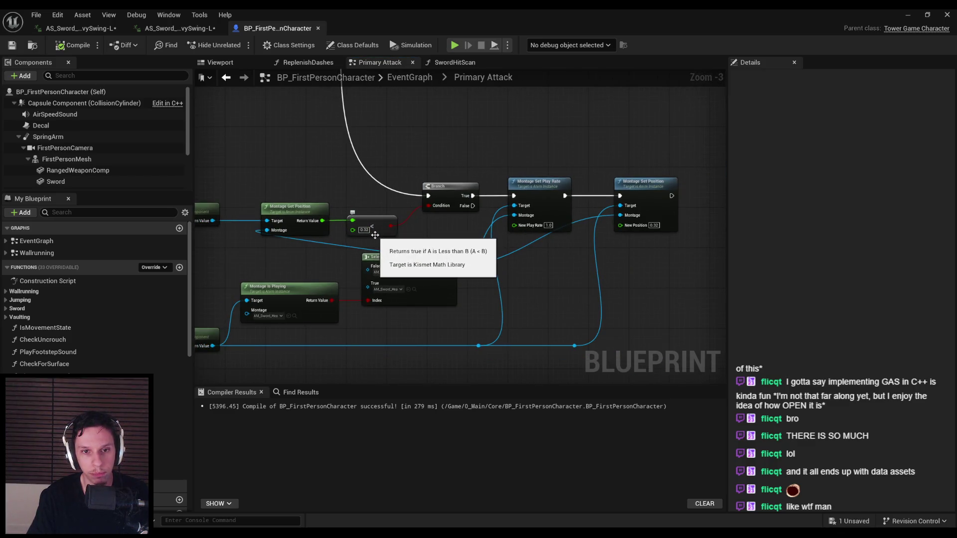
{"action": "right_click_drag", "start_coordinate": [384, 251], "coordinate": [400, 281]}
{"action": "scroll", "coordinate": [384, 267], "scroll_direction": "down", "scroll_amount": 1}
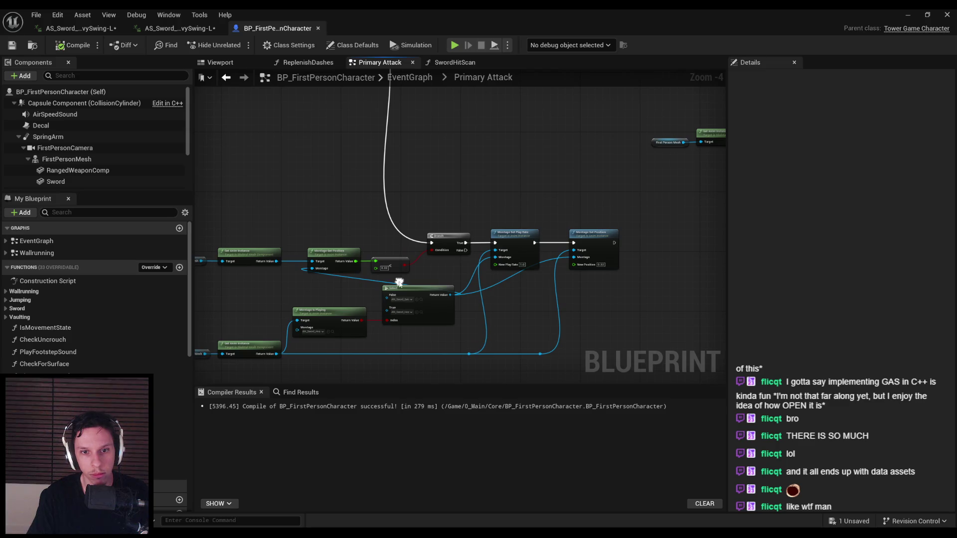
Minimize the Blueprint editor and start a fullscreen playtest with Alt+P and F11
{"action": "left_click", "coordinate": [910, 17]}
{"action": "key", "text": "alt+p"}
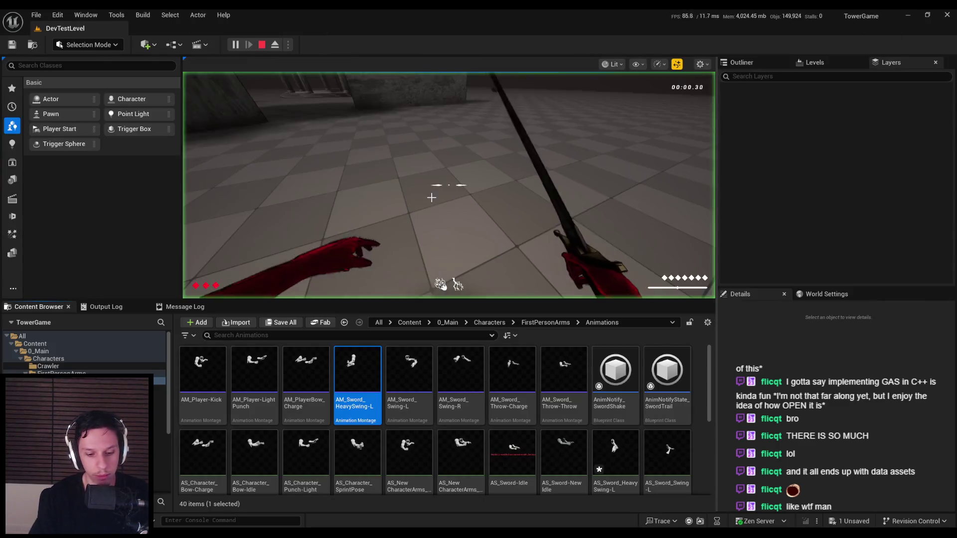
{"action": "key", "text": "F11"}
Swing the sword repeatedly at the spider, then slash the nearer red enemy
{"action": "left_click", "coordinate": [478, 269]}
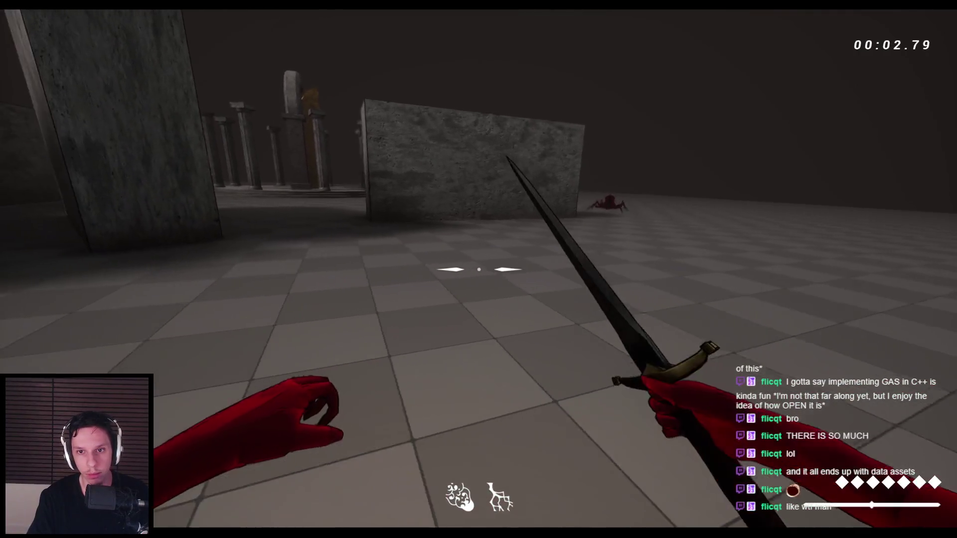
{"action": "left_click", "coordinate": [478, 269]}
{"action": "left_click", "coordinate": [478, 269]}
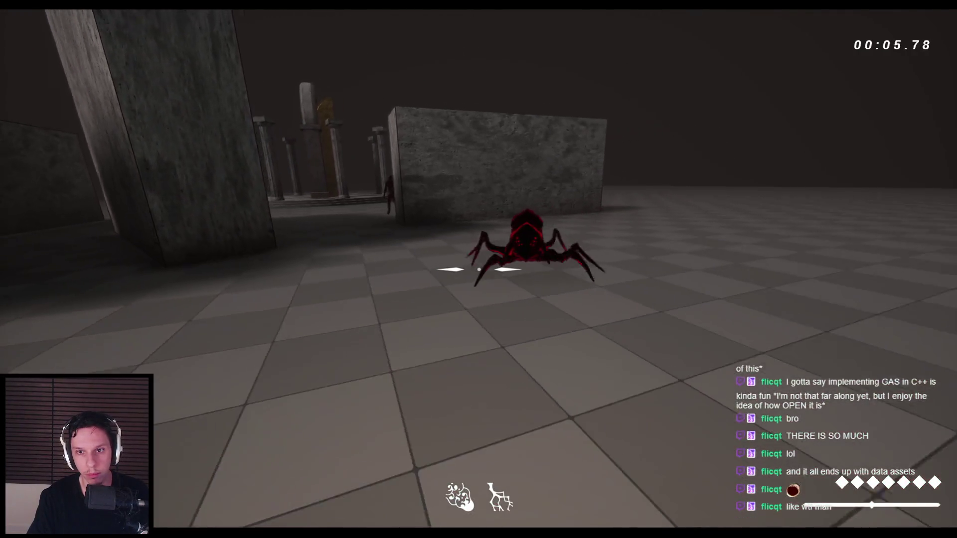
{"action": "left_click", "coordinate": [478, 269]}
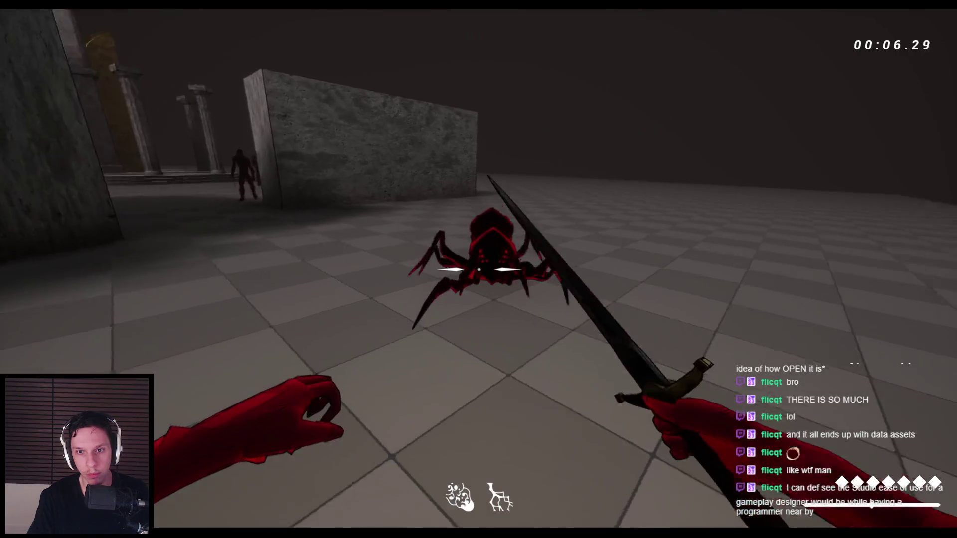
{"action": "left_click", "coordinate": [478, 269]}
{"action": "left_click", "coordinate": [479, 269]}
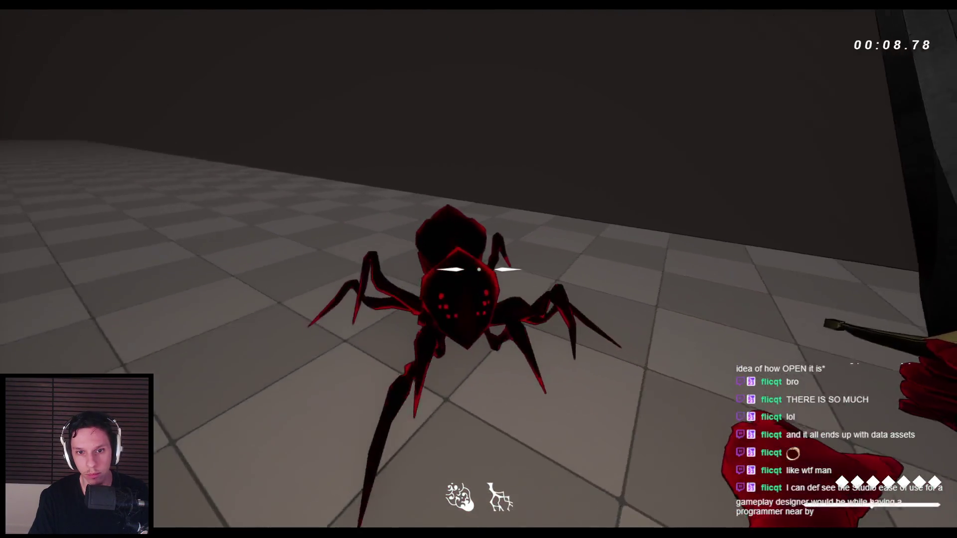
{"action": "left_click", "coordinate": [478, 269]}
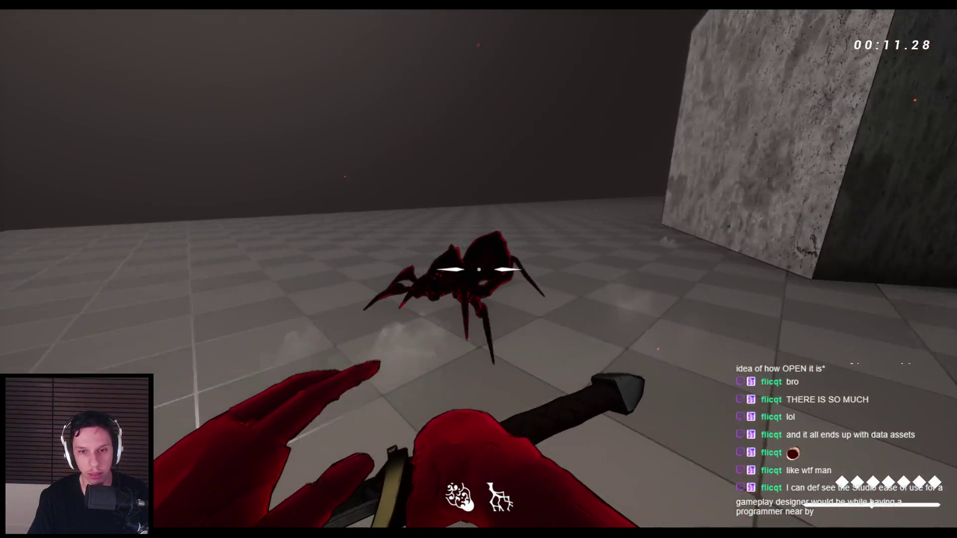
{"action": "left_click", "coordinate": [479, 269]}
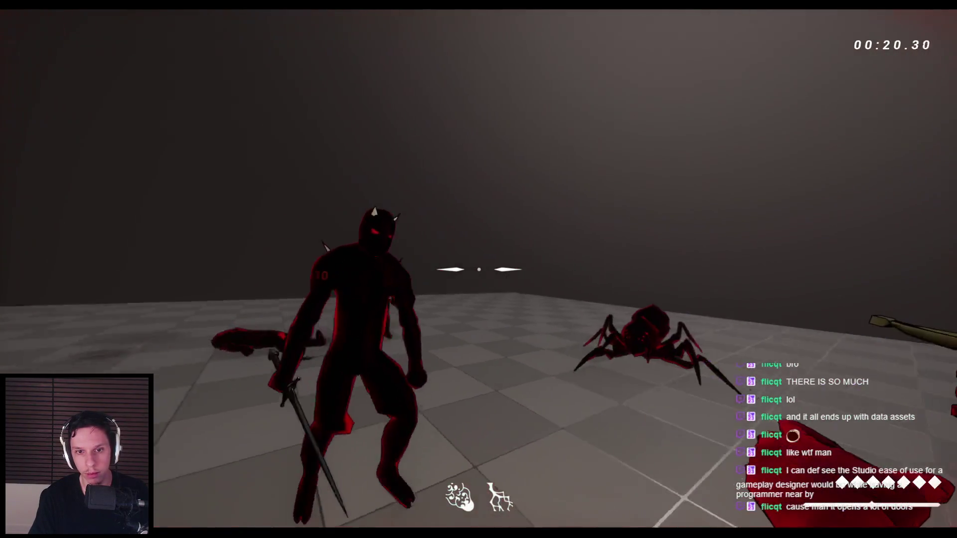
{"action": "left_click", "coordinate": [478, 269]}
Restart the level, walk past the concrete wall, and swing the sword at the approaching spider
{"action": "key", "text": "r"}
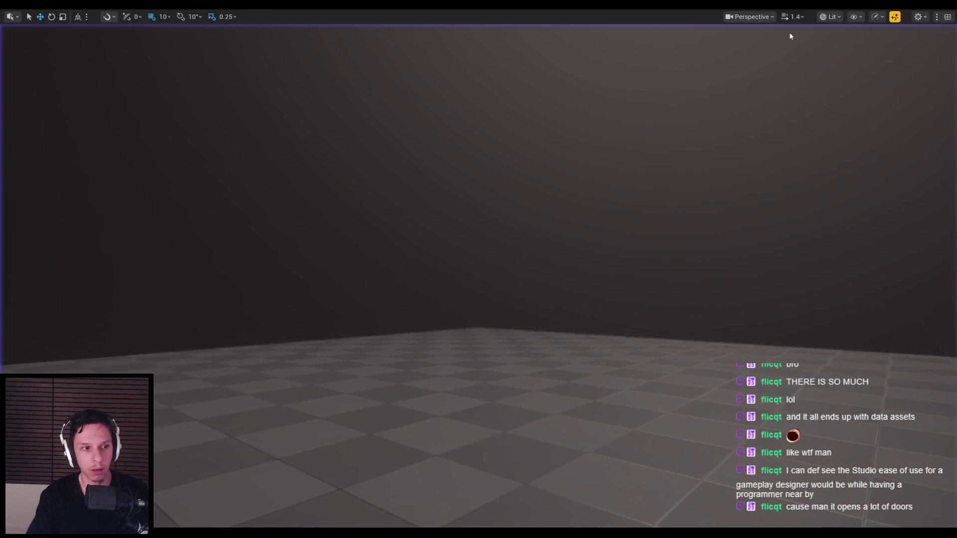
{"action": "key", "text": "w"}
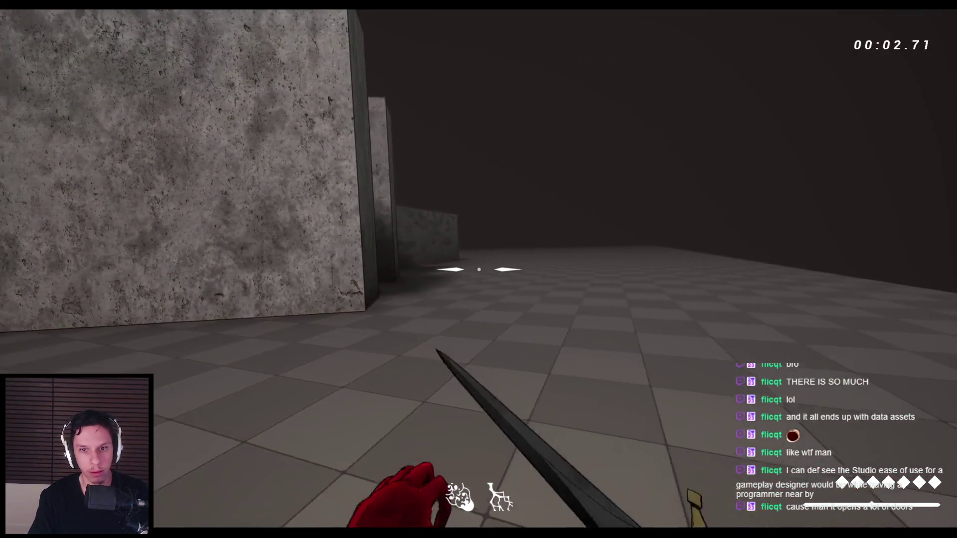
{"action": "left_click", "coordinate": [479, 269]}
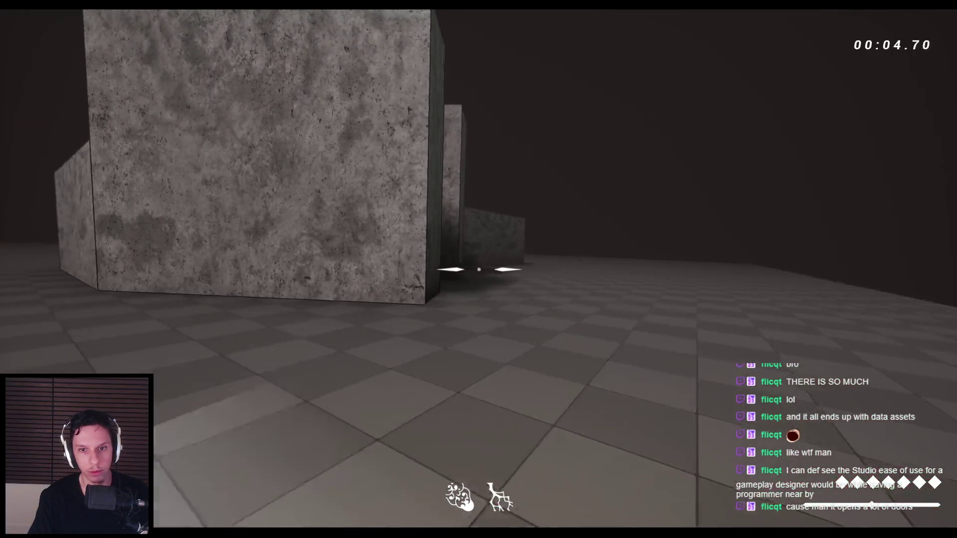
{"action": "left_click", "coordinate": [479, 269]}
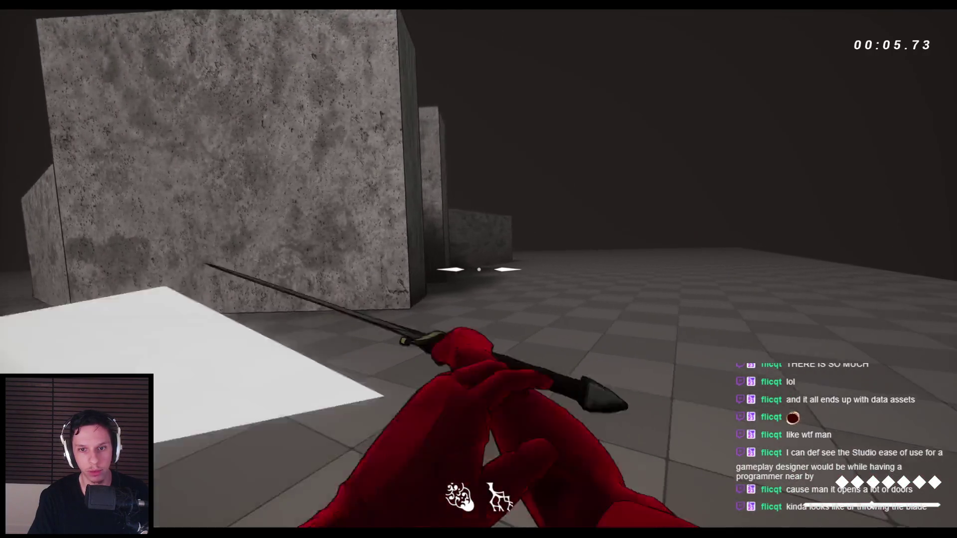
{"action": "key", "text": "w"}
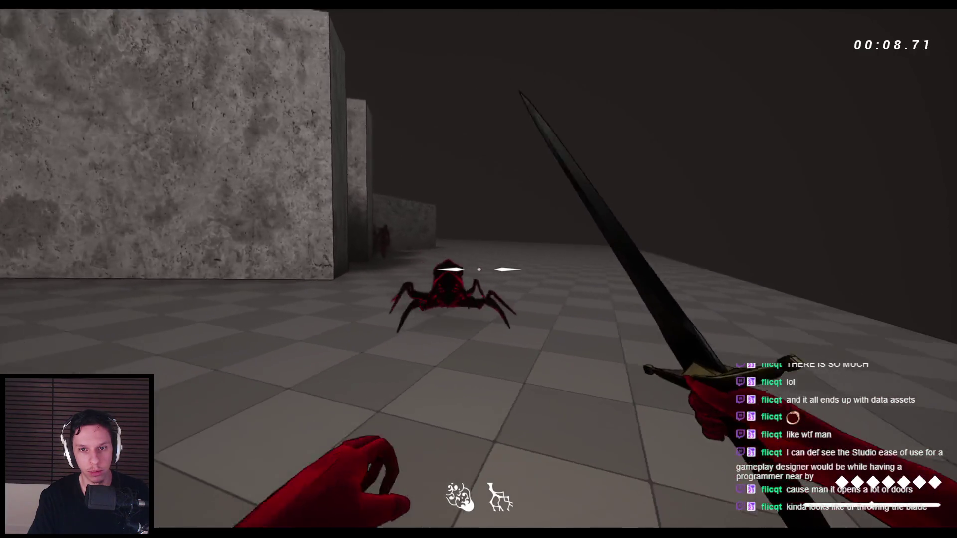
{"action": "left_click", "coordinate": [478, 269]}
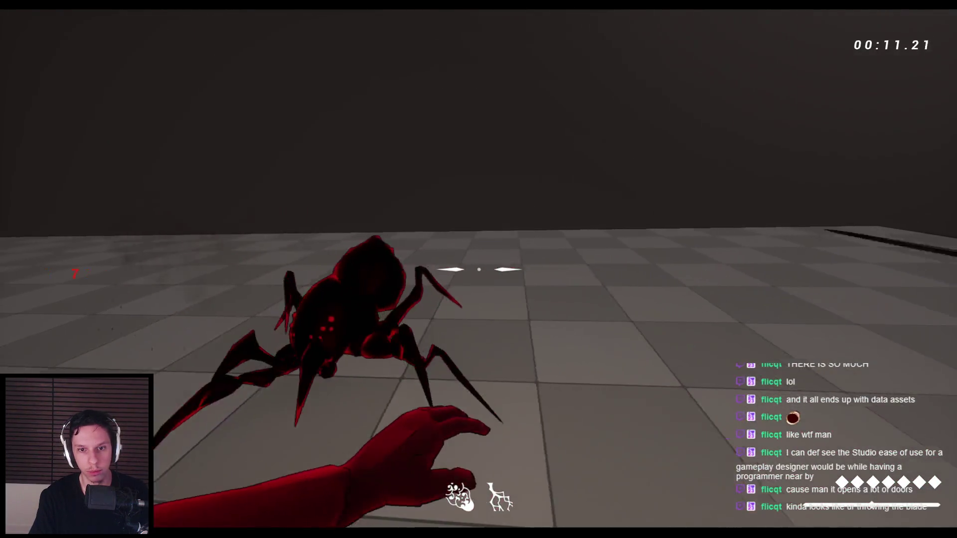
{"action": "left_click", "coordinate": [478, 269]}
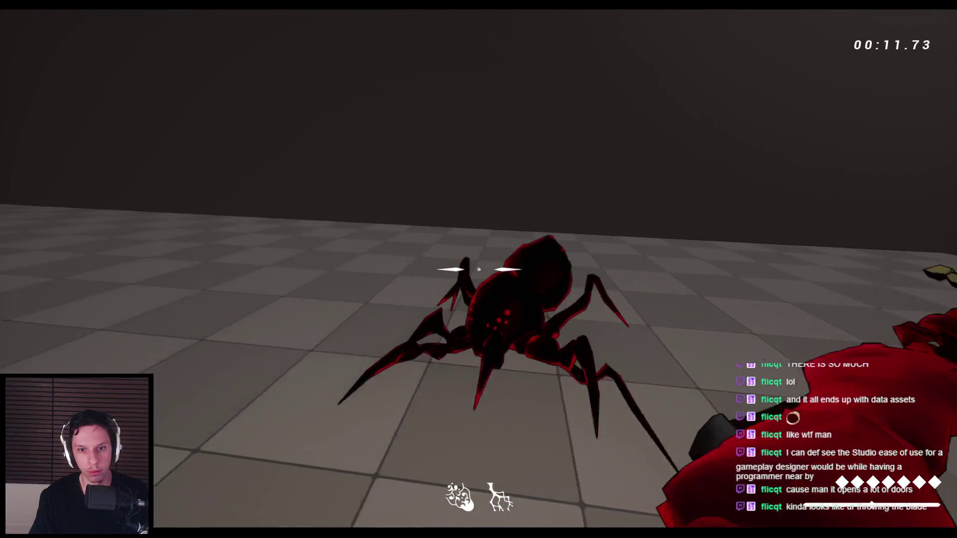
Chain melee attacks through the spider and the horned red enemies
{"action": "left_click", "coordinate": [479, 269]}
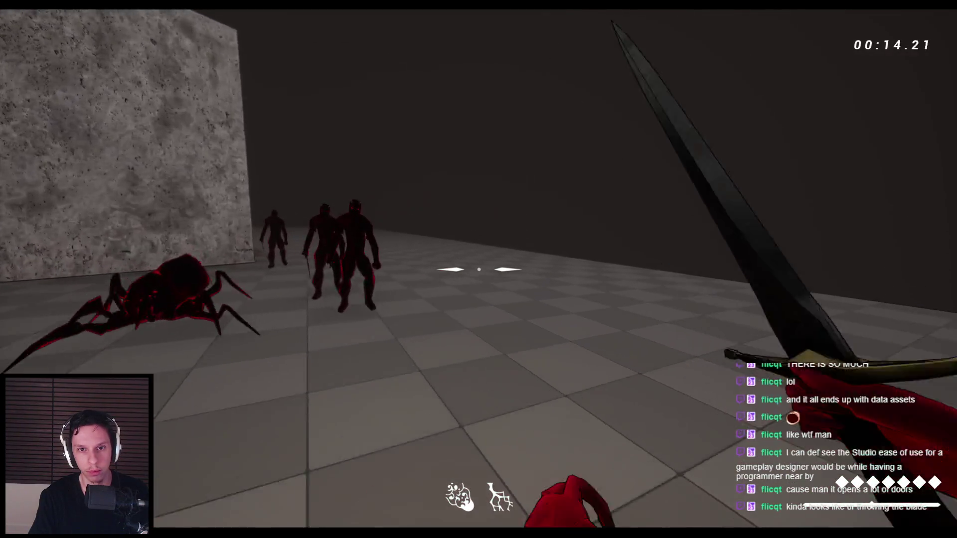
{"action": "left_click", "coordinate": [479, 269]}
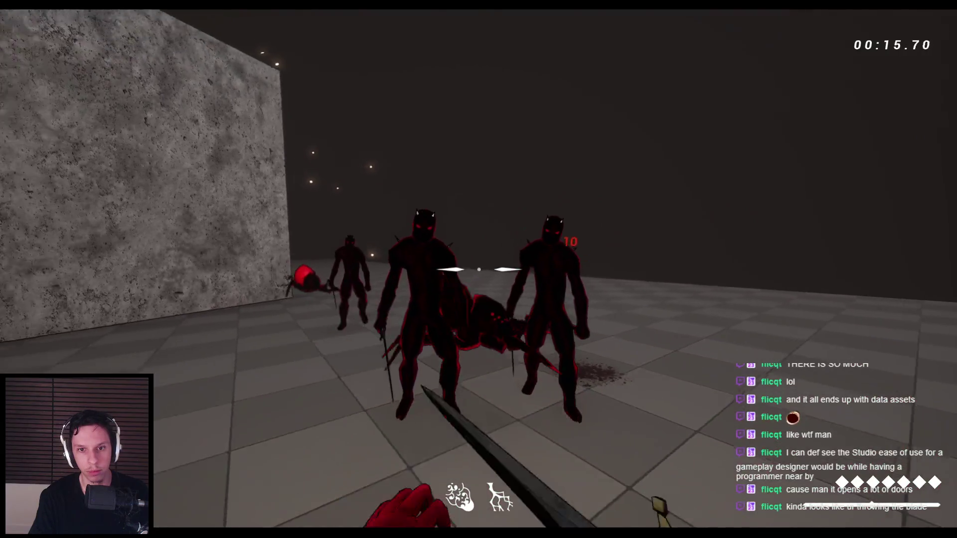
{"action": "left_click", "coordinate": [478, 269]}
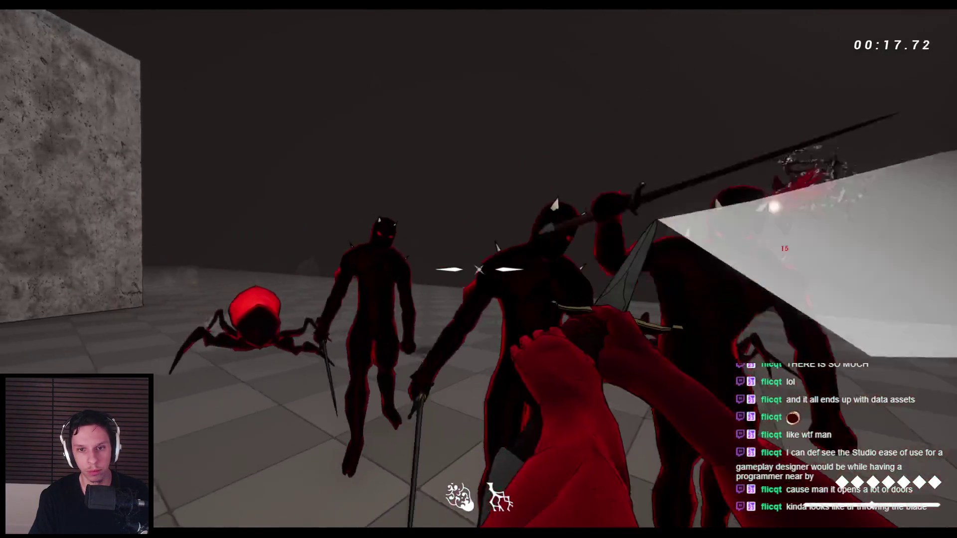
{"action": "left_click", "coordinate": [478, 269]}
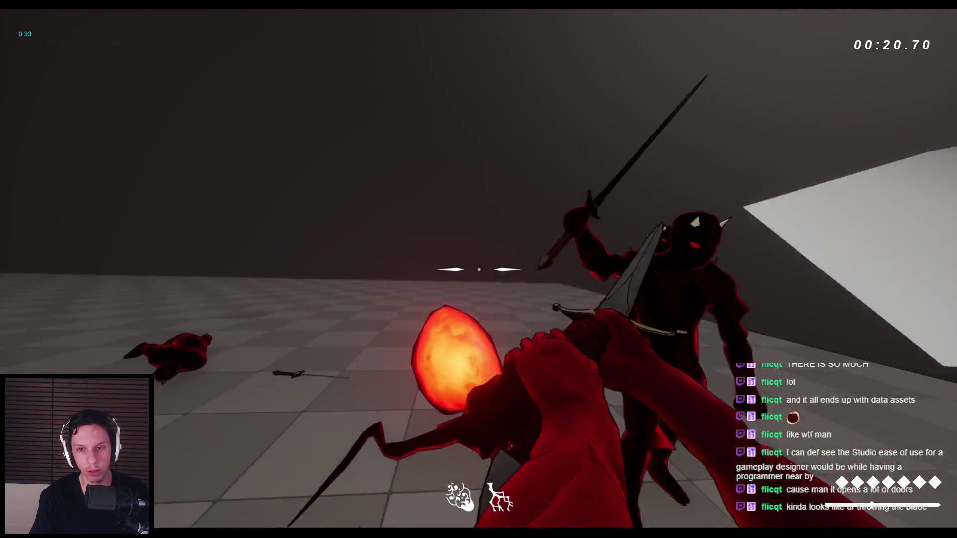
{"action": "left_click", "coordinate": [478, 269]}
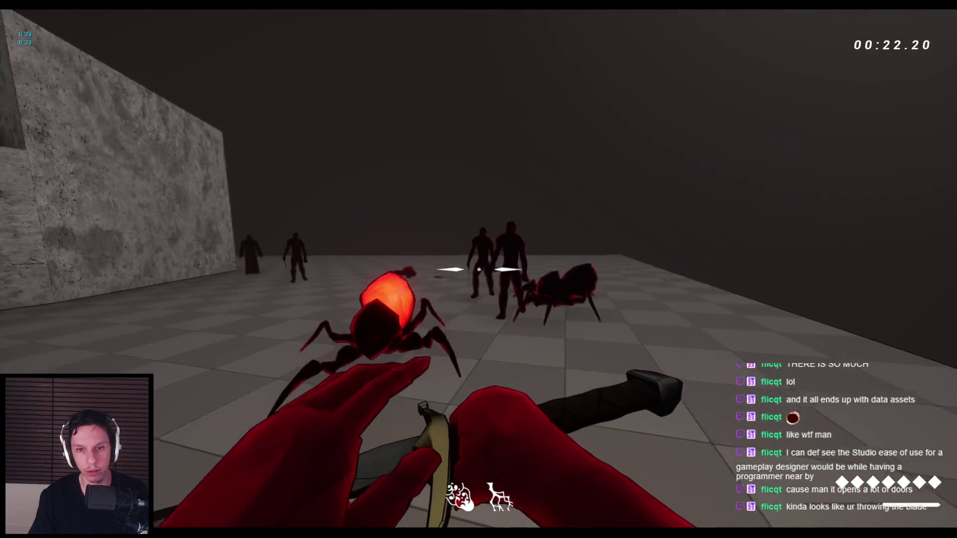
{"action": "left_click", "coordinate": [479, 269]}
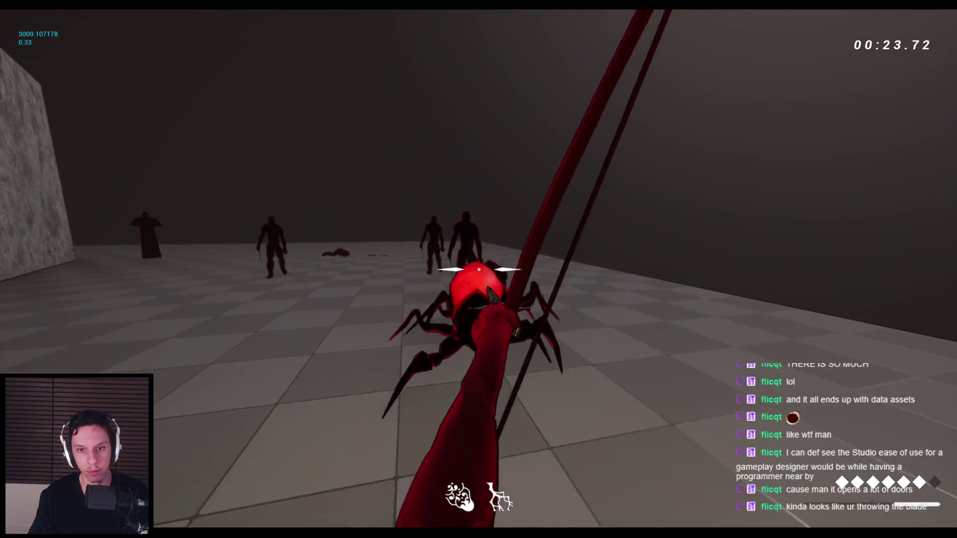
{"action": "left_click", "coordinate": [478, 269]}
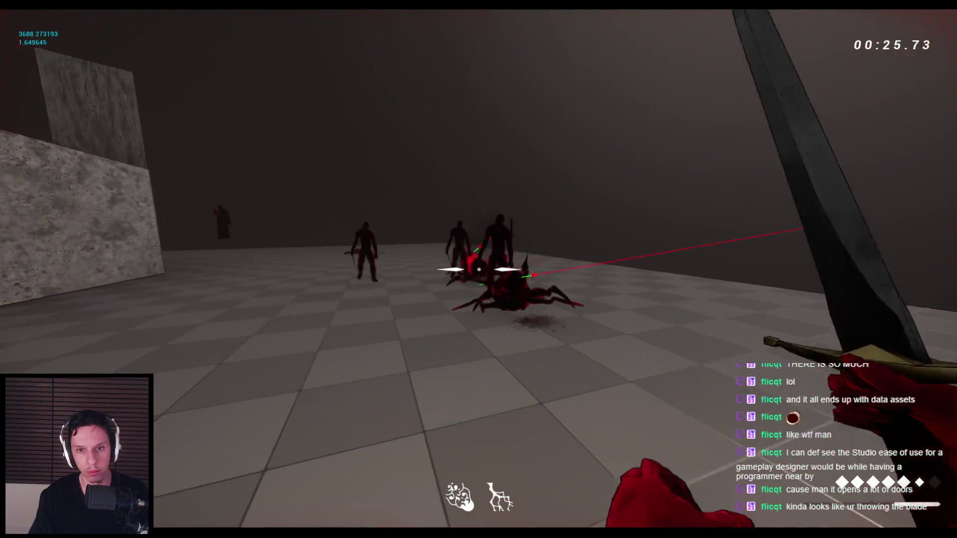
{"action": "left_click", "coordinate": [478, 269]}
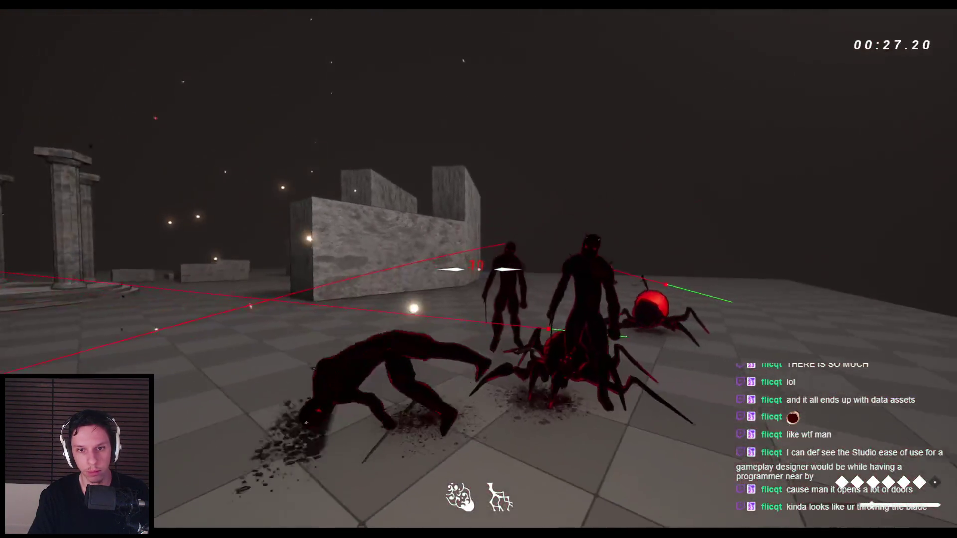
{"action": "left_click", "coordinate": [478, 269]}
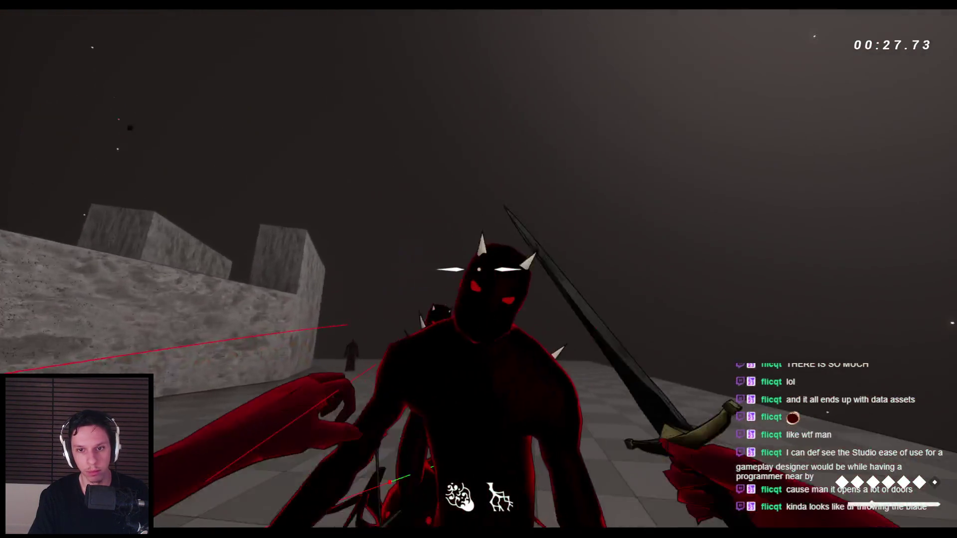
{"action": "left_click", "coordinate": [478, 269]}
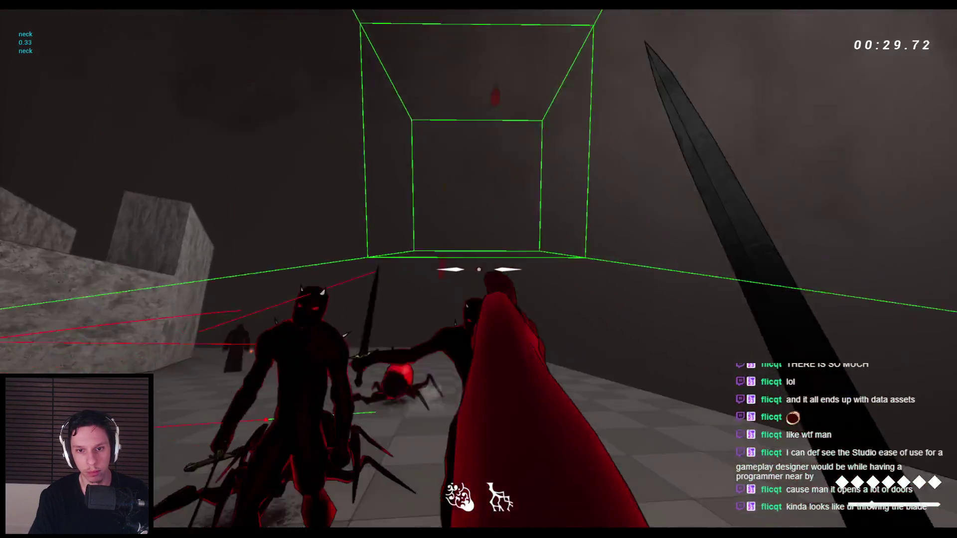
{"action": "left_click", "coordinate": [478, 270]}
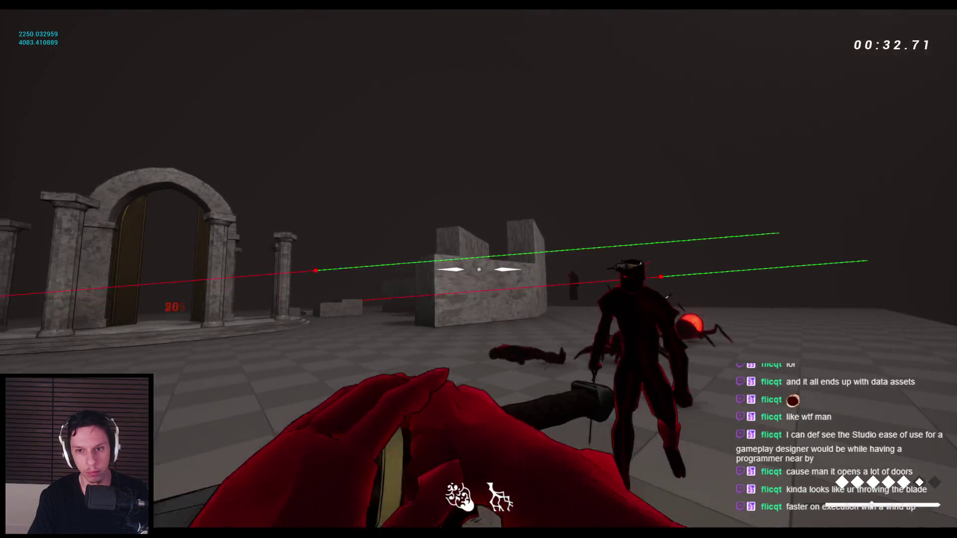
Cast fireballs, jump toward the wall, swing the sword again, and stop the play session
{"action": "left_click", "coordinate": [479, 269]}
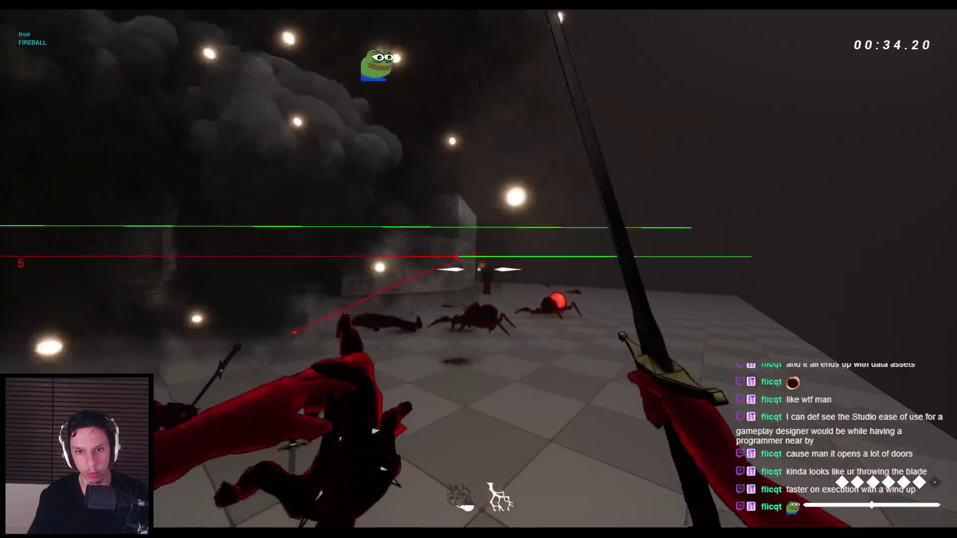
{"action": "left_click", "coordinate": [479, 269]}
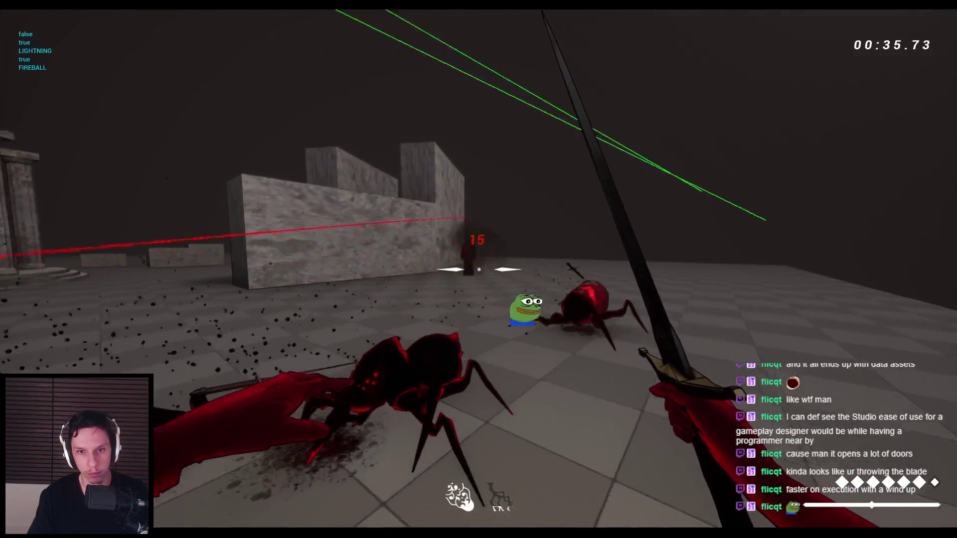
{"action": "left_click", "coordinate": [479, 269]}
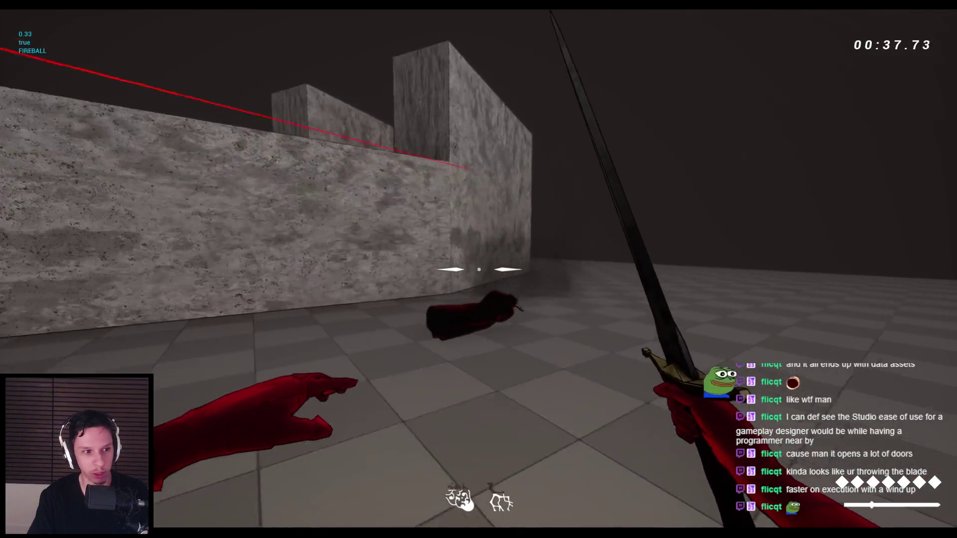
{"action": "key", "text": "space"}
{"action": "key", "text": "space"}
{"action": "key", "text": "space"}
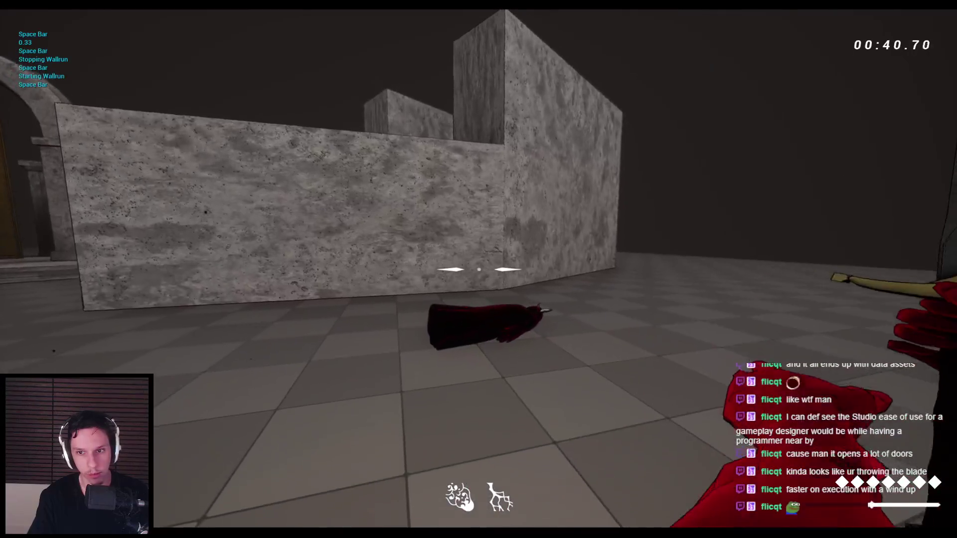
{"action": "left_click", "coordinate": [478, 269]}
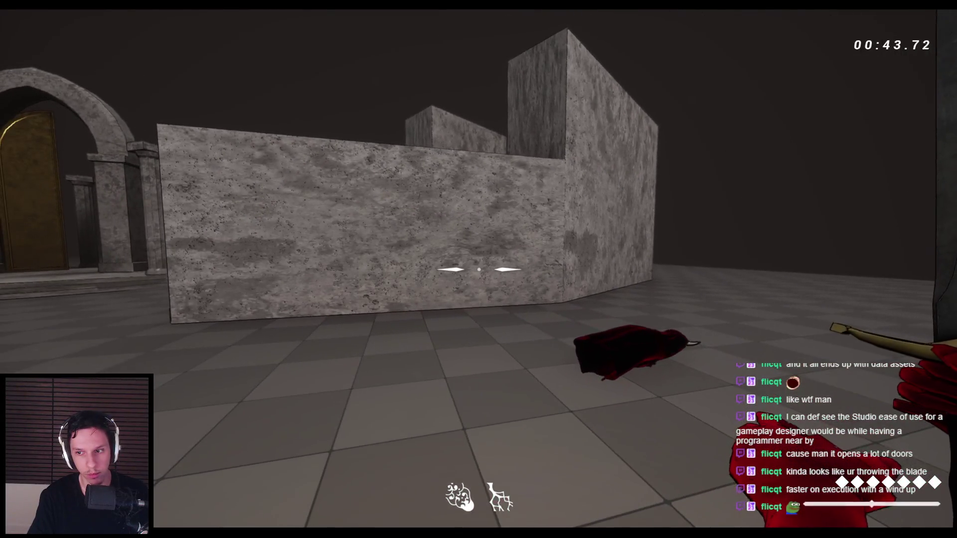
{"action": "left_click", "coordinate": [478, 270]}
{"action": "key", "text": "Escape"}
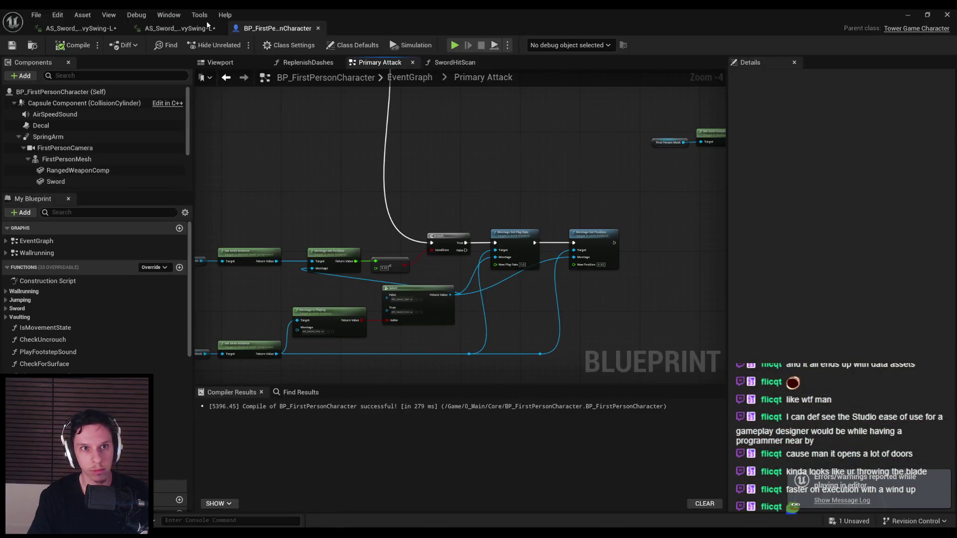
Open the AM_Sword_HeavySwing-L montage, scrub to frame 4, and inspect the LoopStart section
{"action": "left_click", "coordinate": [174, 28]}
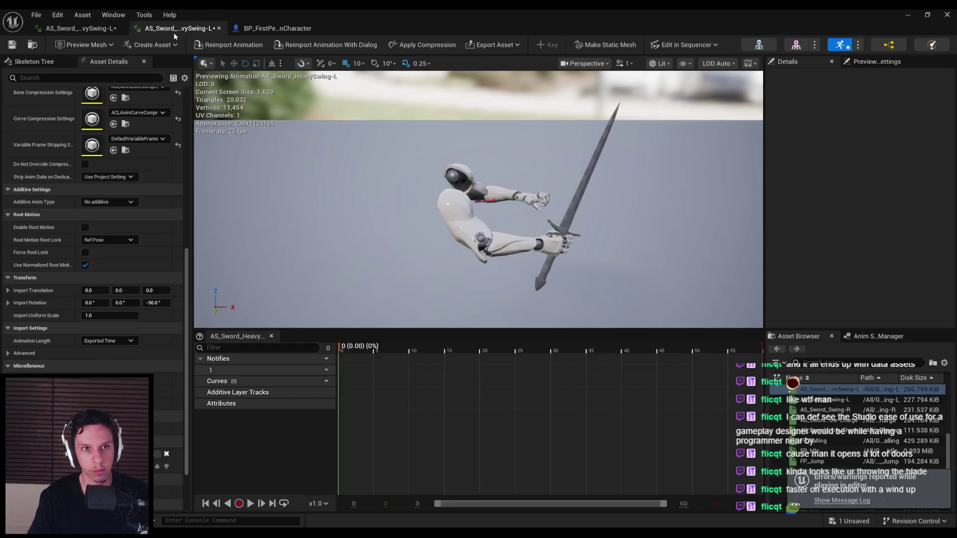
{"action": "left_click", "coordinate": [80, 28]}
{"action": "scroll", "coordinate": [822, 399], "scroll_direction": "up", "scroll_amount": 5}
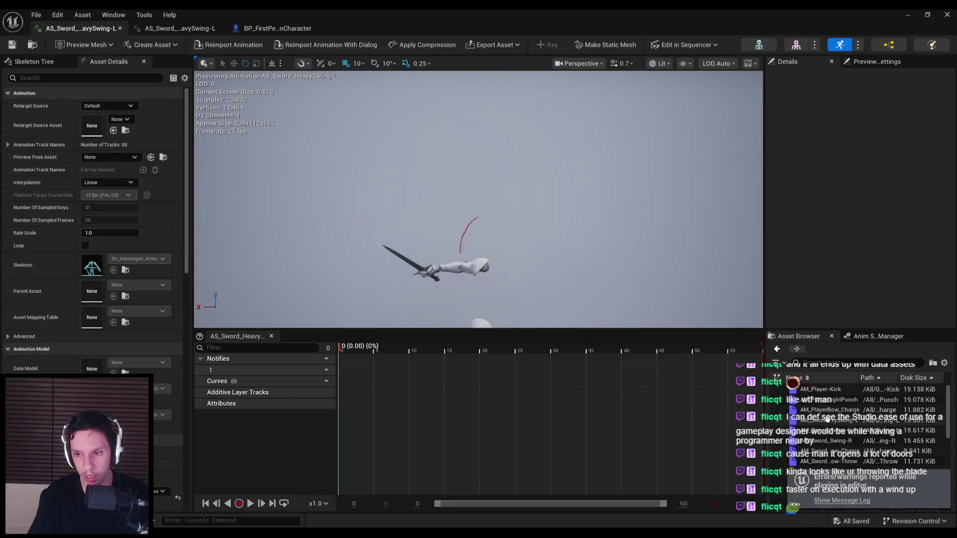
{"action": "double_click", "coordinate": [831, 421]}
{"action": "left_click_drag", "start_coordinate": [388, 347], "coordinate": [367, 350]}
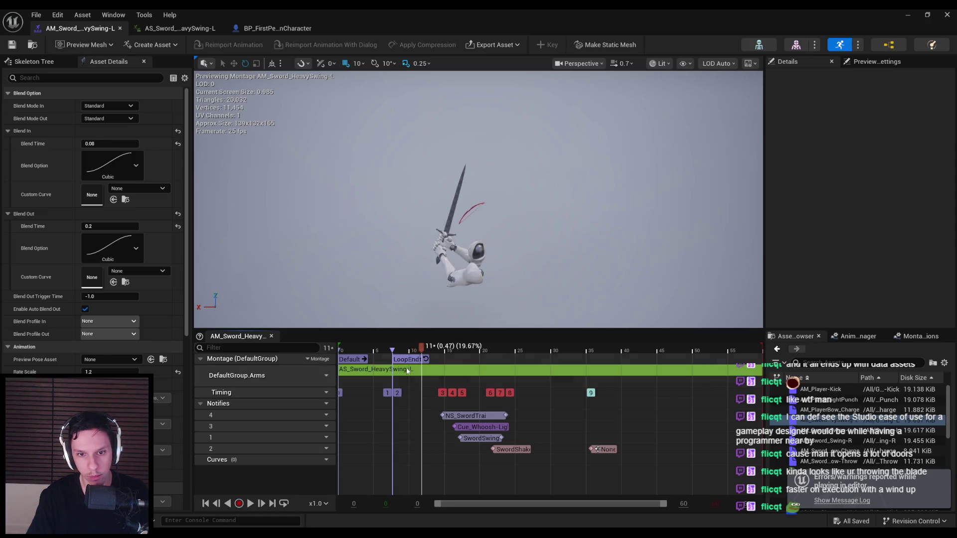
{"action": "scroll", "coordinate": [410, 386], "scroll_direction": "up", "scroll_amount": 4}
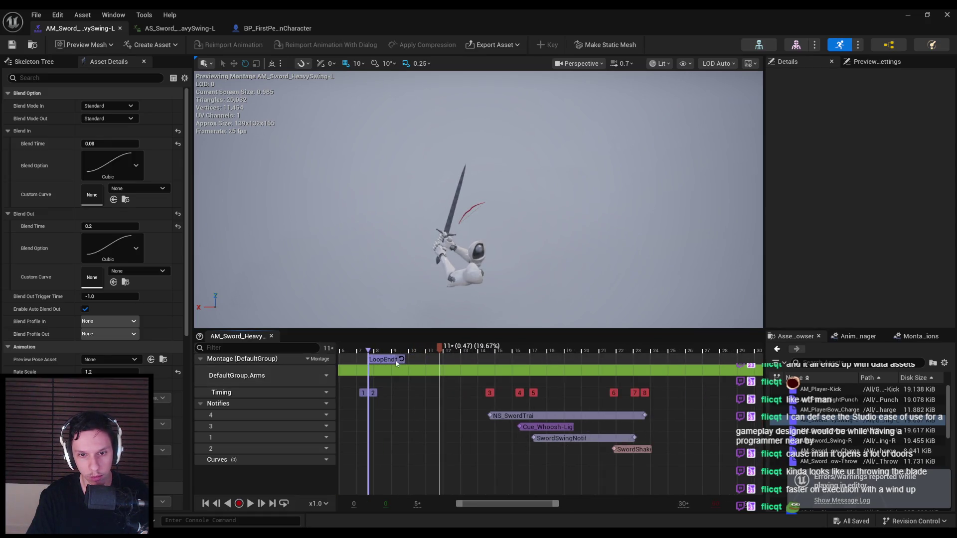
{"action": "left_click", "coordinate": [412, 364]}
{"action": "scroll", "coordinate": [375, 365], "scroll_direction": "up", "scroll_amount": 5}
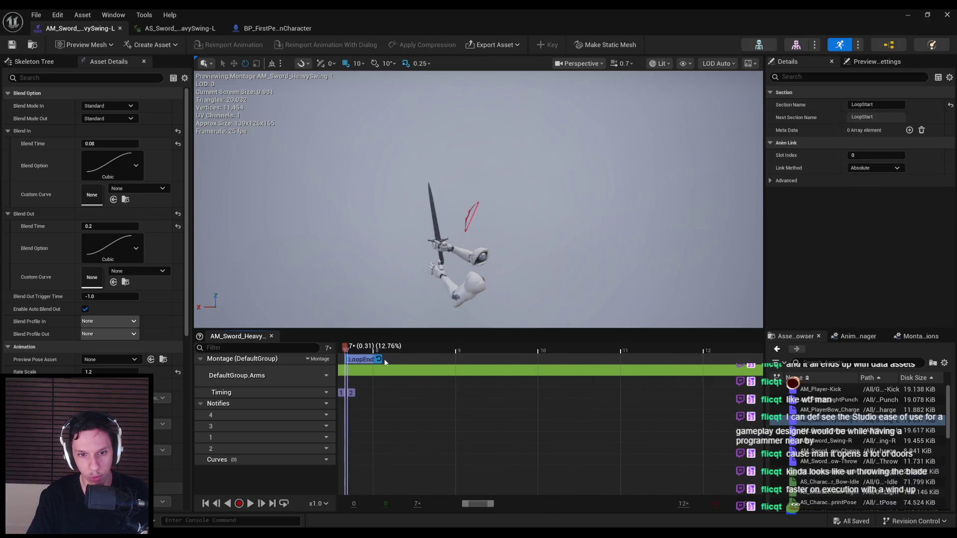
{"action": "left_click", "coordinate": [382, 362]}
{"action": "scroll", "coordinate": [376, 379], "scroll_direction": "down", "scroll_amount": 2}
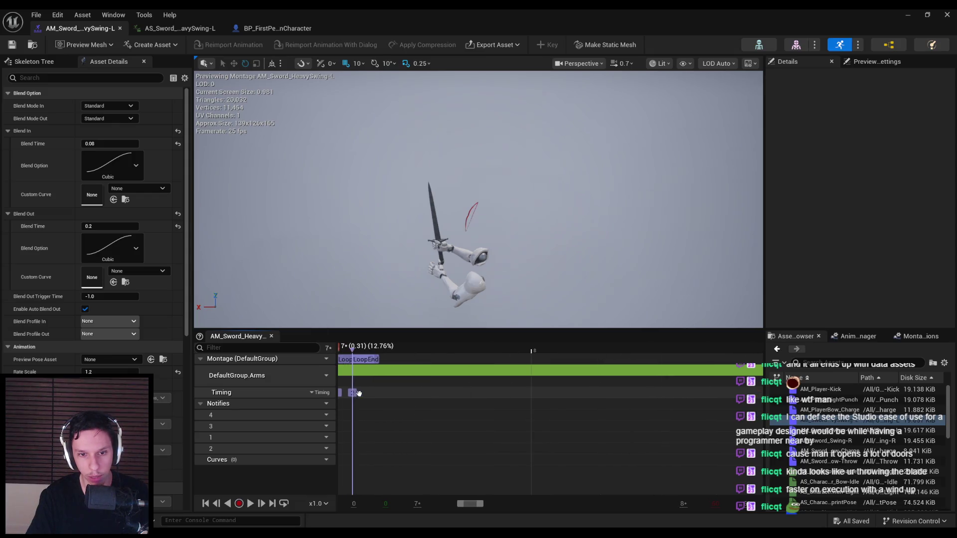
Drag the LoopEnd section to about frame 11, then return to the character Blueprint
{"action": "left_click_drag", "start_coordinate": [485, 343], "coordinate": [583, 395]}
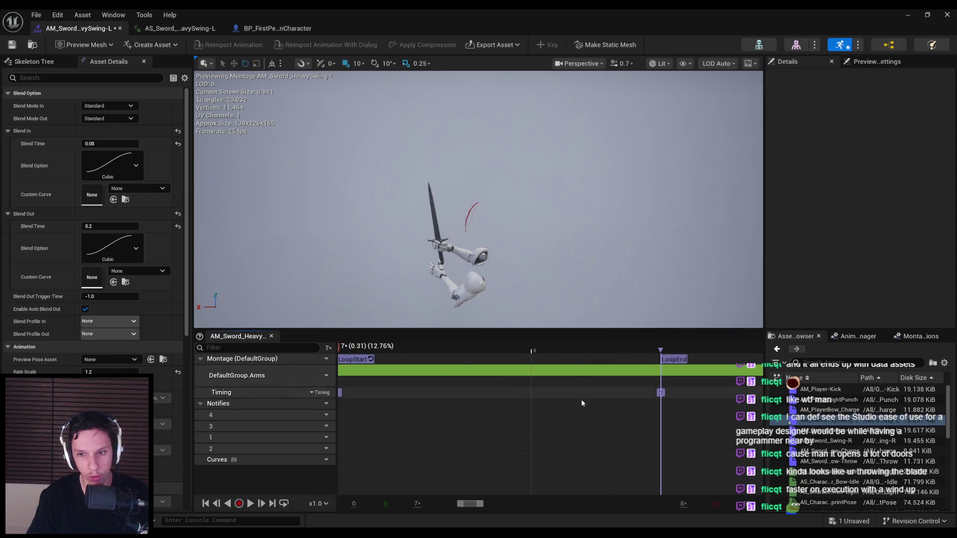
{"action": "scroll", "coordinate": [577, 396], "scroll_direction": "down", "scroll_amount": 3}
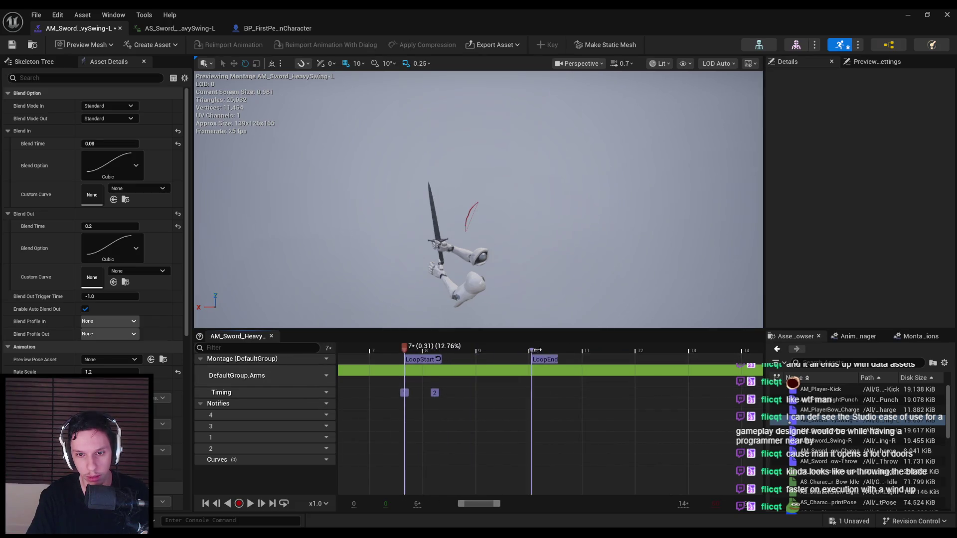
{"action": "left_click_drag", "start_coordinate": [537, 351], "coordinate": [537, 350]}
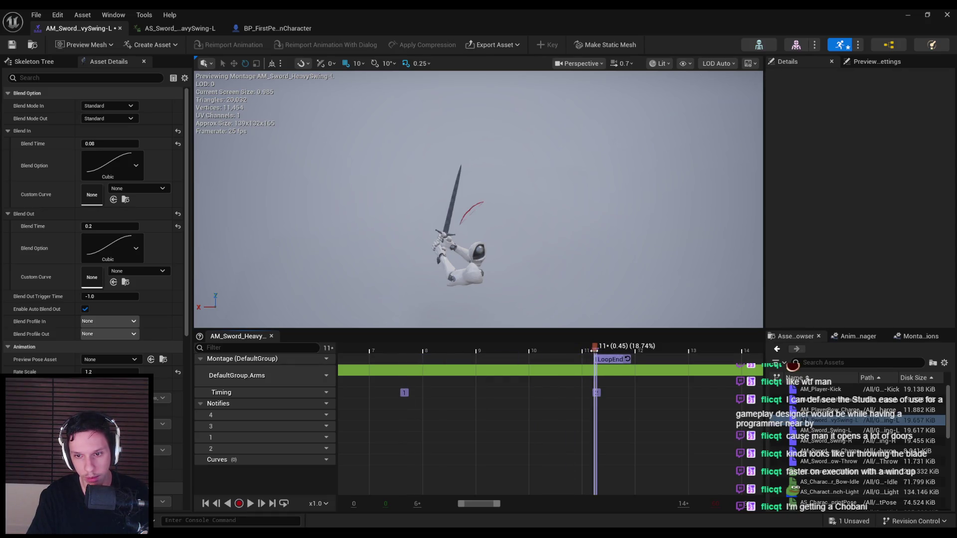
{"action": "scroll", "coordinate": [596, 379], "scroll_direction": "up", "scroll_amount": 5}
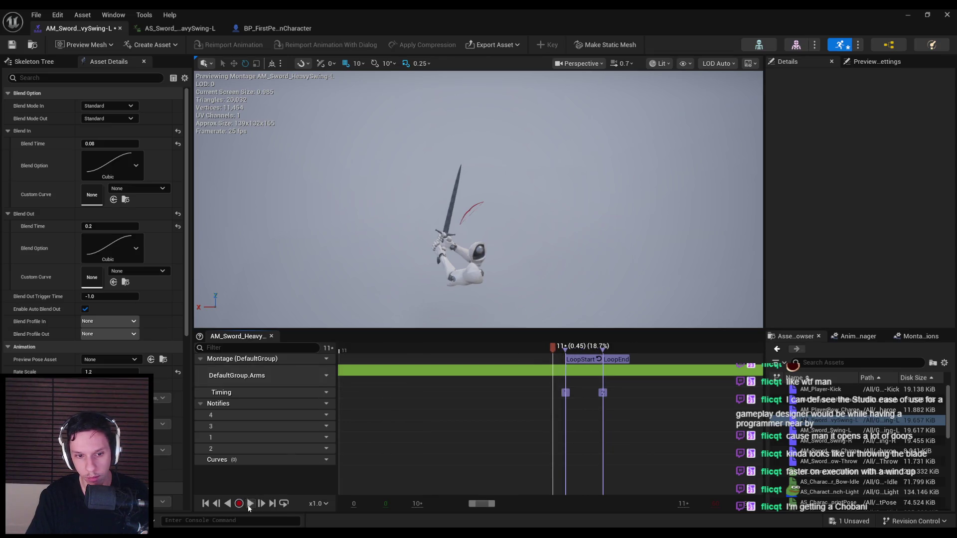
{"action": "scroll", "coordinate": [513, 397], "scroll_direction": "down", "scroll_amount": 10}
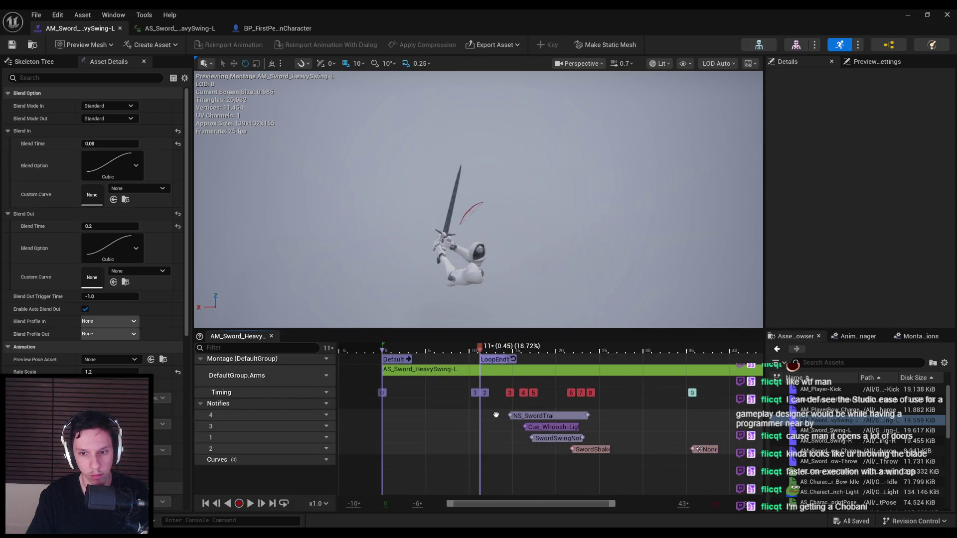
{"action": "right_click_drag", "start_coordinate": [492, 414], "coordinate": [461, 415]}
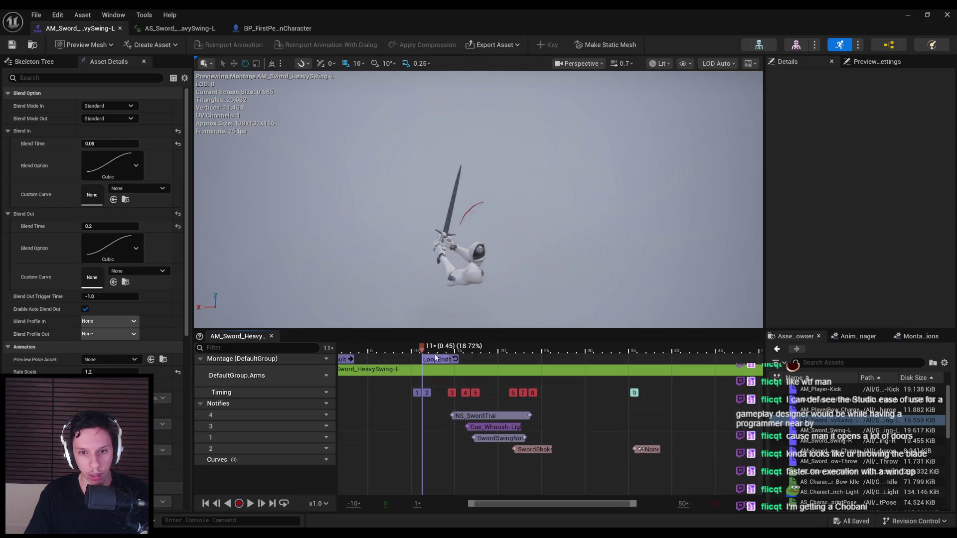
{"action": "scroll", "coordinate": [507, 356], "scroll_direction": "up", "scroll_amount": 10}
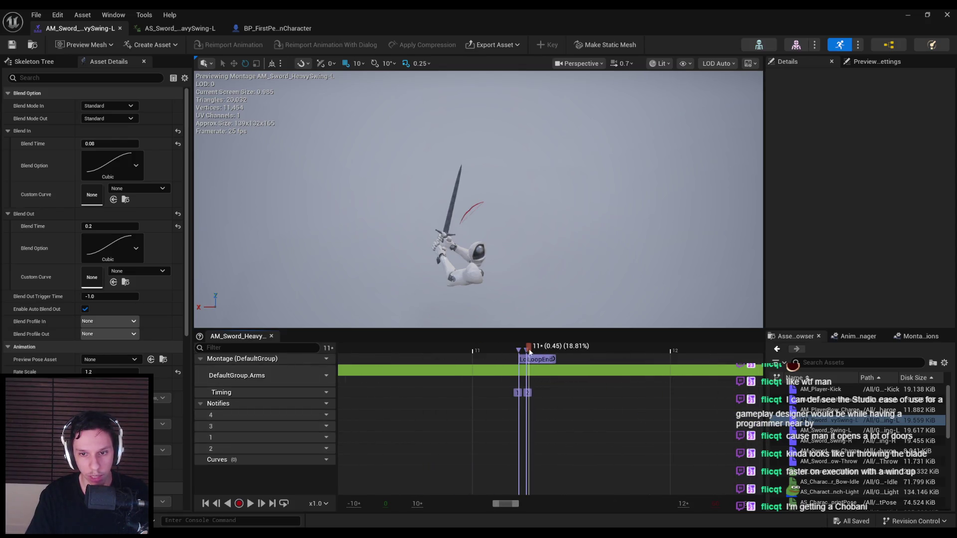
{"action": "left_click", "coordinate": [198, 29]}
{"action": "left_click", "coordinate": [273, 28]}
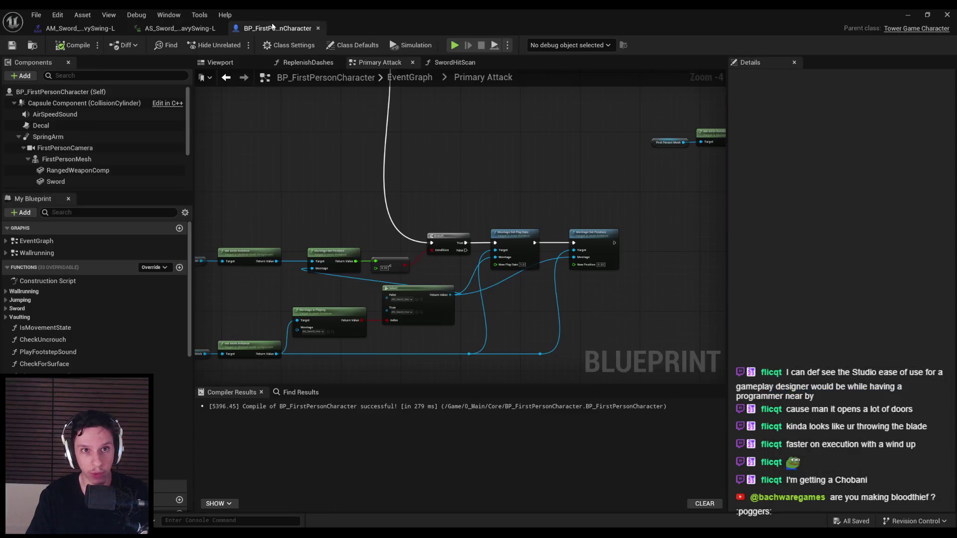
Save the character Blueprint and check its Play Montage nodes
{"action": "scroll", "coordinate": [377, 279], "scroll_direction": "up", "scroll_amount": 5}
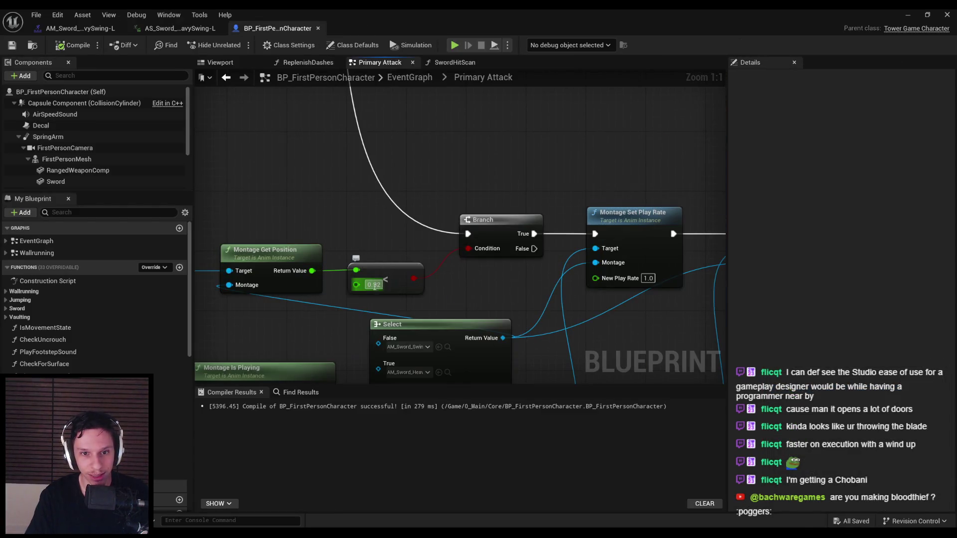
{"action": "scroll", "coordinate": [429, 305], "scroll_direction": "down", "scroll_amount": 5}
{"action": "left_click", "coordinate": [11, 45]}
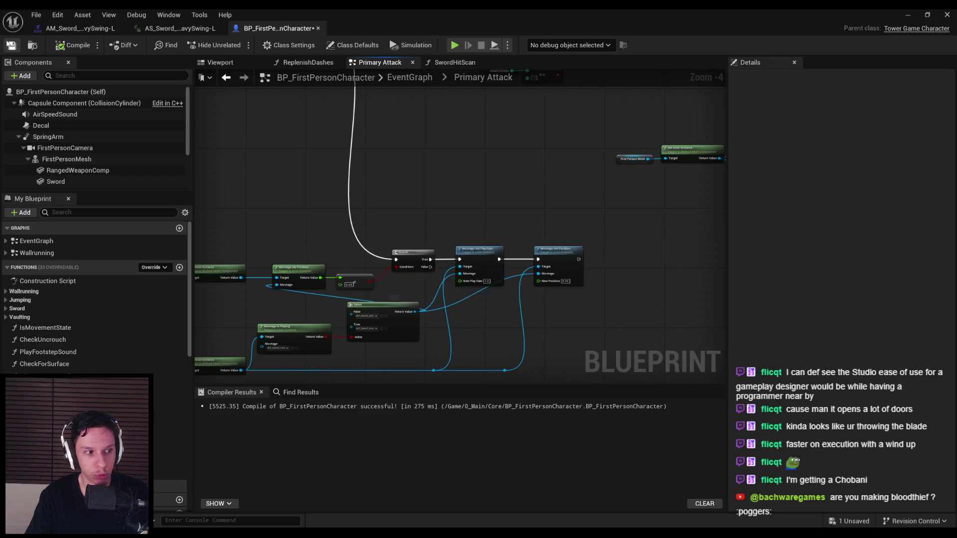
{"action": "scroll", "coordinate": [320, 203], "scroll_direction": "down", "scroll_amount": 2}
{"action": "scroll", "coordinate": [394, 243], "scroll_direction": "up", "scroll_amount": 3}
{"action": "scroll", "coordinate": [394, 242], "scroll_direction": "down", "scroll_amount": 2}
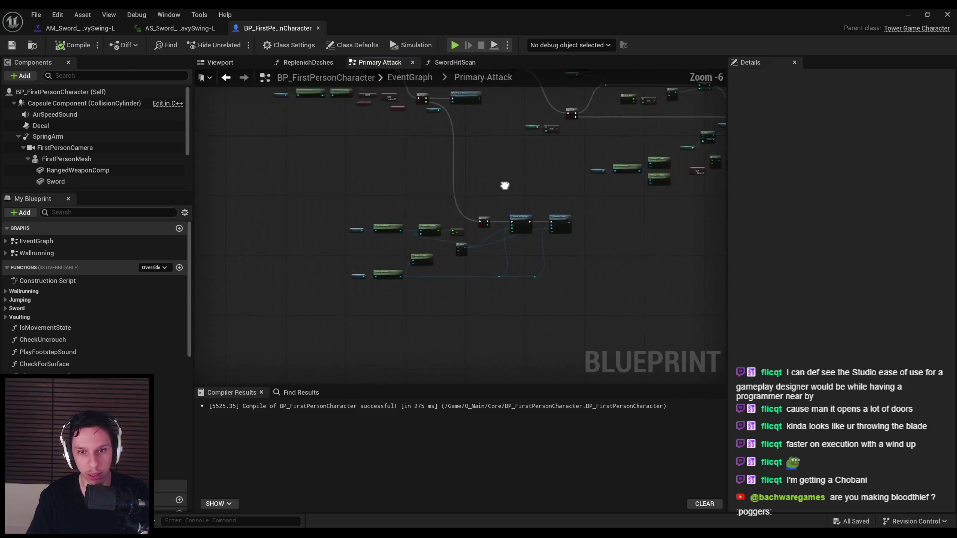
{"action": "scroll", "coordinate": [399, 256], "scroll_direction": "up", "scroll_amount": 2}
Minimize the Blueprint editor and start a new playtest with Alt+P
{"action": "scroll", "coordinate": [399, 259], "scroll_direction": "down", "scroll_amount": 2}
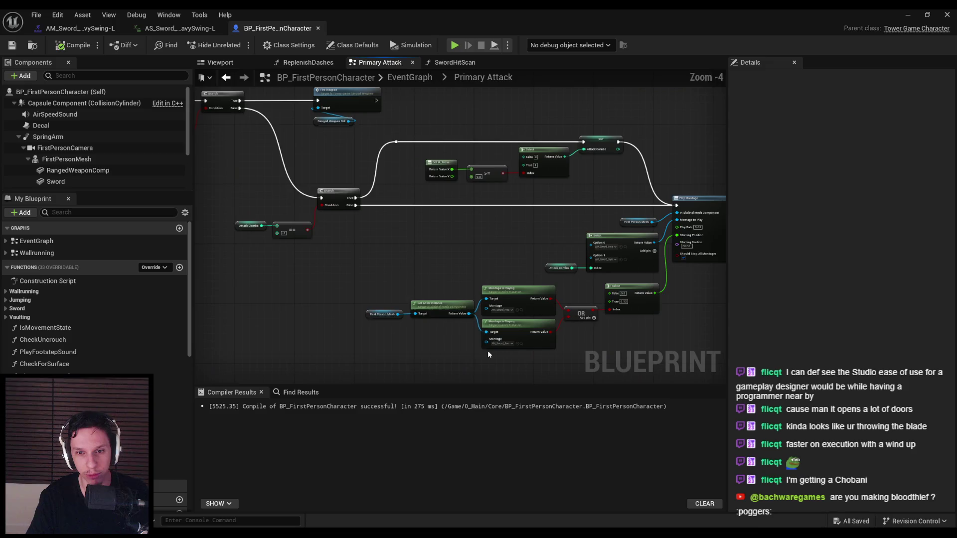
{"action": "scroll", "coordinate": [558, 344], "scroll_direction": "up", "scroll_amount": 4}
{"action": "scroll", "coordinate": [450, 336], "scroll_direction": "down", "scroll_amount": 3}
{"action": "scroll", "coordinate": [411, 327], "scroll_direction": "up", "scroll_amount": 2}
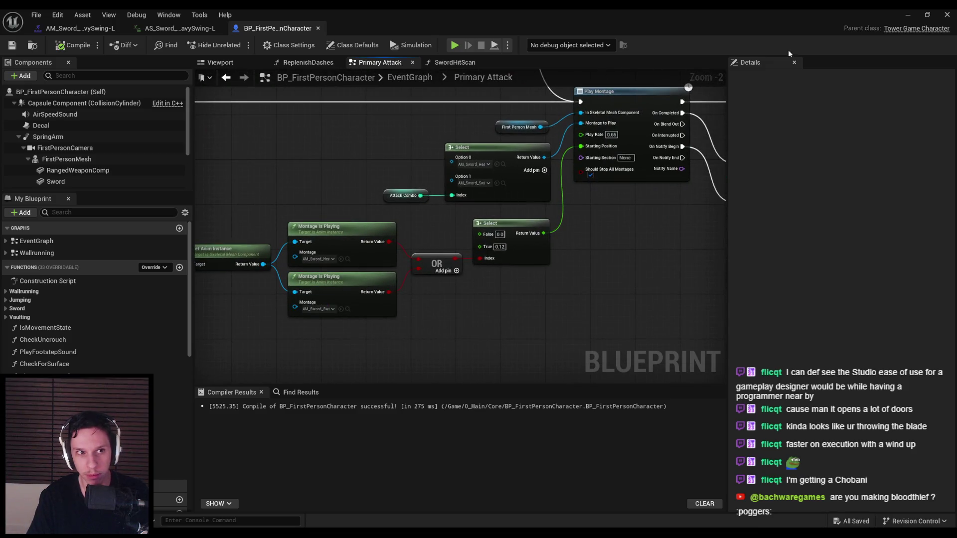
{"action": "left_click", "coordinate": [909, 16]}
{"action": "key", "text": "alt+p"}
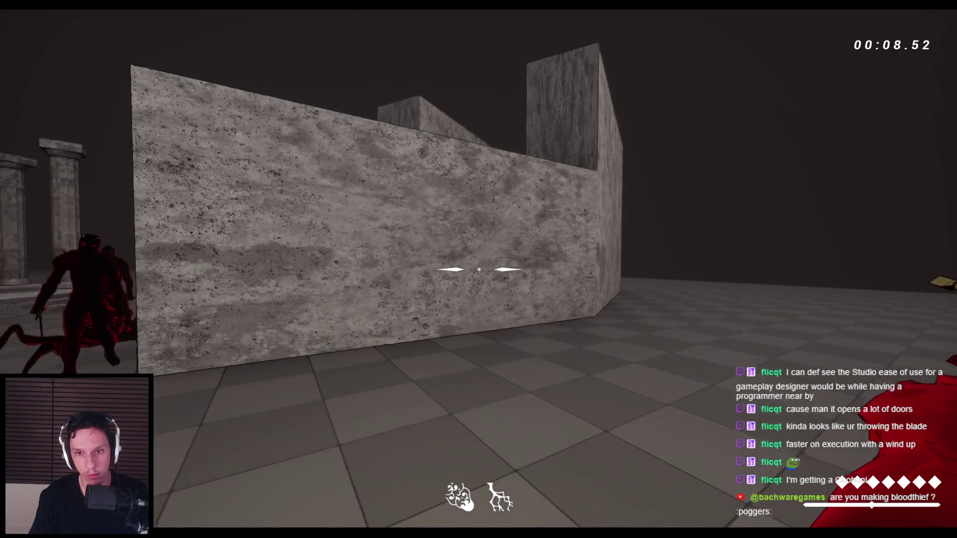
End the playtest and switch to the code editor showing TowerGameCharacter.h
{"action": "key", "text": "Escape"}
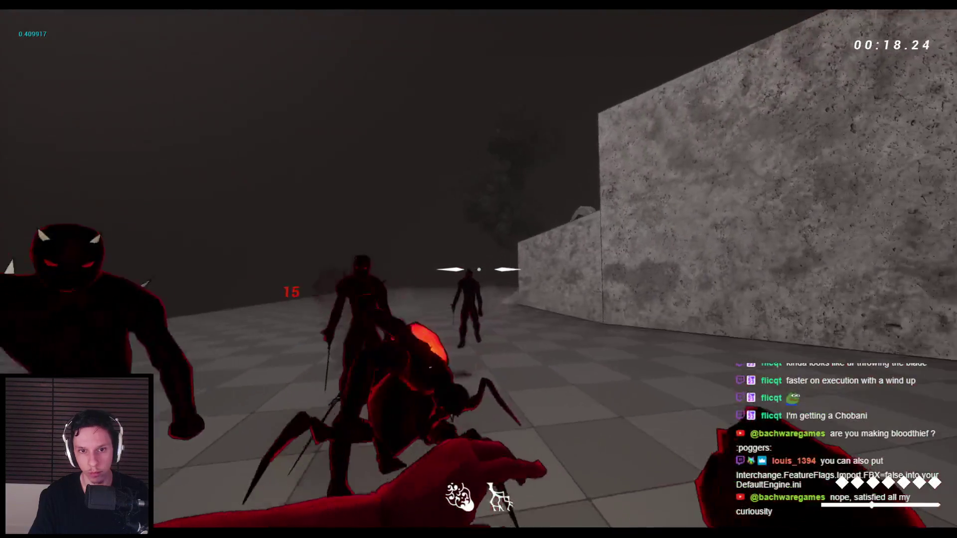
{"action": "scroll", "coordinate": [158, 162], "scroll_direction": "down", "scroll_amount": 5}
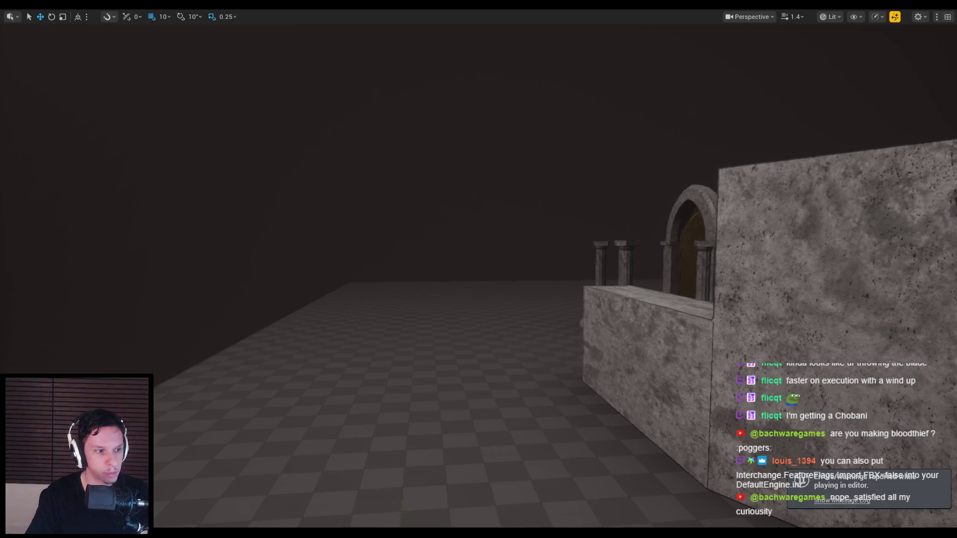
{"action": "key", "text": "alt+Tab"}
Open DefaultEngine.ini from the Config folder and scroll to the end of the file
{"action": "scroll", "coordinate": [55, 100], "scroll_direction": "up", "scroll_amount": 3}
{"action": "scroll", "coordinate": [47, 81], "scroll_direction": "down", "scroll_amount": 5}
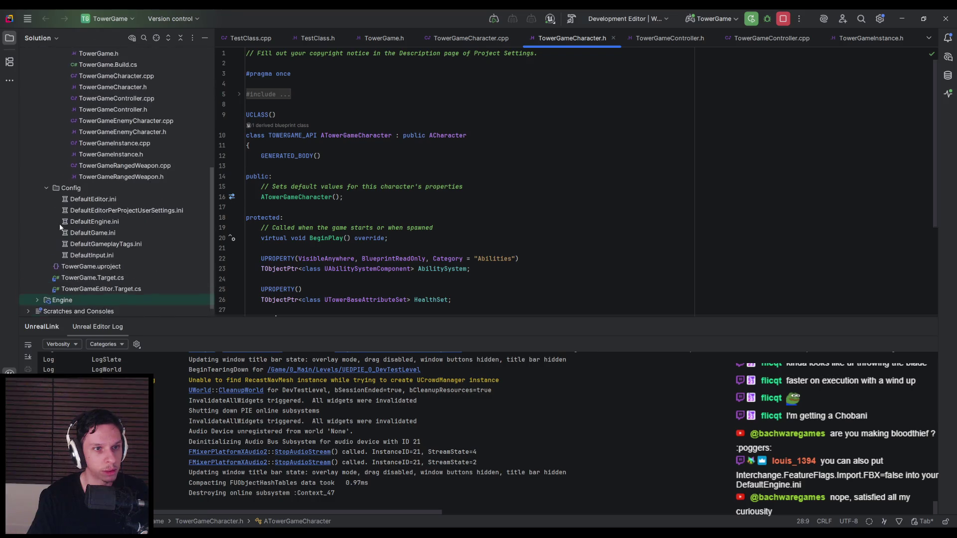
{"action": "double_click", "coordinate": [98, 210]}
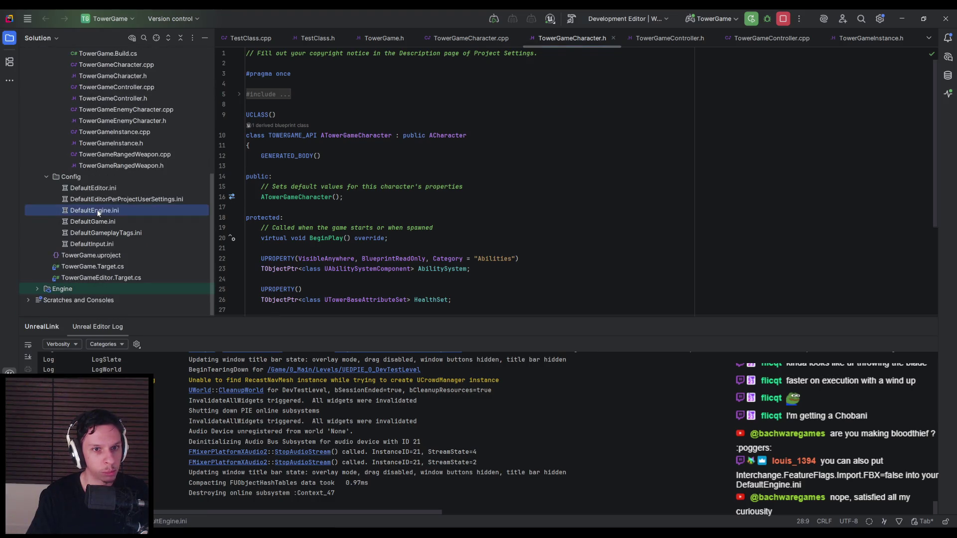
{"action": "scroll", "coordinate": [312, 174], "scroll_direction": "down", "scroll_amount": 15}
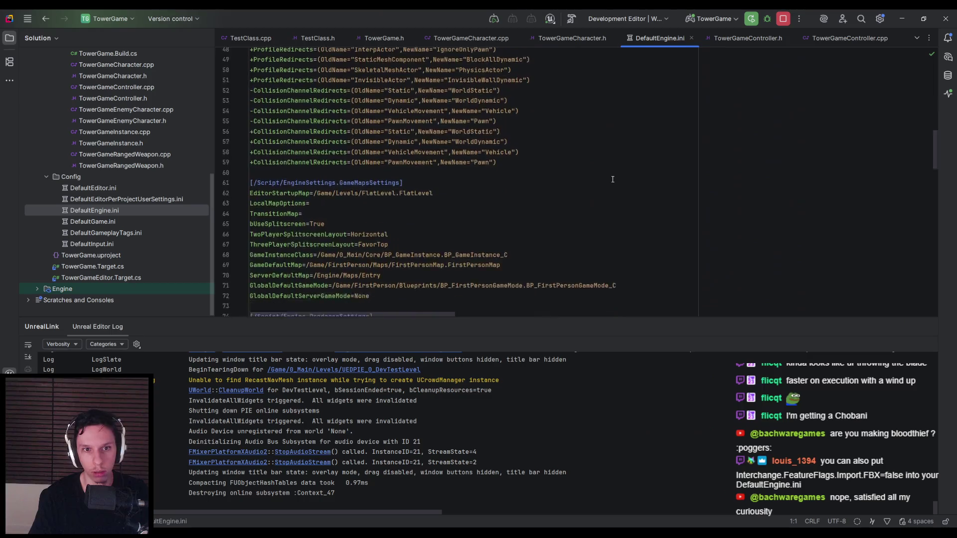
{"action": "scroll", "coordinate": [616, 178], "scroll_direction": "up", "scroll_amount": 1}
{"action": "scroll", "coordinate": [615, 178], "scroll_direction": "down", "scroll_amount": 8}
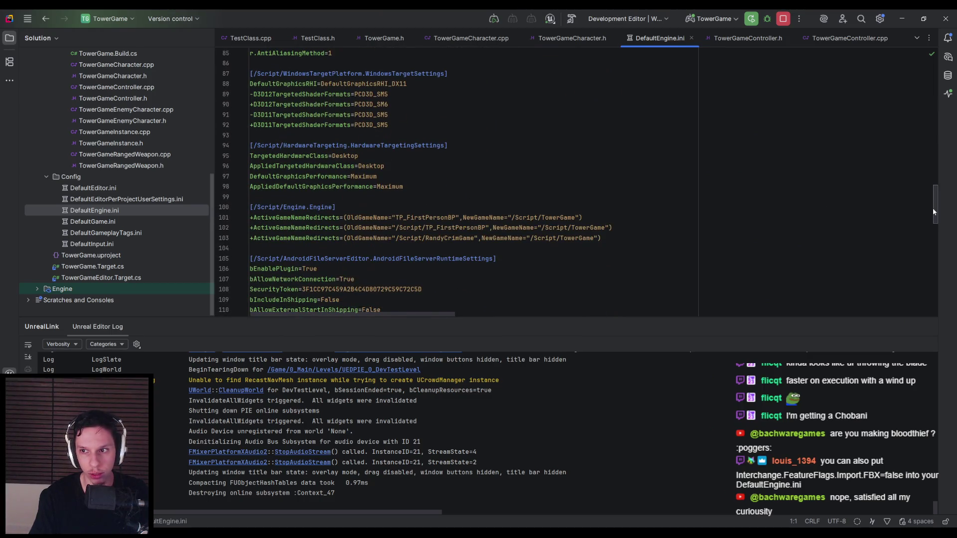
{"action": "left_click_drag", "start_coordinate": [933, 212], "coordinate": [924, 323]}
Add Interchange.FeatureFlags.Import.FBX=false as the new last line, line 169
{"action": "left_click", "coordinate": [620, 291]}
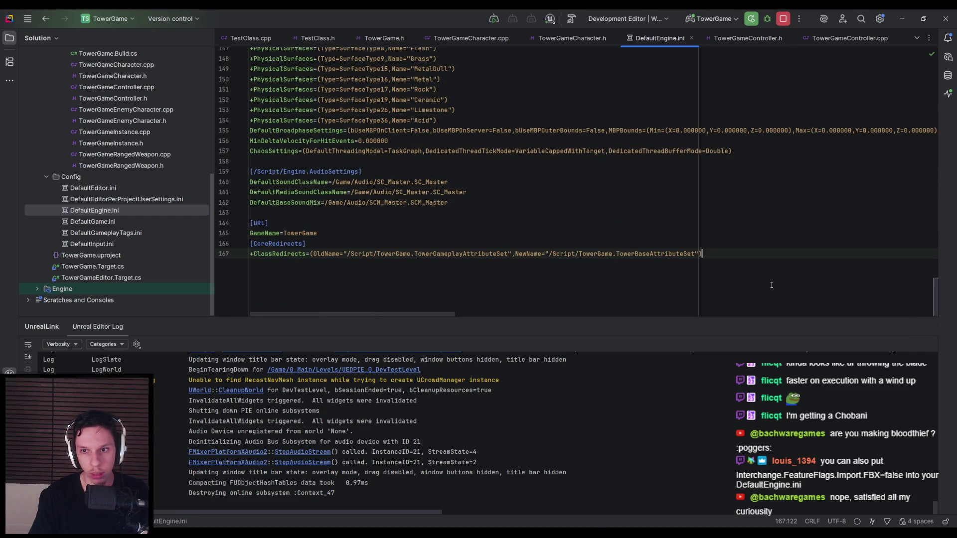
{"action": "key", "text": "Return"}
{"action": "key", "text": "Return"}
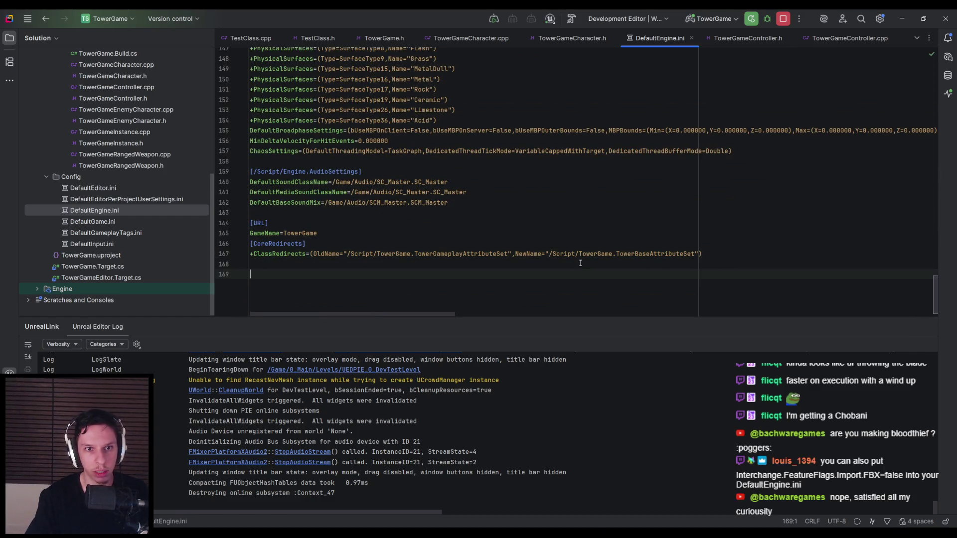
{"action": "scroll", "coordinate": [571, 191], "scroll_direction": "up", "scroll_amount": 10}
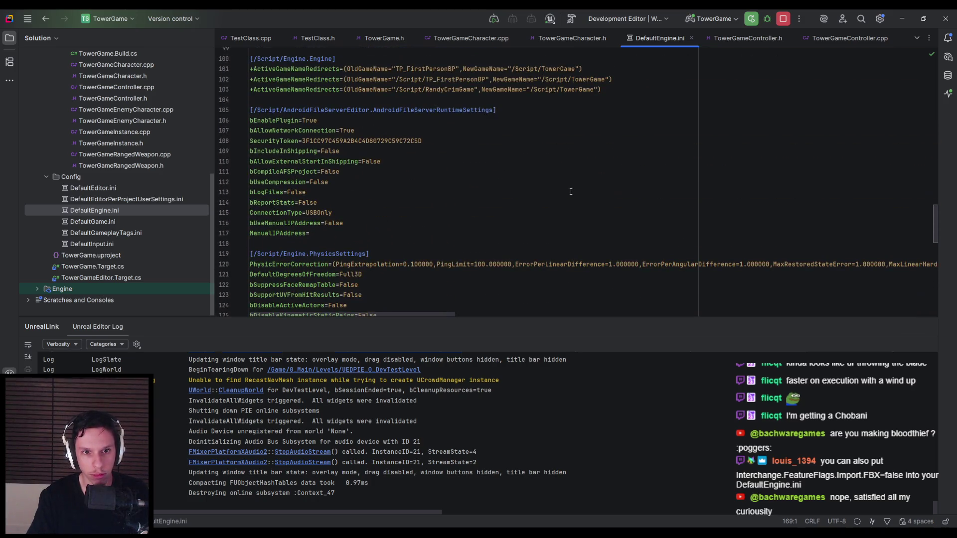
{"action": "scroll", "coordinate": [571, 191], "scroll_direction": "up", "scroll_amount": 5}
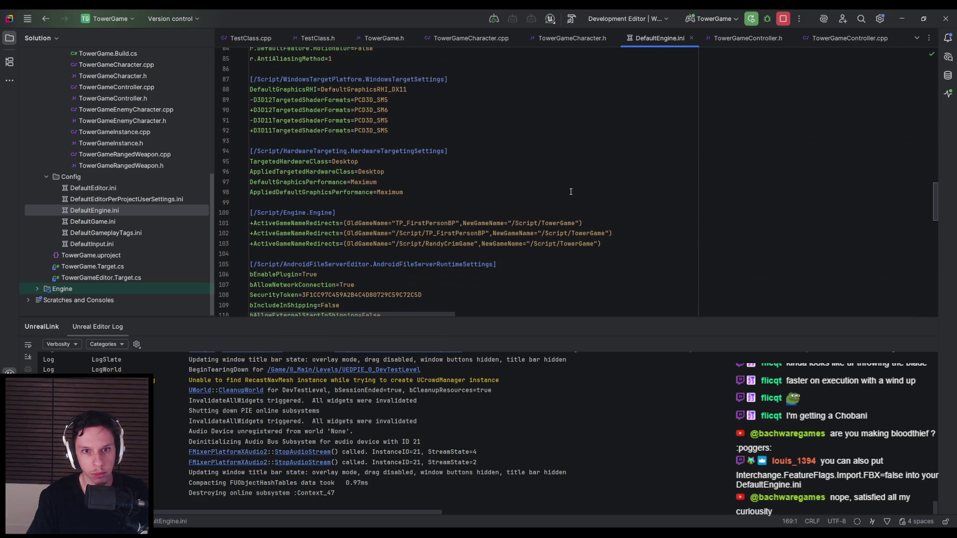
{"action": "scroll", "coordinate": [571, 191], "scroll_direction": "up", "scroll_amount": 5}
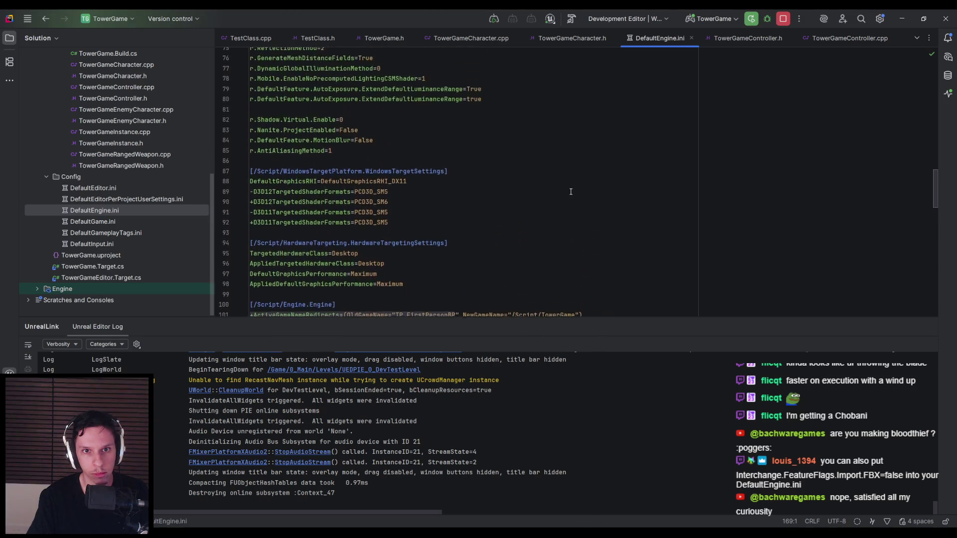
{"action": "scroll", "coordinate": [571, 192], "scroll_direction": "up", "scroll_amount": 7}
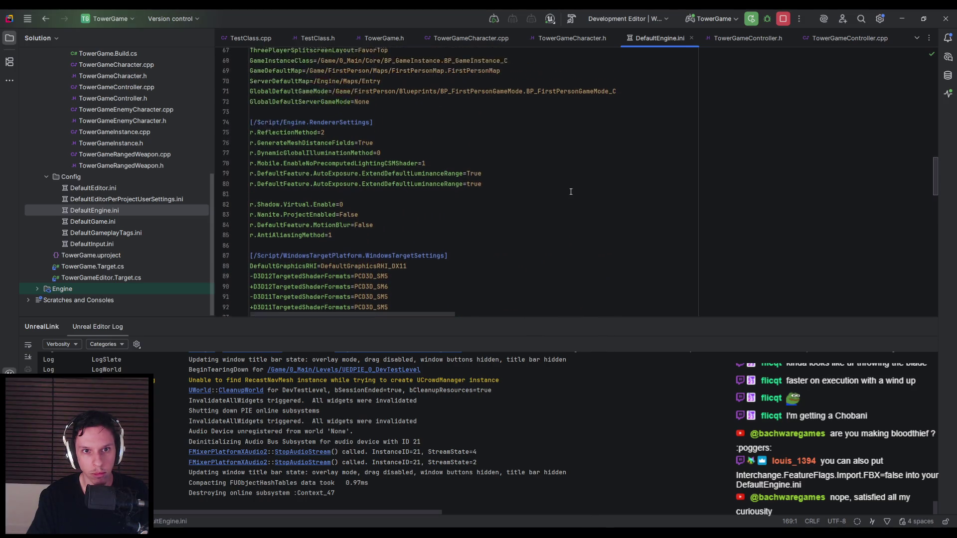
{"action": "scroll", "coordinate": [570, 191], "scroll_direction": "up", "scroll_amount": 7}
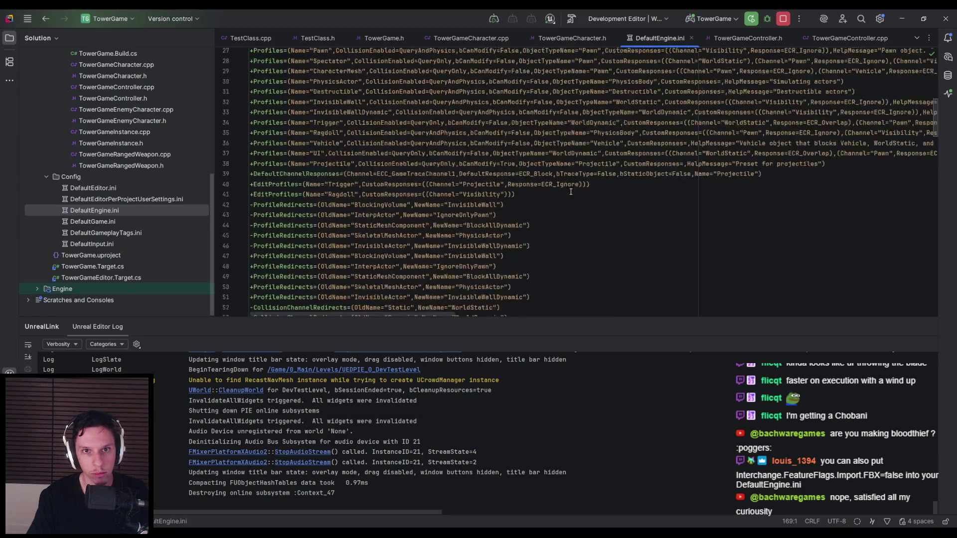
{"action": "scroll", "coordinate": [565, 185], "scroll_direction": "down", "scroll_amount": 20}
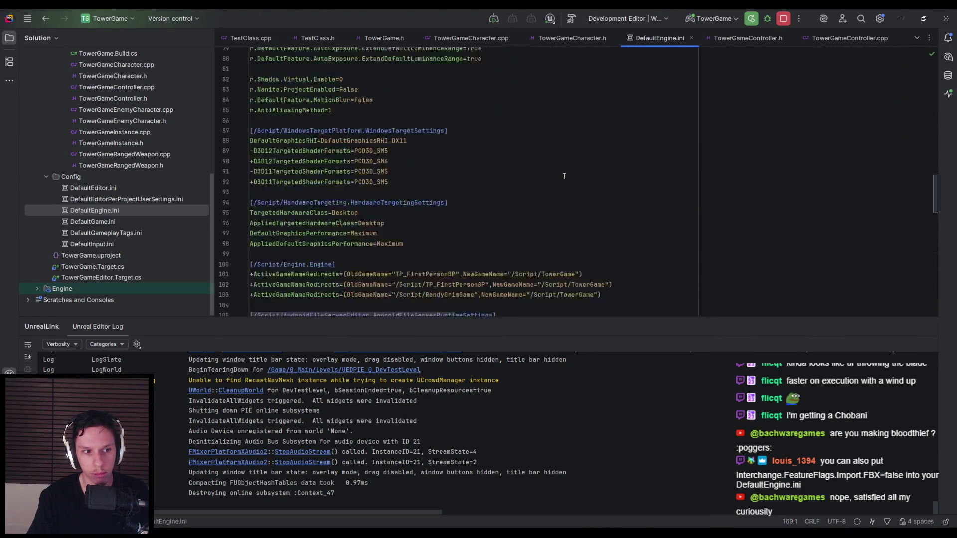
{"action": "type", "text": "Interchange.FeatureFlags.Import.FBX=false"}
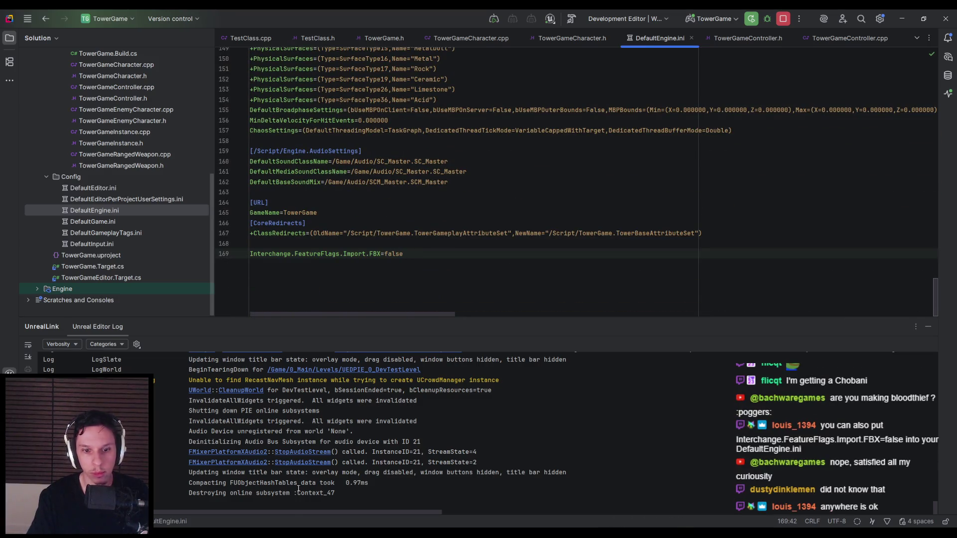
{"action": "left_click", "coordinate": [341, 494]}
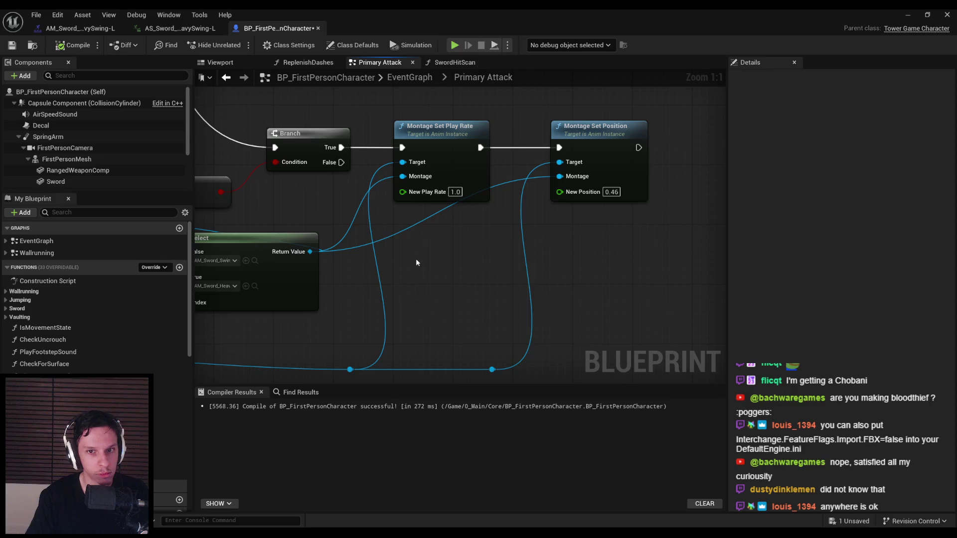
Bring the Branch and montage setter nodes into view and save the character blueprint
{"action": "scroll", "coordinate": [424, 267], "scroll_direction": "down", "scroll_amount": 2}
{"action": "mouse_move", "coordinate": [378, 302]}
{"action": "right_mouse_down"}
{"action": "mouse_move", "coordinate": [527, 281]}
{"action": "mouse_move", "coordinate": [517, 320]}
{"action": "mouse_move", "coordinate": [502, 279]}
{"action": "mouse_move", "coordinate": [477, 303]}
{"action": "mouse_move", "coordinate": [458, 280]}
{"action": "mouse_move", "coordinate": [623, 299]}
{"action": "right_mouse_up"}
{"action": "scroll", "coordinate": [527, 282], "scroll_direction": "down", "scroll_amount": 1}
{"action": "scroll", "coordinate": [451, 230], "scroll_direction": "up", "scroll_amount": 2}
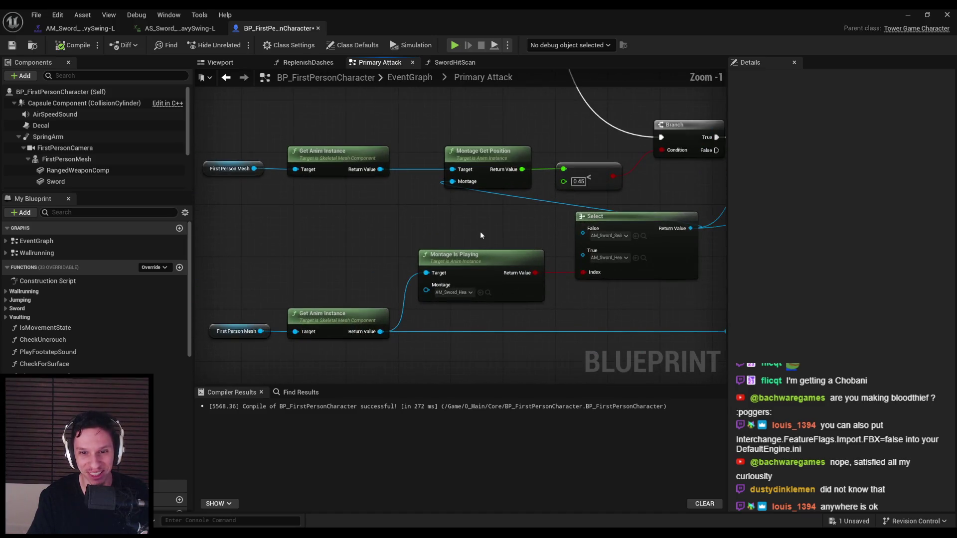
{"action": "scroll", "coordinate": [451, 229], "scroll_direction": "down", "scroll_amount": 1}
{"action": "scroll", "coordinate": [461, 258], "scroll_direction": "up", "scroll_amount": 1}
{"action": "scroll", "coordinate": [462, 258], "scroll_direction": "down", "scroll_amount": 1}
{"action": "mouse_move", "coordinate": [462, 259]}
{"action": "right_mouse_down"}
{"action": "mouse_move", "coordinate": [331, 289]}
{"action": "mouse_move", "coordinate": [310, 195]}
{"action": "right_mouse_up"}
{"action": "key", "text": "ctrl+s"}
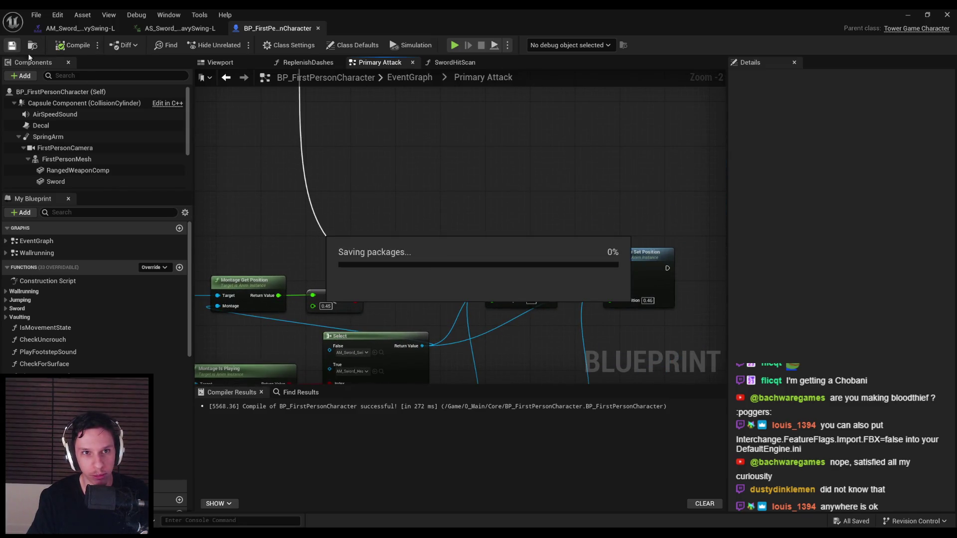
Survey the attack logic across the graph, back to the IA_Primary input event
{"action": "scroll", "coordinate": [455, 196], "scroll_direction": "down", "scroll_amount": 2}
{"action": "mouse_move", "coordinate": [455, 196]}
{"action": "right_mouse_down"}
{"action": "mouse_move", "coordinate": [416, 280]}
{"action": "mouse_move", "coordinate": [449, 250]}
{"action": "mouse_move", "coordinate": [440, 224]}
{"action": "mouse_move", "coordinate": [356, 224]}
{"action": "mouse_move", "coordinate": [459, 226]}
{"action": "mouse_move", "coordinate": [346, 197]}
{"action": "mouse_move", "coordinate": [587, 199]}
{"action": "right_mouse_up"}
{"action": "scroll", "coordinate": [439, 225], "scroll_direction": "up", "scroll_amount": 1}
{"action": "scroll", "coordinate": [588, 199], "scroll_direction": "down", "scroll_amount": 2}
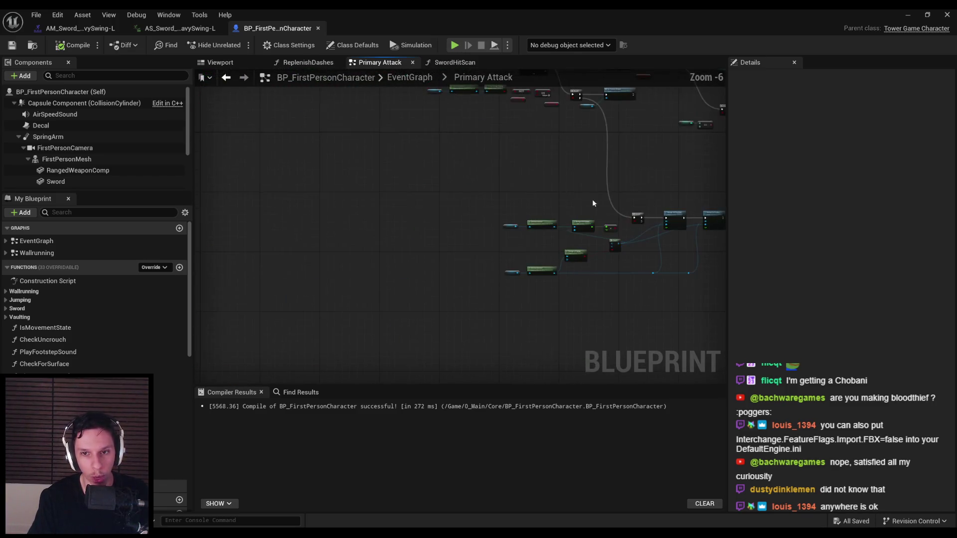
{"action": "scroll", "coordinate": [458, 199], "scroll_direction": "up", "scroll_amount": 3}
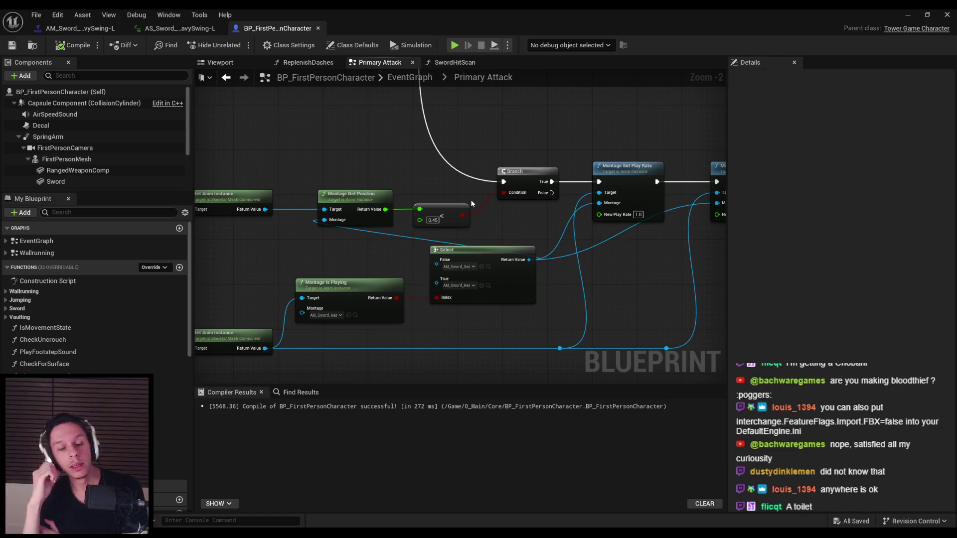
{"action": "mouse_move", "coordinate": [470, 200]}
{"action": "right_mouse_down"}
{"action": "mouse_move", "coordinate": [421, 138]}
{"action": "mouse_move", "coordinate": [397, 142]}
{"action": "right_mouse_up"}
{"action": "scroll", "coordinate": [397, 142], "scroll_direction": "up", "scroll_amount": 1}
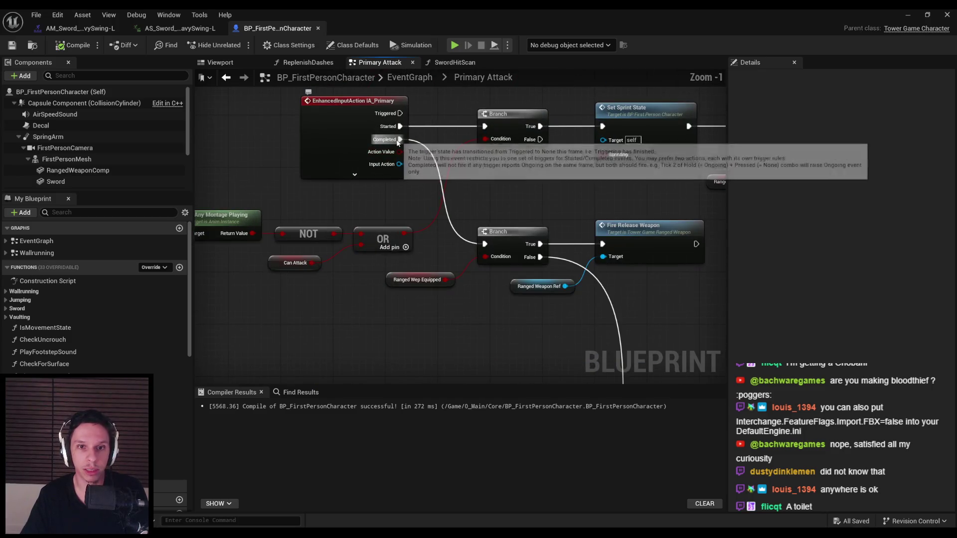
{"action": "scroll", "coordinate": [434, 232], "scroll_direction": "down", "scroll_amount": 2}
{"action": "right_click_drag", "start_coordinate": [485, 292], "coordinate": [437, 233]}
{"action": "scroll", "coordinate": [437, 232], "scroll_direction": "down", "scroll_amount": 4}
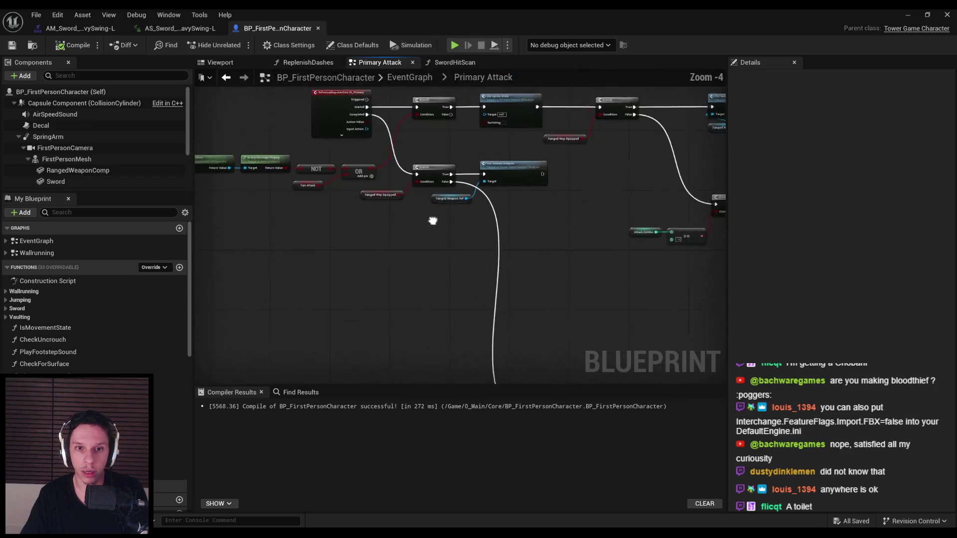
{"action": "left_click_drag", "start_coordinate": [324, 167], "coordinate": [556, 278]}
{"action": "scroll", "coordinate": [434, 218], "scroll_direction": "up", "scroll_amount": 5}
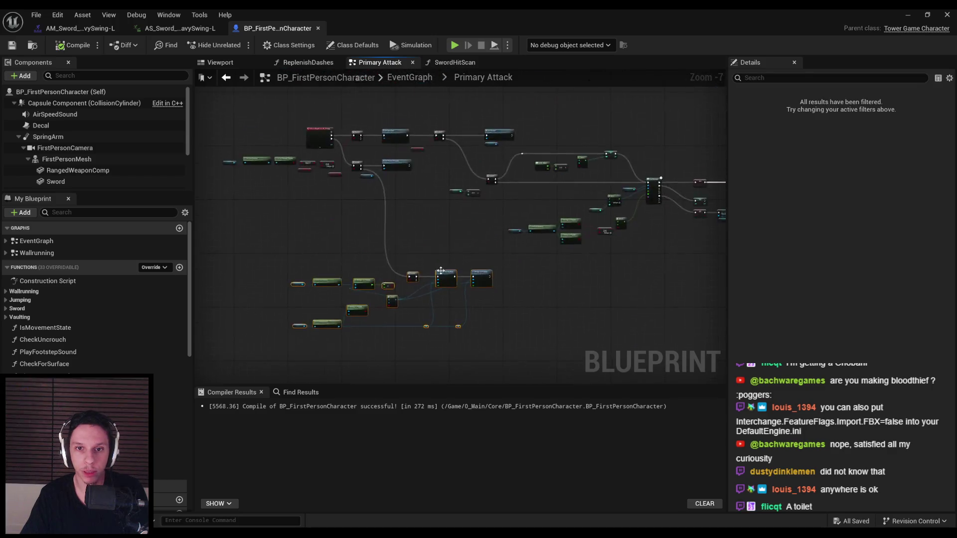
{"action": "scroll", "coordinate": [434, 218], "scroll_direction": "down", "scroll_amount": 1}
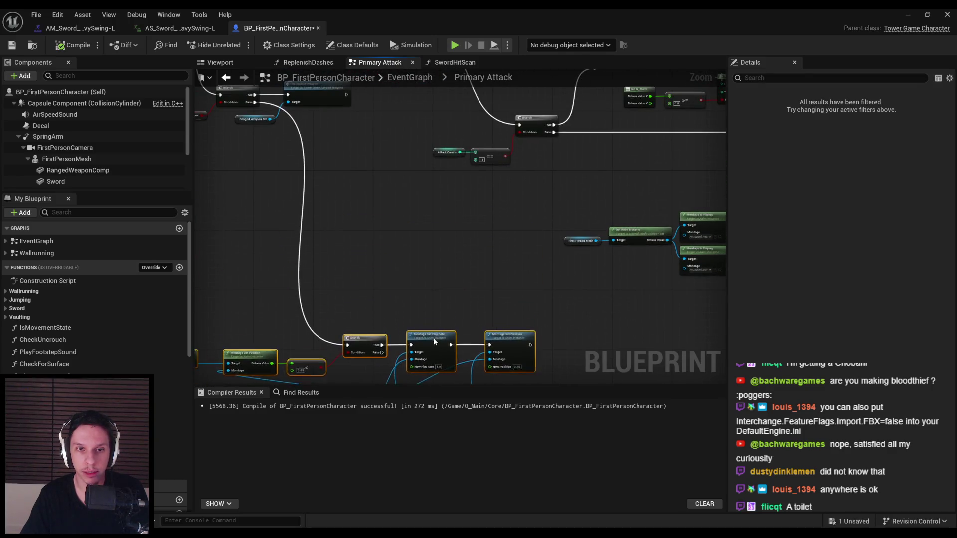
{"action": "scroll", "coordinate": [433, 218], "scroll_direction": "up", "scroll_amount": 2}
{"action": "scroll", "coordinate": [424, 177], "scroll_direction": "down", "scroll_amount": 3}
Center the Branch, Select and montage nodes showing the 0.45 check and 0.46 position
{"action": "left_click", "coordinate": [453, 183]}
{"action": "scroll", "coordinate": [453, 183], "scroll_direction": "up", "scroll_amount": 2}
{"action": "scroll", "coordinate": [453, 186], "scroll_direction": "down", "scroll_amount": 2}
{"action": "scroll", "coordinate": [257, 209], "scroll_direction": "up", "scroll_amount": 3}
{"action": "scroll", "coordinate": [349, 249], "scroll_direction": "down", "scroll_amount": 1}
{"action": "scroll", "coordinate": [375, 289], "scroll_direction": "up", "scroll_amount": 1}
{"action": "right_click_drag", "start_coordinate": [374, 290], "coordinate": [588, 199]}
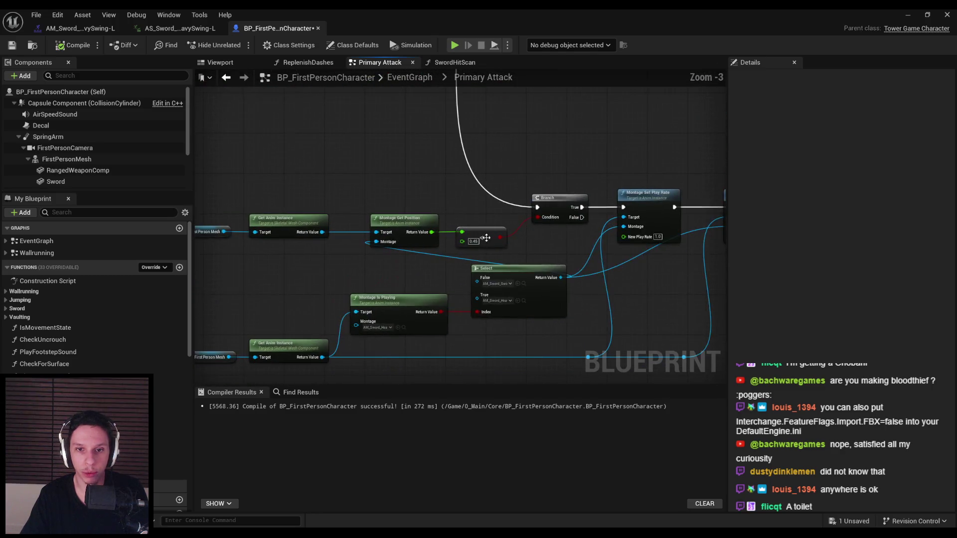
{"action": "mouse_move", "coordinate": [422, 168]}
{"action": "right_mouse_down"}
{"action": "mouse_move", "coordinate": [439, 149]}
{"action": "mouse_move", "coordinate": [465, 248]}
{"action": "mouse_move", "coordinate": [425, 186]}
{"action": "right_mouse_up"}
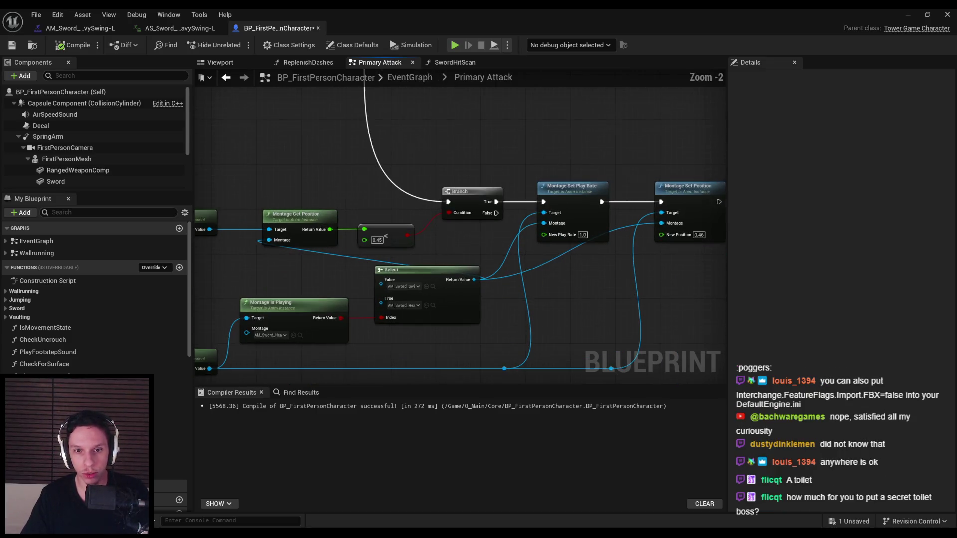
{"action": "scroll", "coordinate": [354, 230], "scroll_direction": "up", "scroll_amount": 1}
{"action": "scroll", "coordinate": [354, 231], "scroll_direction": "down", "scroll_amount": 1}
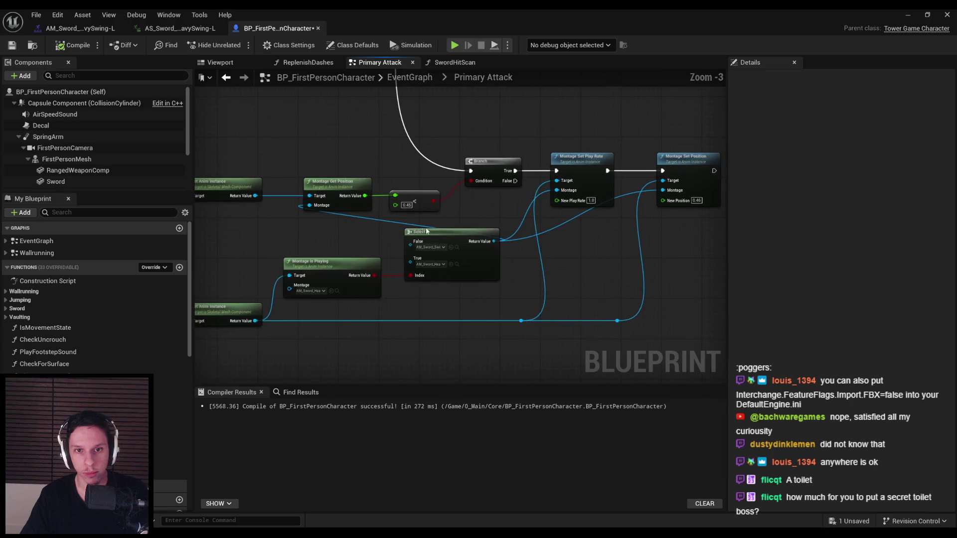
{"action": "scroll", "coordinate": [382, 248], "scroll_direction": "down", "scroll_amount": 1}
{"action": "scroll", "coordinate": [382, 248], "scroll_direction": "up", "scroll_amount": 1}
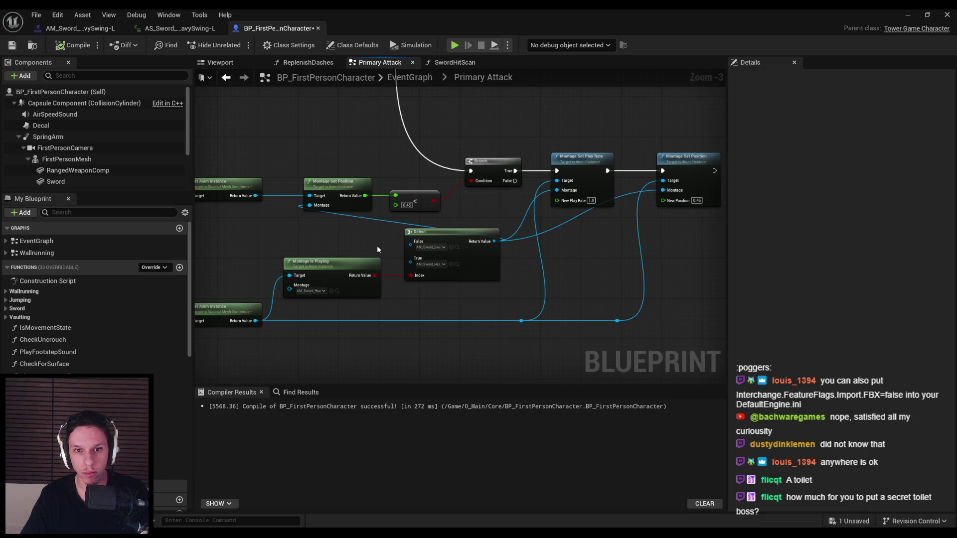
{"action": "scroll", "coordinate": [377, 245], "scroll_direction": "down", "scroll_amount": 1}
{"action": "right_click_drag", "start_coordinate": [263, 219], "coordinate": [283, 209]}
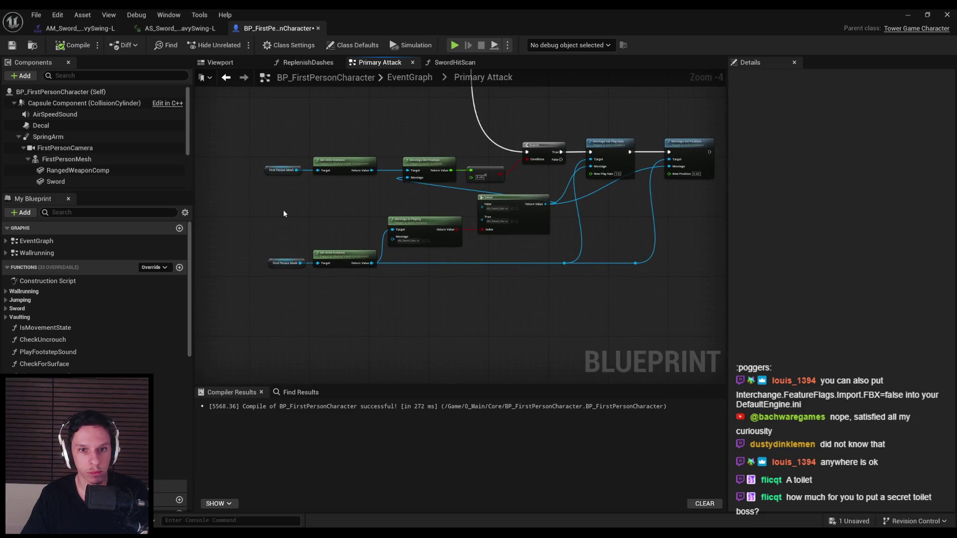
Move the Select, Montage Is Playing and Get Anim Instance nodes left, then save and recompile
{"action": "left_click_drag", "start_coordinate": [406, 244], "coordinate": [643, 293]}
{"action": "mouse_move", "coordinate": [528, 222]}
{"action": "left_mouse_down"}
{"action": "mouse_move", "coordinate": [504, 255]}
{"action": "mouse_move", "coordinate": [430, 248]}
{"action": "mouse_move", "coordinate": [435, 236]}
{"action": "left_mouse_up"}
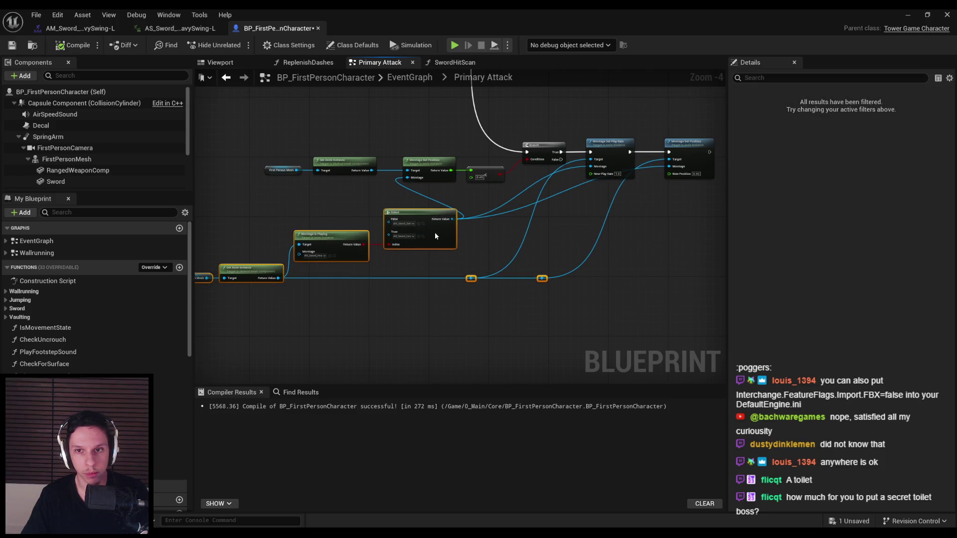
{"action": "left_click", "coordinate": [572, 301]}
{"action": "key", "text": "ctrl+z"}
{"action": "key", "text": "ctrl+s"}
{"action": "left_click", "coordinate": [58, 46]}
Nudge the reroute knot slightly left and recompile and save the blueprint
{"action": "scroll", "coordinate": [542, 286], "scroll_direction": "up", "scroll_amount": 1}
{"action": "right_click_drag", "start_coordinate": [543, 286], "coordinate": [425, 249]}
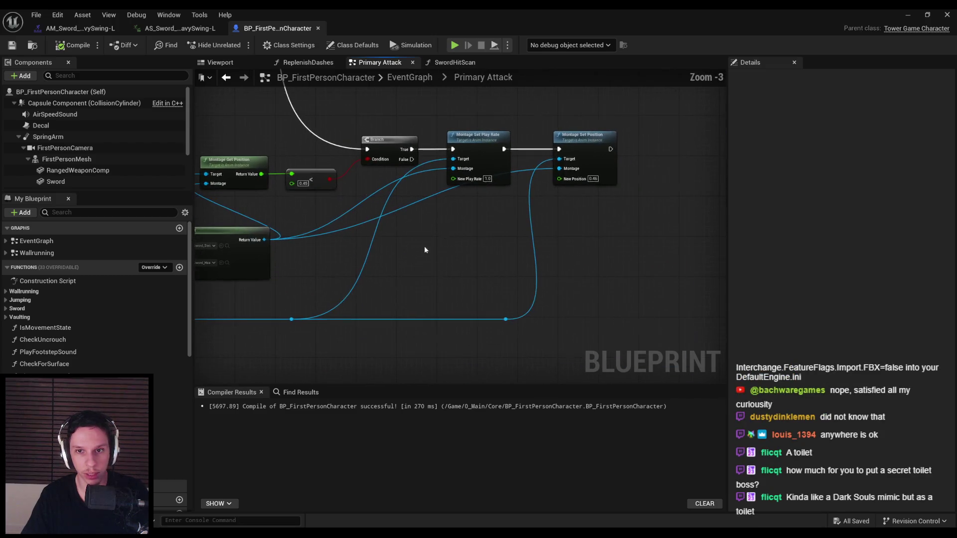
{"action": "left_click_drag", "start_coordinate": [505, 319], "coordinate": [503, 319]}
{"action": "left_click", "coordinate": [443, 250]}
{"action": "left_click", "coordinate": [12, 45]}
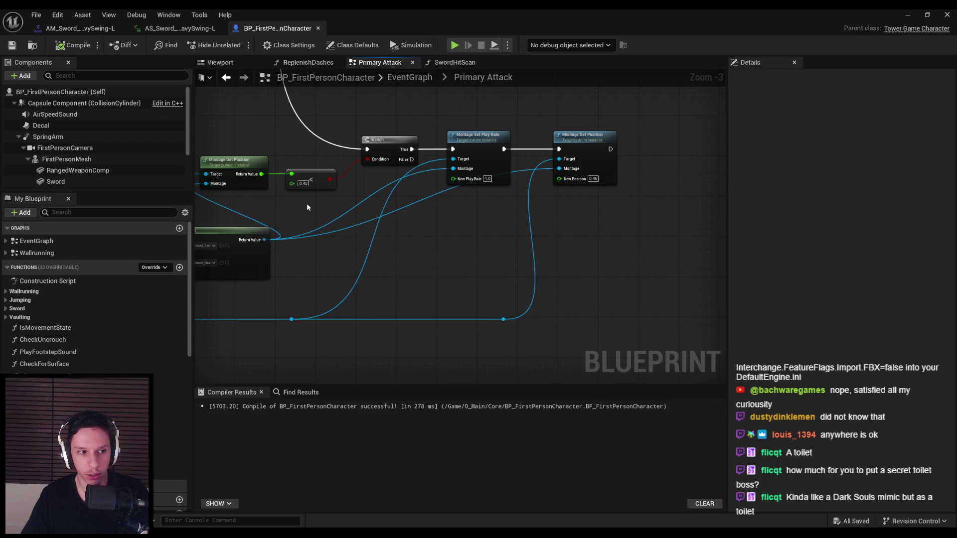
{"action": "right_click_drag", "start_coordinate": [228, 212], "coordinate": [552, 231]}
{"action": "scroll", "coordinate": [553, 234], "scroll_direction": "down", "scroll_amount": 1}
{"action": "scroll", "coordinate": [458, 240], "scroll_direction": "up", "scroll_amount": 1}
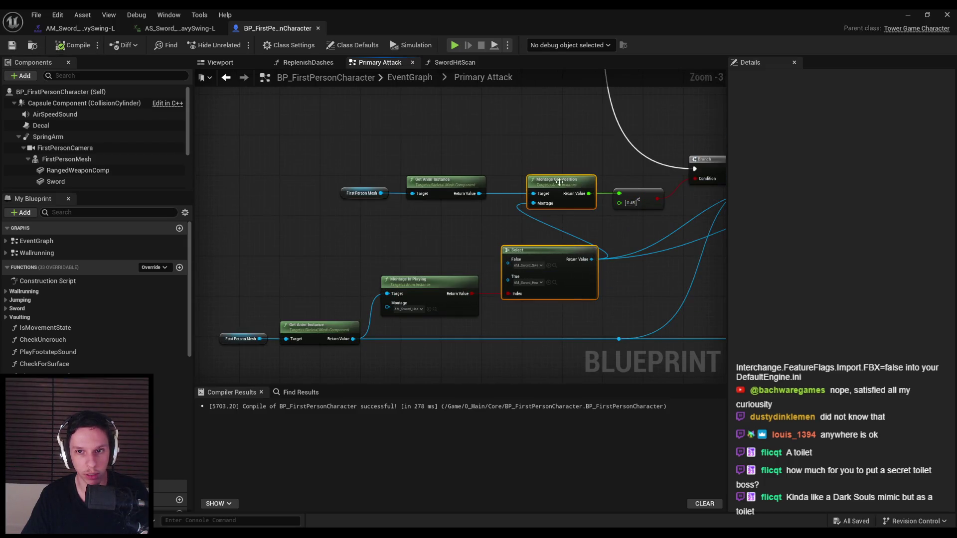
{"action": "left_click", "coordinate": [73, 46]}
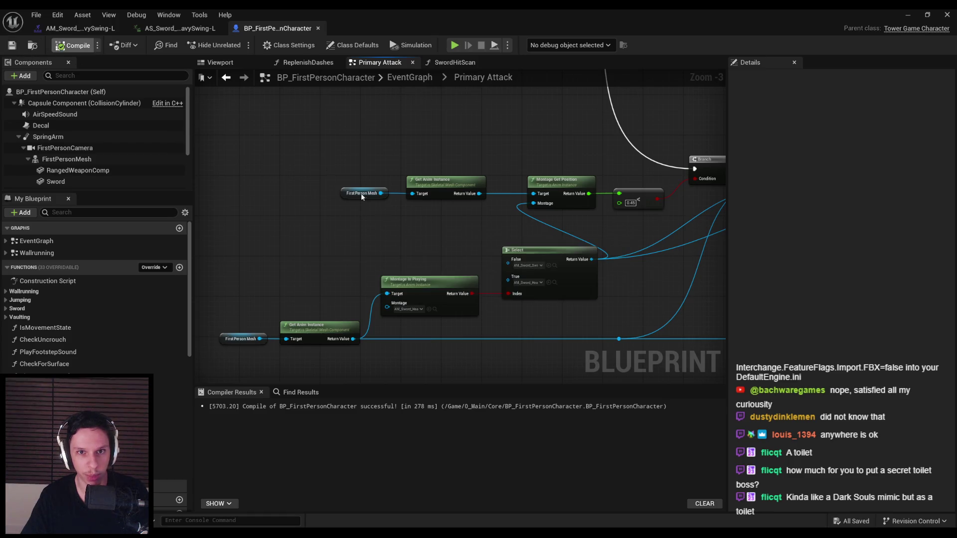
Select the mesh, Get Anim Instance, Montage Get Position and comparison nodes
{"action": "right_click_drag", "start_coordinate": [374, 235], "coordinate": [320, 260]}
{"action": "scroll", "coordinate": [355, 302], "scroll_direction": "down", "scroll_amount": 1}
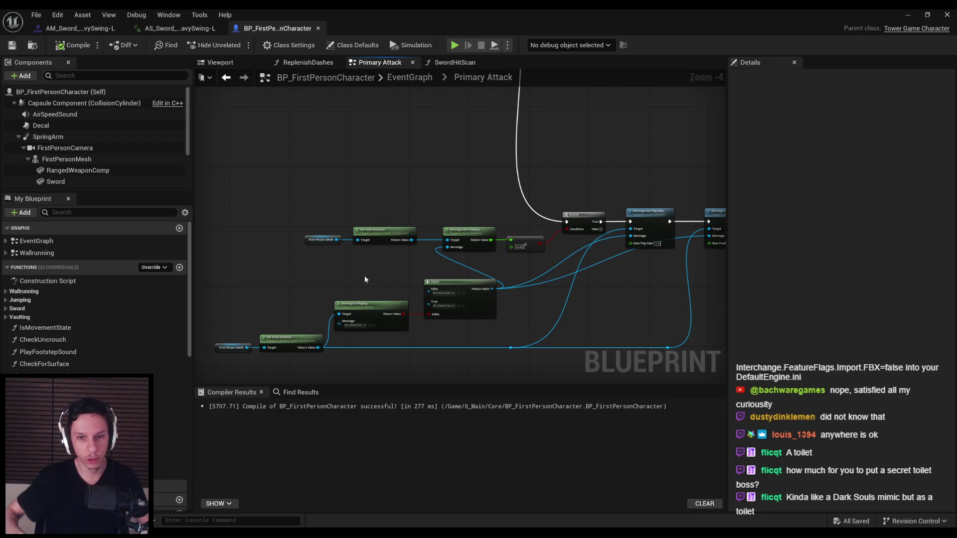
{"action": "scroll", "coordinate": [390, 286], "scroll_direction": "up", "scroll_amount": 1}
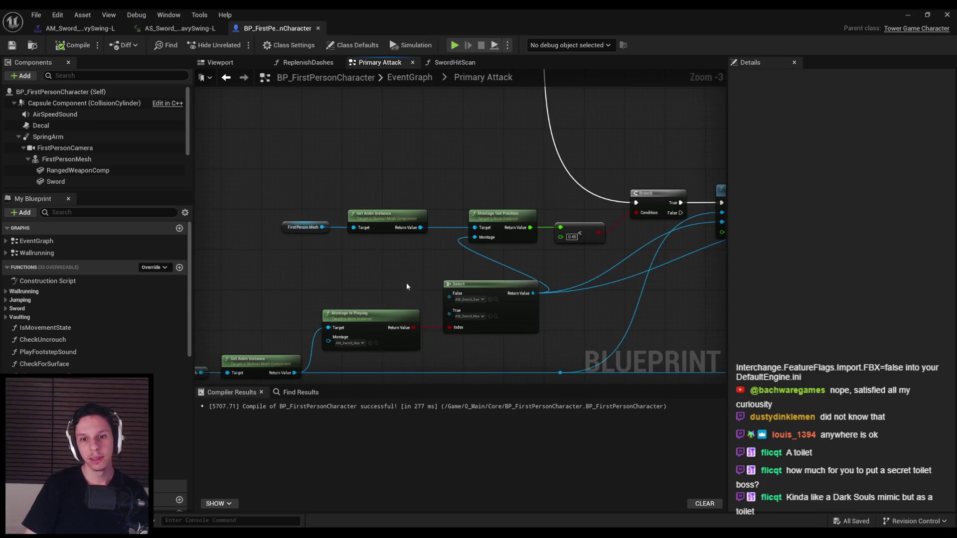
{"action": "scroll", "coordinate": [600, 301], "scroll_direction": "down", "scroll_amount": 1}
{"action": "scroll", "coordinate": [336, 228], "scroll_direction": "up", "scroll_amount": 2}
{"action": "left_click_drag", "start_coordinate": [286, 235], "coordinate": [654, 313]}
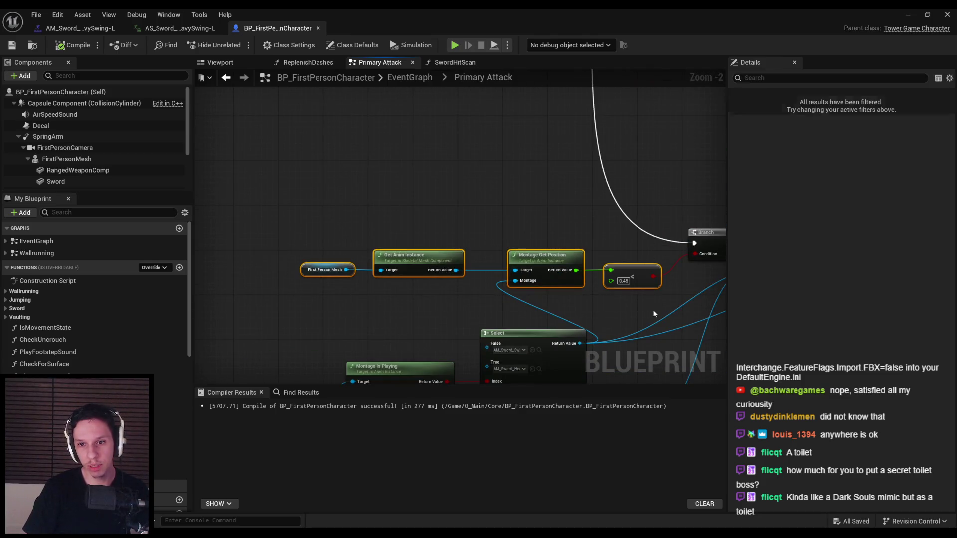
{"action": "scroll", "coordinate": [639, 309], "scroll_direction": "down", "scroll_amount": 3}
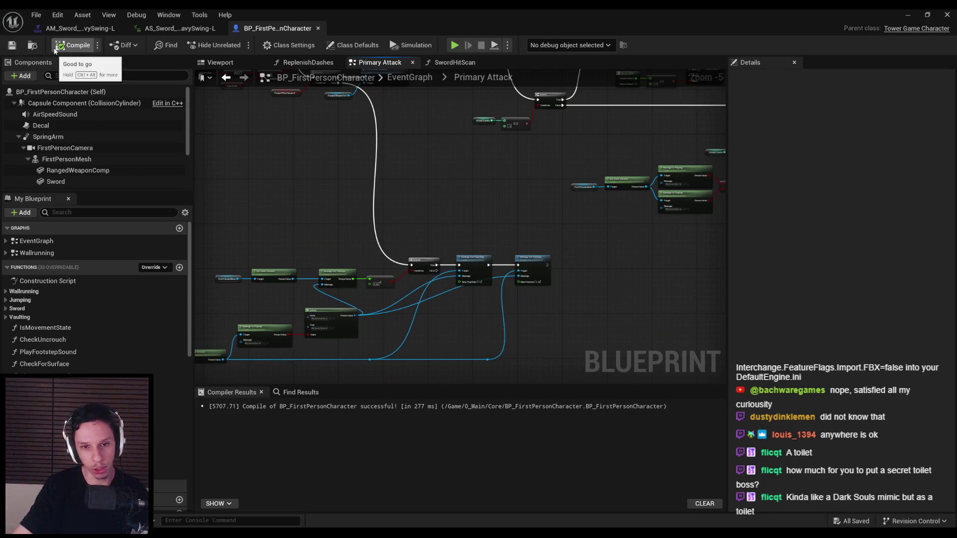
{"action": "scroll", "coordinate": [327, 157], "scroll_direction": "down", "scroll_amount": 1}
{"action": "scroll", "coordinate": [374, 196], "scroll_direction": "up", "scroll_amount": 1}
Pan toward the Play Montage logic and save the character blueprint
{"action": "mouse_move", "coordinate": [465, 188]}
{"action": "right_mouse_down"}
{"action": "mouse_move", "coordinate": [389, 216]}
{"action": "mouse_move", "coordinate": [448, 205]}
{"action": "mouse_move", "coordinate": [445, 302]}
{"action": "mouse_move", "coordinate": [369, 259]}
{"action": "right_mouse_up"}
{"action": "scroll", "coordinate": [445, 302], "scroll_direction": "up", "scroll_amount": 1}
{"action": "scroll", "coordinate": [369, 258], "scroll_direction": "down", "scroll_amount": 1}
{"action": "scroll", "coordinate": [363, 251], "scroll_direction": "up", "scroll_amount": 1}
{"action": "scroll", "coordinate": [364, 254], "scroll_direction": "down", "scroll_amount": 1}
{"action": "scroll", "coordinate": [390, 253], "scroll_direction": "up", "scroll_amount": 2}
{"action": "mouse_move", "coordinate": [585, 340]}
{"action": "right_mouse_down"}
{"action": "mouse_move", "coordinate": [560, 342]}
{"action": "mouse_move", "coordinate": [506, 272]}
{"action": "right_mouse_up"}
{"action": "left_click", "coordinate": [11, 47]}
Shift the mesh, anim instance and montage check nodes left, then compile and save
{"action": "scroll", "coordinate": [422, 213], "scroll_direction": "down", "scroll_amount": 1}
{"action": "scroll", "coordinate": [434, 224], "scroll_direction": "up", "scroll_amount": 2}
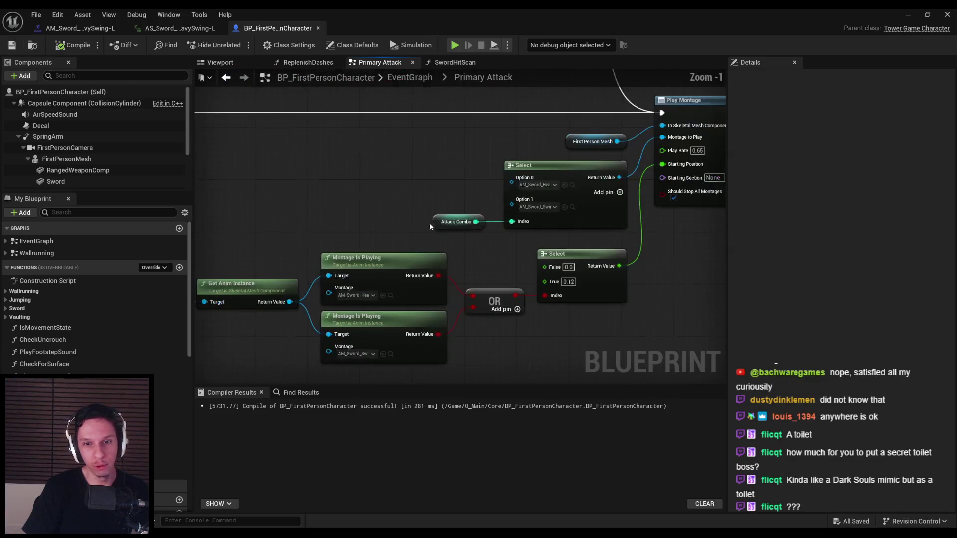
{"action": "scroll", "coordinate": [433, 224], "scroll_direction": "down", "scroll_amount": 2}
{"action": "right_click_drag", "start_coordinate": [471, 223], "coordinate": [409, 185]}
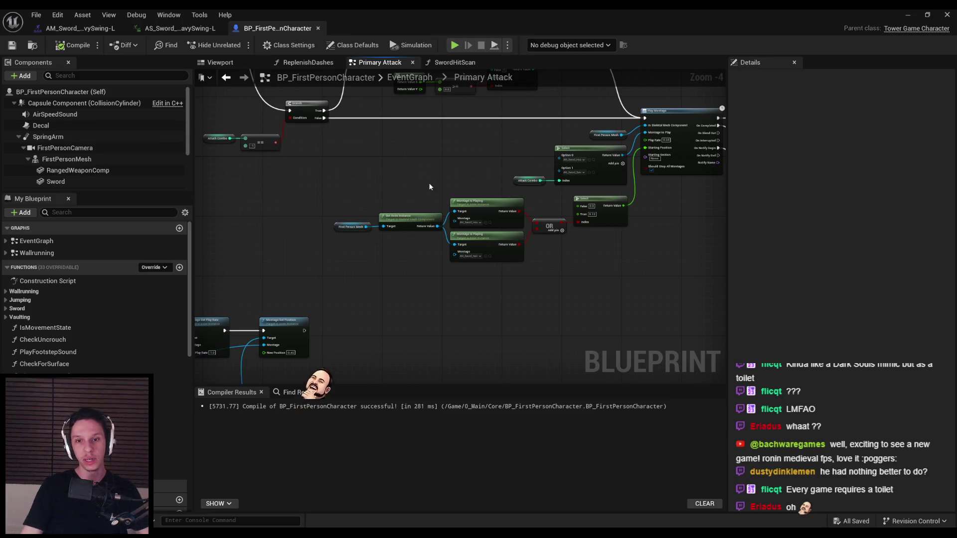
{"action": "scroll", "coordinate": [521, 275], "scroll_direction": "up", "scroll_amount": 4}
{"action": "scroll", "coordinate": [521, 276], "scroll_direction": "down", "scroll_amount": 3}
{"action": "left_click_drag", "start_coordinate": [557, 301], "coordinate": [394, 220]}
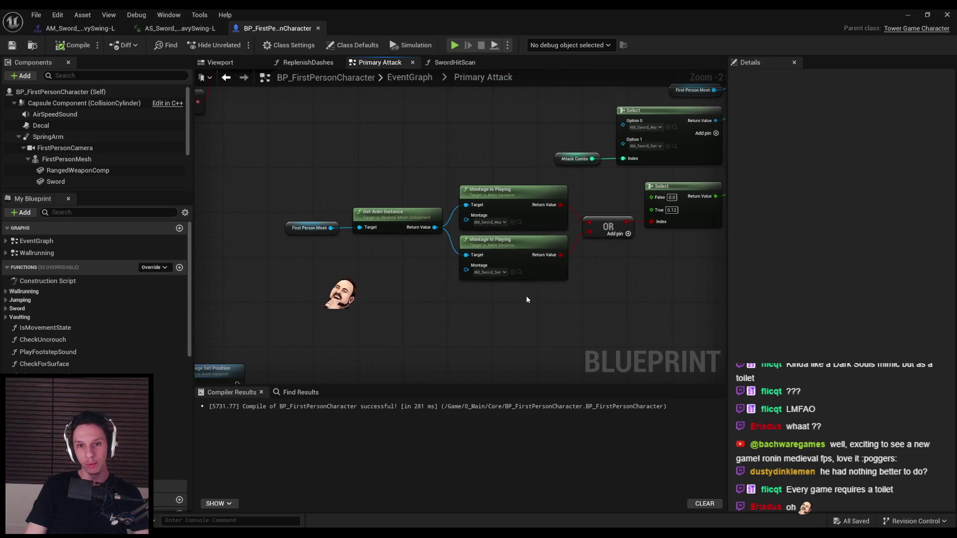
{"action": "left_click_drag", "start_coordinate": [388, 214], "coordinate": [378, 214]}
{"action": "left_click", "coordinate": [72, 45]}
{"action": "left_click", "coordinate": [12, 45]}
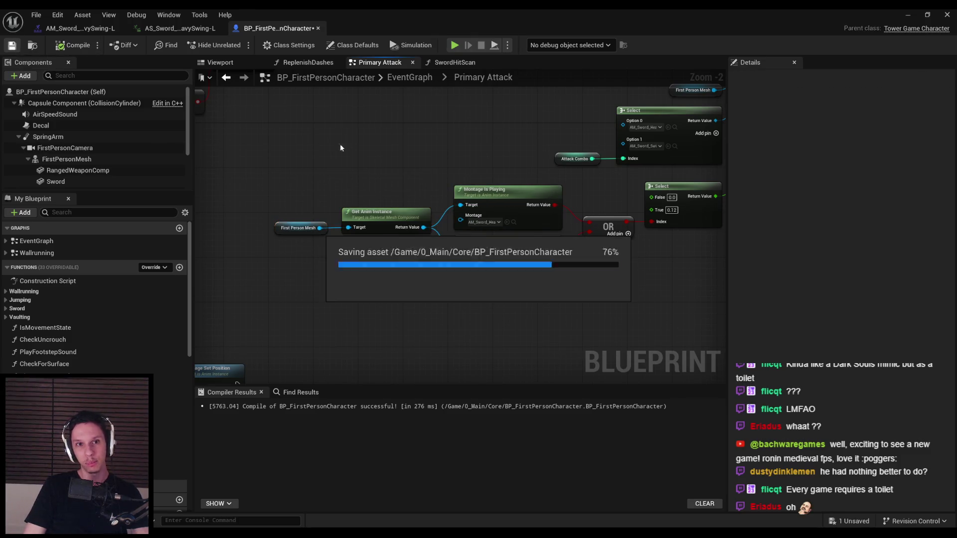
Pan over the Play Montage area of the attack graph
{"action": "scroll", "coordinate": [341, 206], "scroll_direction": "down", "scroll_amount": 3}
{"action": "scroll", "coordinate": [399, 218], "scroll_direction": "up", "scroll_amount": 4}
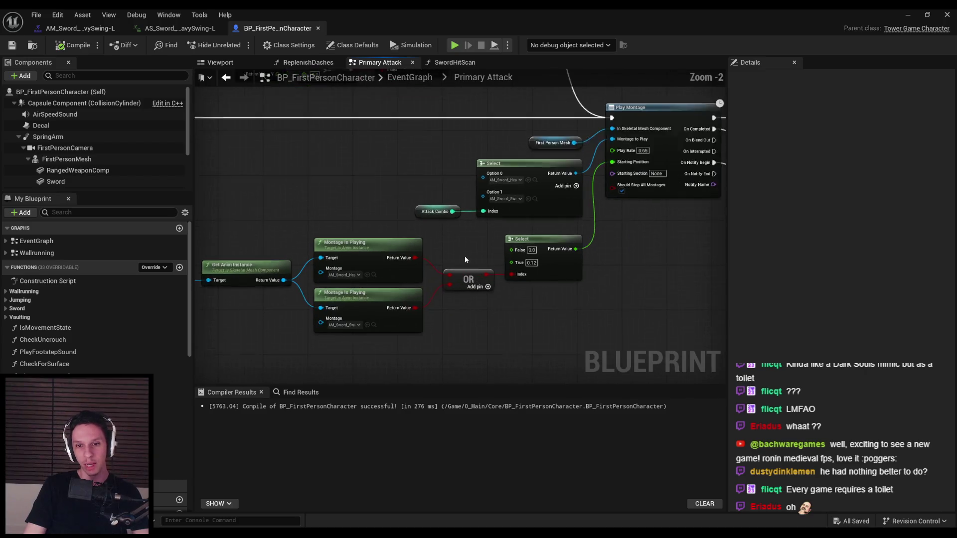
{"action": "scroll", "coordinate": [459, 246], "scroll_direction": "down", "scroll_amount": 2}
{"action": "mouse_move", "coordinate": [459, 246]}
{"action": "right_mouse_down"}
{"action": "mouse_move", "coordinate": [367, 277]}
{"action": "mouse_move", "coordinate": [421, 265]}
{"action": "mouse_move", "coordinate": [563, 277]}
{"action": "right_mouse_up"}
{"action": "scroll", "coordinate": [583, 292], "scroll_direction": "down", "scroll_amount": 1}
{"action": "scroll", "coordinate": [522, 218], "scroll_direction": "up", "scroll_amount": 1}
{"action": "mouse_move", "coordinate": [523, 218]}
{"action": "right_mouse_down"}
{"action": "mouse_move", "coordinate": [481, 240]}
{"action": "mouse_move", "coordinate": [528, 260]}
{"action": "mouse_move", "coordinate": [531, 271]}
{"action": "mouse_move", "coordinate": [510, 279]}
{"action": "right_mouse_up"}
{"action": "scroll", "coordinate": [471, 309], "scroll_direction": "up", "scroll_amount": 2}
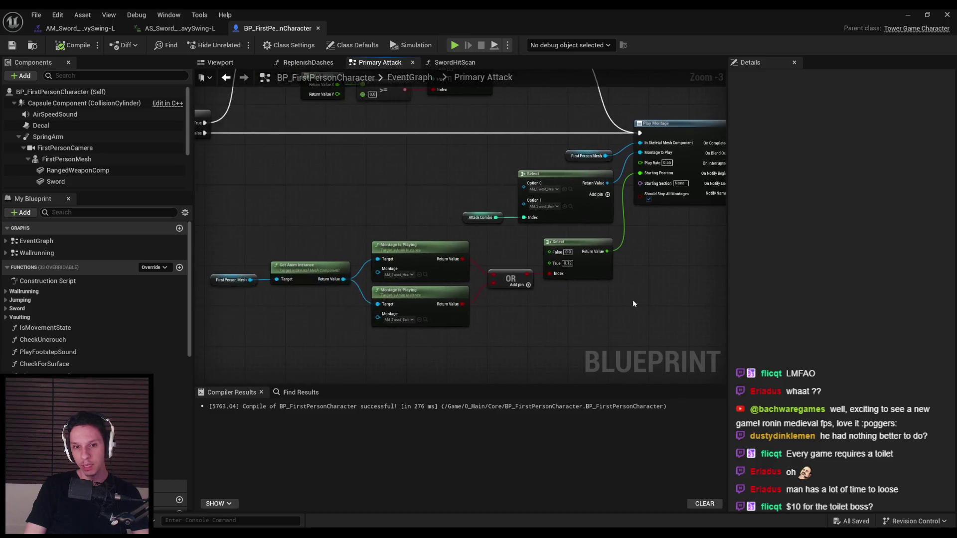
Nudge the OR node slightly left, then compile and save the tidied blueprint
{"action": "right_click_drag", "start_coordinate": [472, 309], "coordinate": [540, 300]}
{"action": "left_click", "coordinate": [493, 259]}
{"action": "left_click_drag", "start_coordinate": [493, 260], "coordinate": [486, 260]}
{"action": "left_click", "coordinate": [506, 309]}
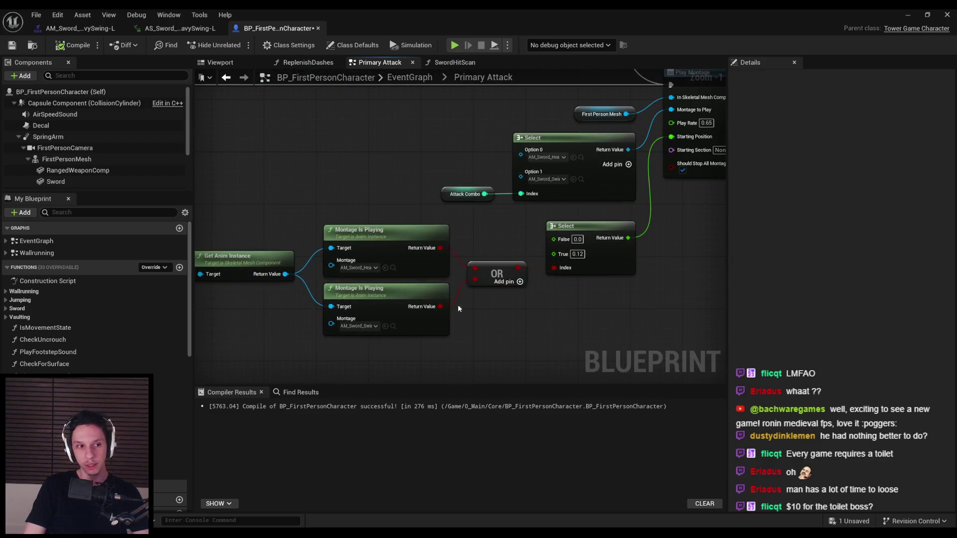
{"action": "left_click", "coordinate": [18, 46]}
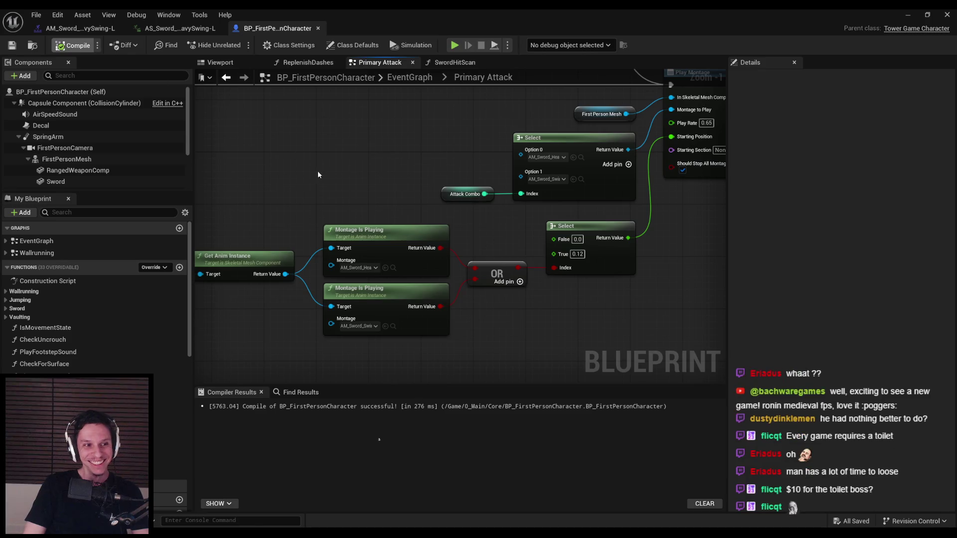
{"action": "scroll", "coordinate": [316, 169], "scroll_direction": "down", "scroll_amount": 3}
{"action": "right_click_drag", "start_coordinate": [316, 169], "coordinate": [496, 161]}
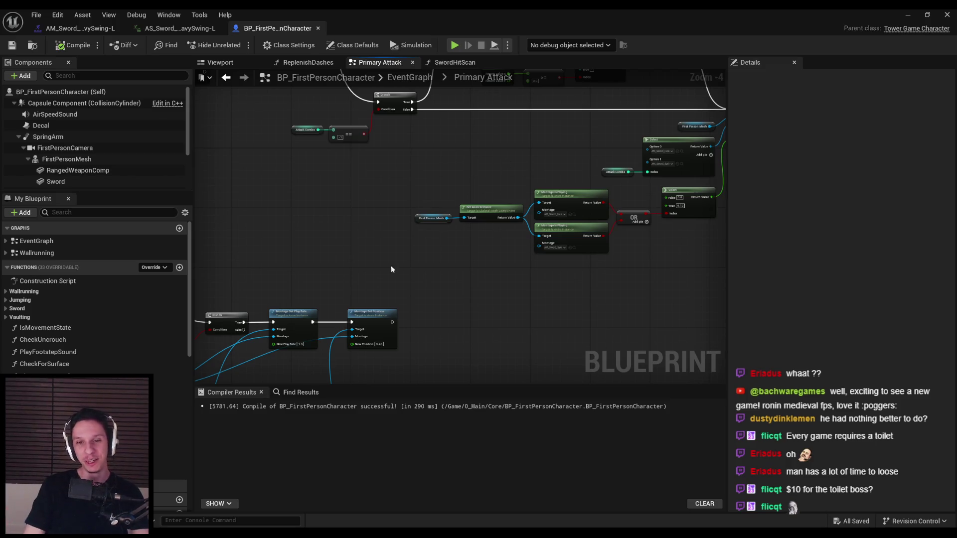
{"action": "scroll", "coordinate": [408, 253], "scroll_direction": "down", "scroll_amount": 3}
{"action": "left_click", "coordinate": [520, 255]}
{"action": "scroll", "coordinate": [517, 239], "scroll_direction": "up", "scroll_amount": 7}
{"action": "key", "text": "ctrl+z"}
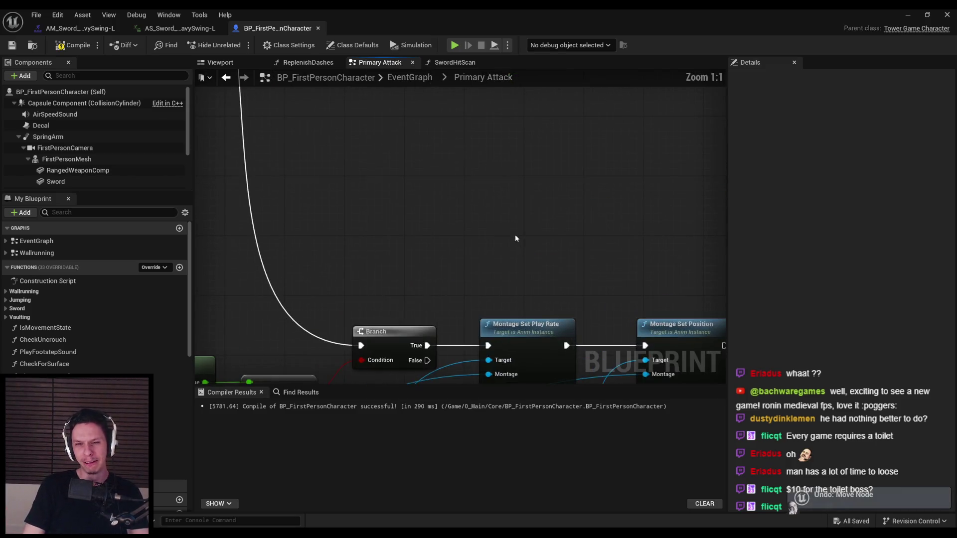
{"action": "scroll", "coordinate": [519, 172], "scroll_direction": "down", "scroll_amount": 5}
{"action": "scroll", "coordinate": [494, 245], "scroll_direction": "up", "scroll_amount": 2}
{"action": "scroll", "coordinate": [528, 234], "scroll_direction": "down", "scroll_amount": 2}
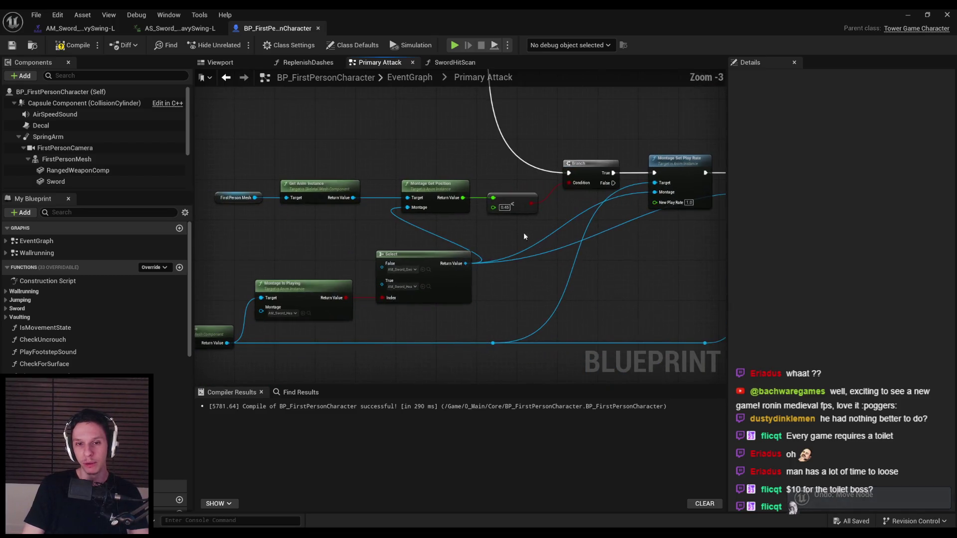
{"action": "scroll", "coordinate": [516, 237], "scroll_direction": "down", "scroll_amount": 2}
{"action": "right_click_drag", "start_coordinate": [421, 258], "coordinate": [509, 270]}
{"action": "scroll", "coordinate": [509, 271], "scroll_direction": "up", "scroll_amount": 4}
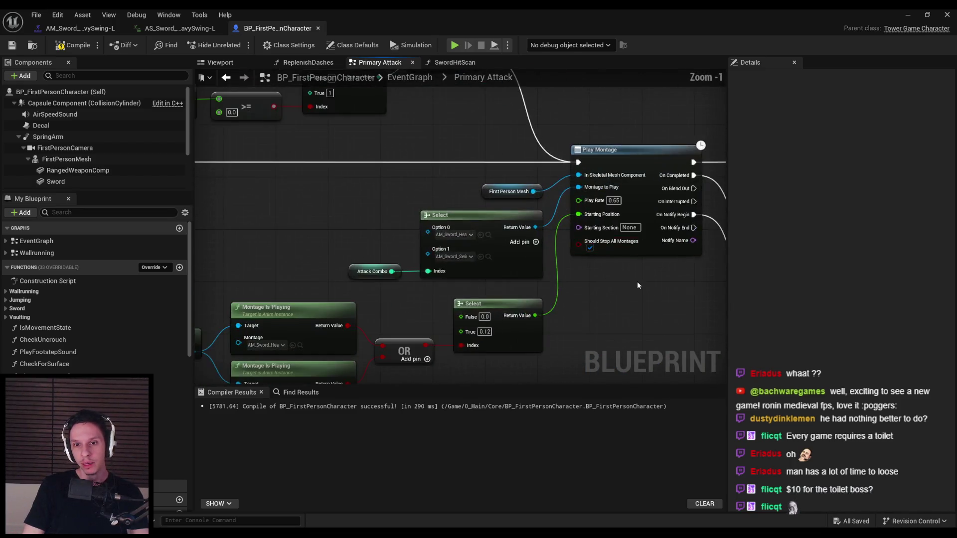
{"action": "right_click_drag", "start_coordinate": [629, 275], "coordinate": [458, 278]}
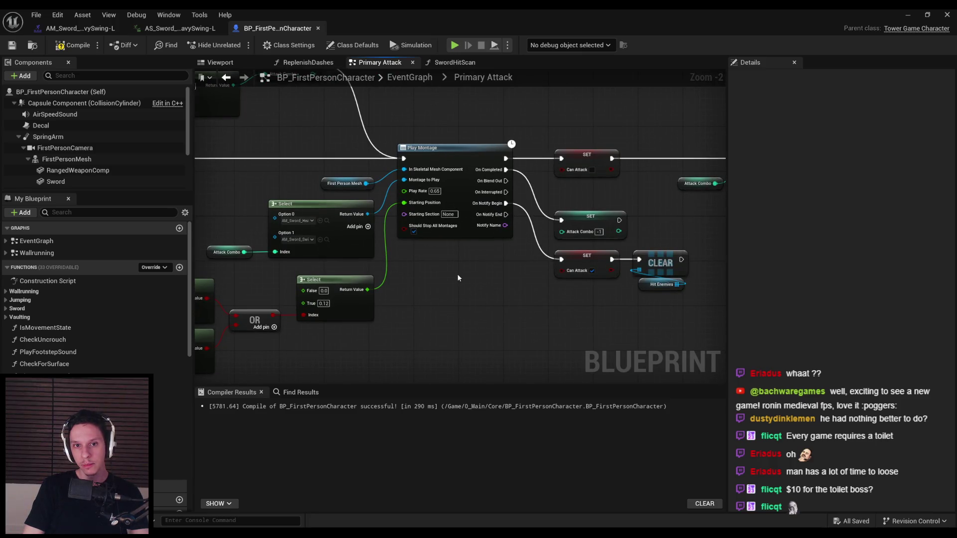
{"action": "mouse_move", "coordinate": [458, 277]}
{"action": "right_mouse_down"}
{"action": "mouse_move", "coordinate": [525, 229]}
{"action": "mouse_move", "coordinate": [608, 253]}
{"action": "right_mouse_up"}
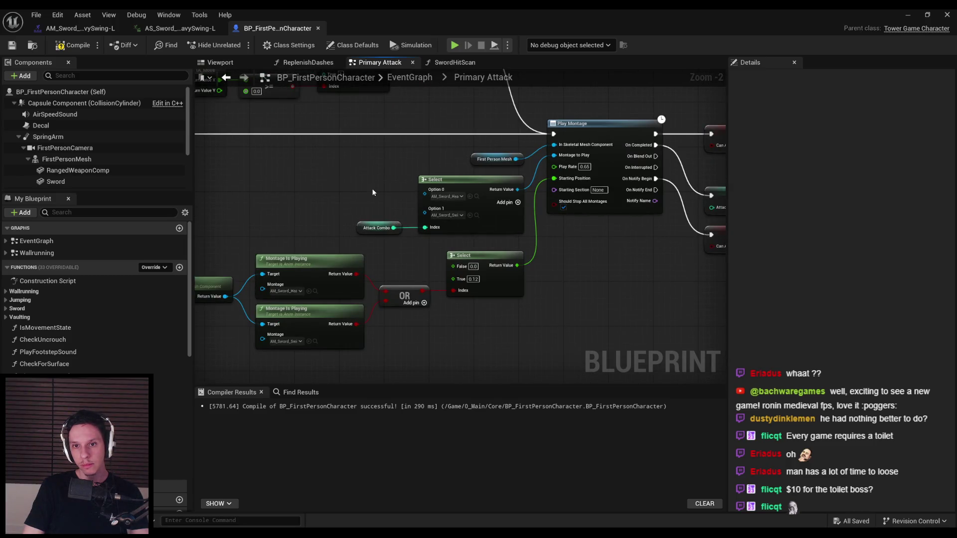
{"action": "scroll", "coordinate": [373, 193], "scroll_direction": "down", "scroll_amount": 2}
{"action": "right_click_drag", "start_coordinate": [371, 191], "coordinate": [678, 160]}
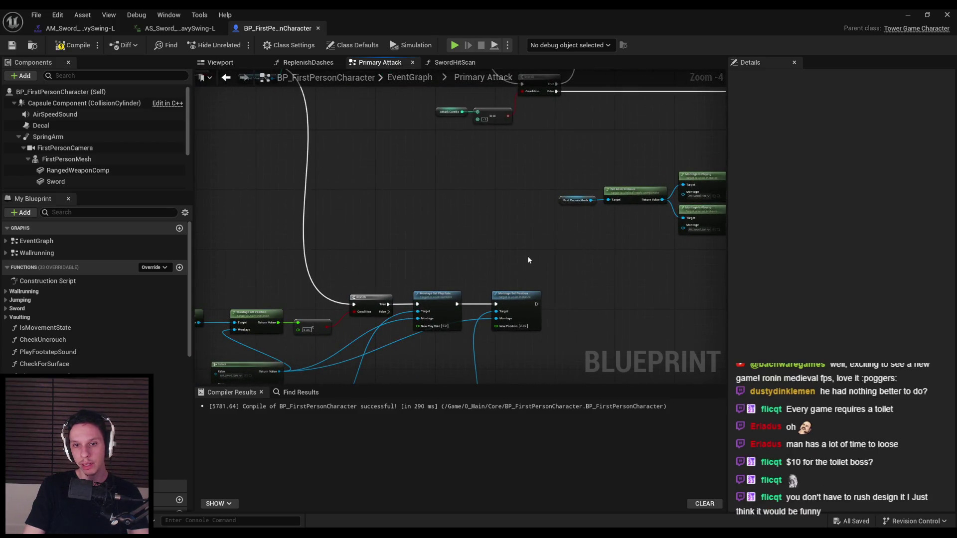
{"action": "key", "text": "alt+Left"}
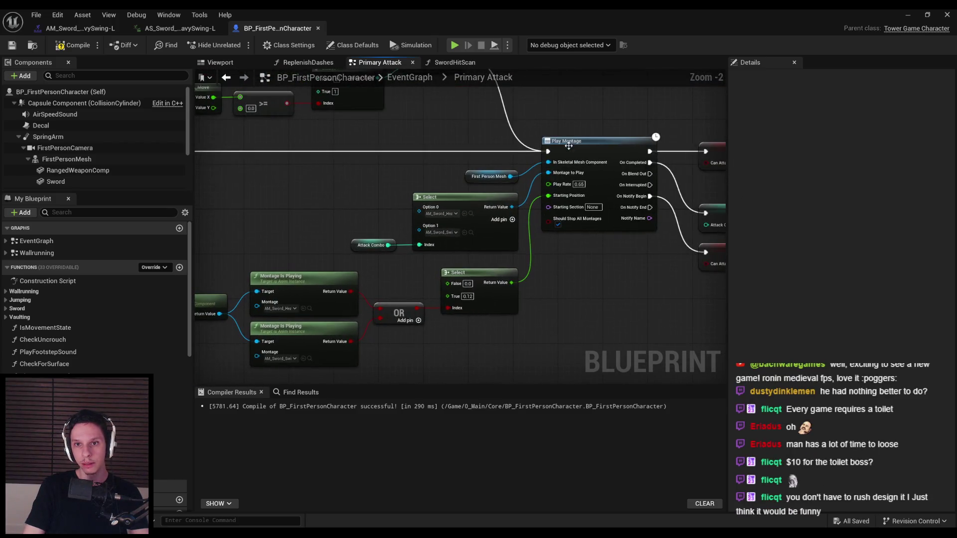
{"action": "key", "text": "alt+Right"}
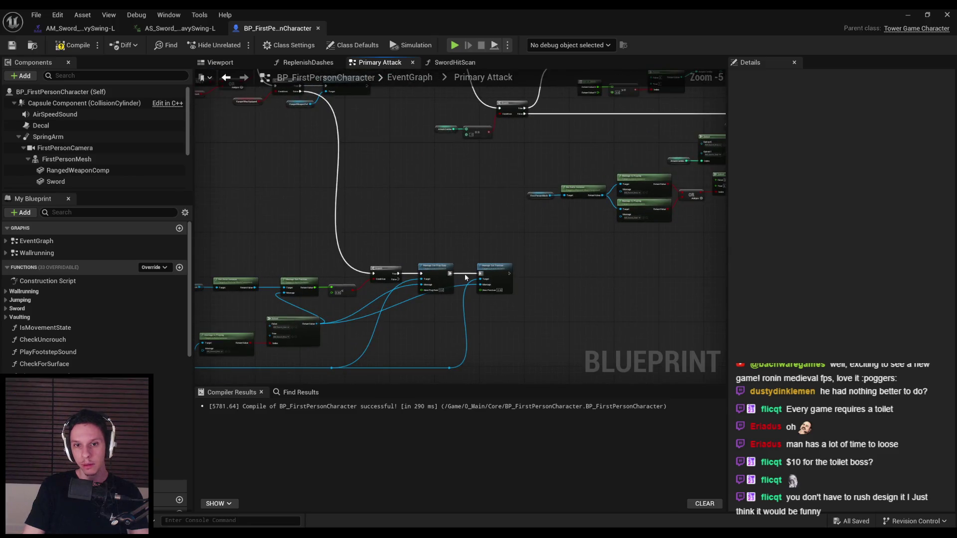
{"action": "scroll", "coordinate": [498, 314], "scroll_direction": "up", "scroll_amount": 2}
{"action": "mouse_move", "coordinate": [464, 203]}
{"action": "right_mouse_down"}
{"action": "mouse_move", "coordinate": [621, 253]}
{"action": "mouse_move", "coordinate": [457, 252]}
{"action": "right_mouse_up"}
{"action": "scroll", "coordinate": [457, 252], "scroll_direction": "down", "scroll_amount": 1}
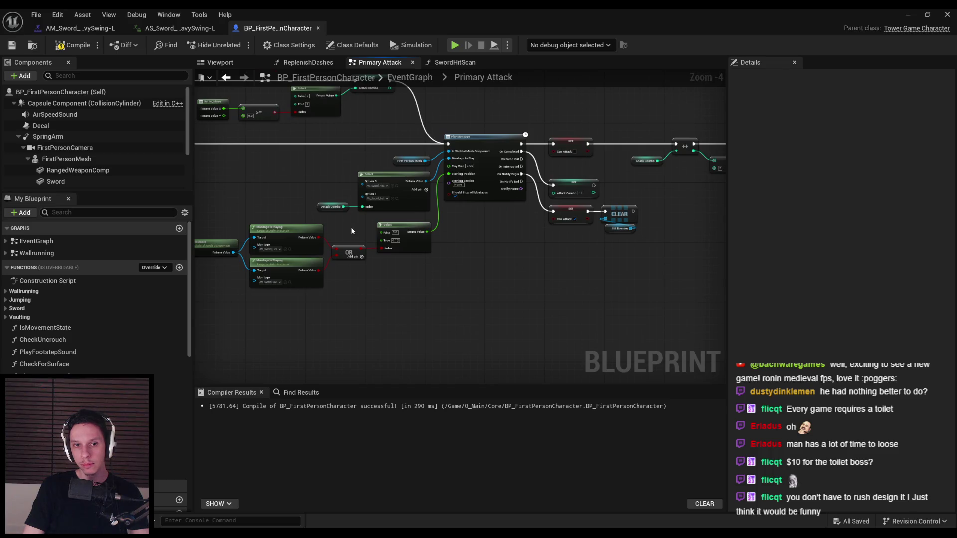
{"action": "scroll", "coordinate": [351, 231], "scroll_direction": "up", "scroll_amount": 2}
{"action": "scroll", "coordinate": [351, 231], "scroll_direction": "down", "scroll_amount": 1}
{"action": "mouse_move", "coordinate": [352, 230]}
{"action": "right_mouse_down"}
{"action": "mouse_move", "coordinate": [577, 272]}
{"action": "mouse_move", "coordinate": [483, 303]}
{"action": "mouse_move", "coordinate": [432, 342]}
{"action": "mouse_move", "coordinate": [268, 255]}
{"action": "mouse_move", "coordinate": [438, 189]}
{"action": "mouse_move", "coordinate": [467, 188]}
{"action": "mouse_move", "coordinate": [372, 325]}
{"action": "mouse_move", "coordinate": [370, 252]}
{"action": "mouse_move", "coordinate": [425, 261]}
{"action": "right_mouse_up"}
{"action": "scroll", "coordinate": [431, 342], "scroll_direction": "down", "scroll_amount": 2}
{"action": "scroll", "coordinate": [268, 254], "scroll_direction": "up", "scroll_amount": 1}
{"action": "scroll", "coordinate": [372, 294], "scroll_direction": "up", "scroll_amount": 1}
Place Ranged Weapon Ref beside Fire Release Weapon and shift both nodes right
{"action": "left_click_drag", "start_coordinate": [362, 228], "coordinate": [429, 223]}
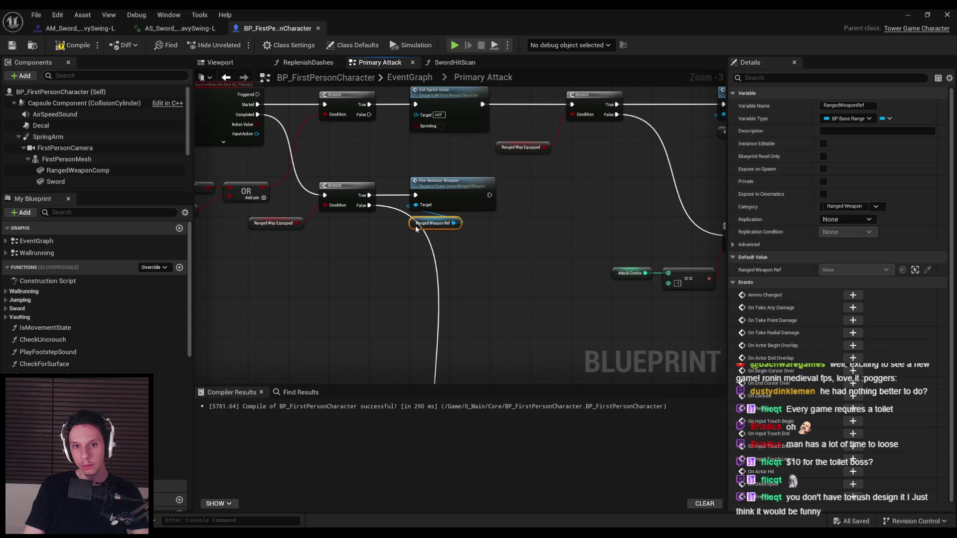
{"action": "left_click", "coordinate": [459, 191], "text": "ctrl"}
{"action": "mouse_move", "coordinate": [460, 191]}
{"action": "left_mouse_down"}
{"action": "mouse_move", "coordinate": [528, 193]}
{"action": "mouse_move", "coordinate": [502, 192]}
{"action": "left_mouse_up"}
{"action": "left_click", "coordinate": [507, 256]}
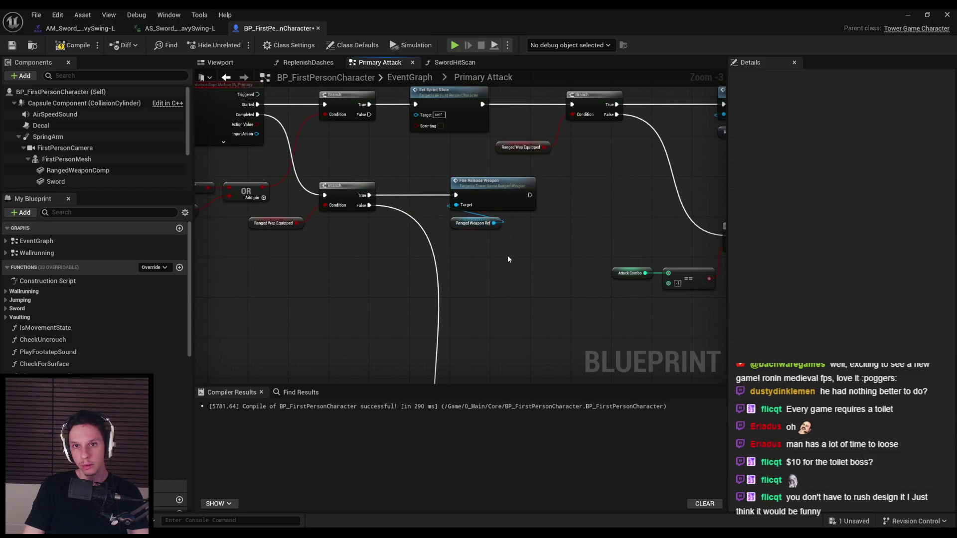
{"action": "scroll", "coordinate": [479, 232], "scroll_direction": "down", "scroll_amount": 2}
{"action": "scroll", "coordinate": [537, 169], "scroll_direction": "up", "scroll_amount": 4}
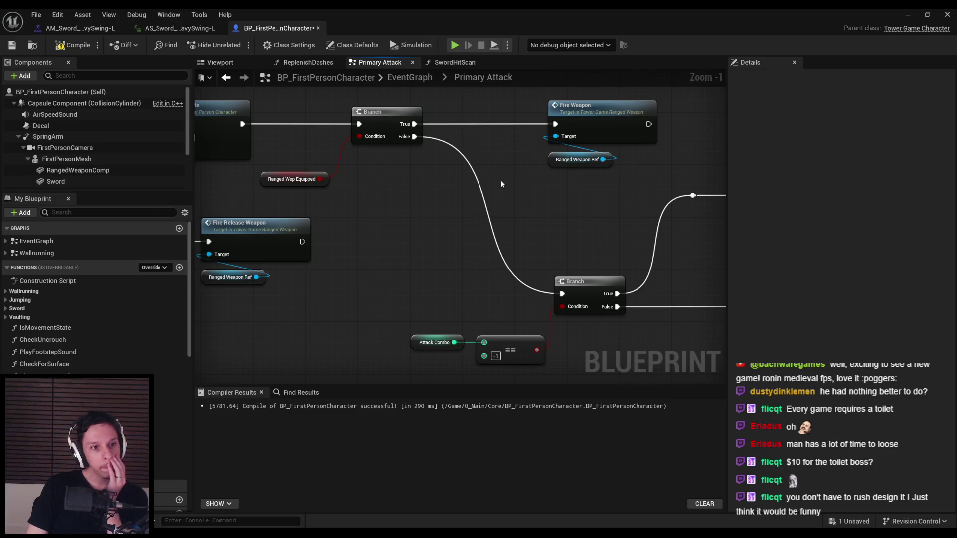
{"action": "right_click_drag", "start_coordinate": [519, 175], "coordinate": [516, 237]}
Pan over the montage position, Branch and montage set nodes
{"action": "scroll", "coordinate": [437, 289], "scroll_direction": "down", "scroll_amount": 2}
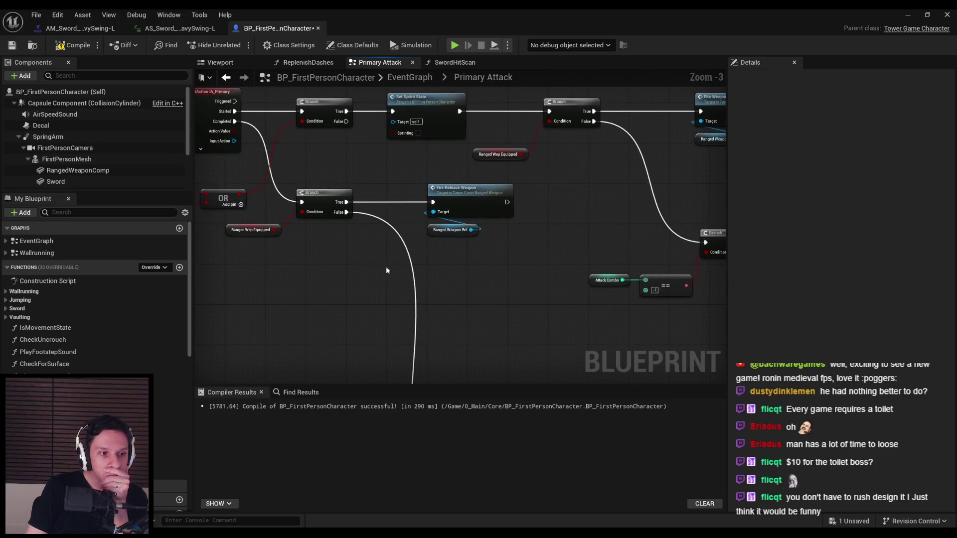
{"action": "right_click_drag", "start_coordinate": [376, 283], "coordinate": [395, 250]}
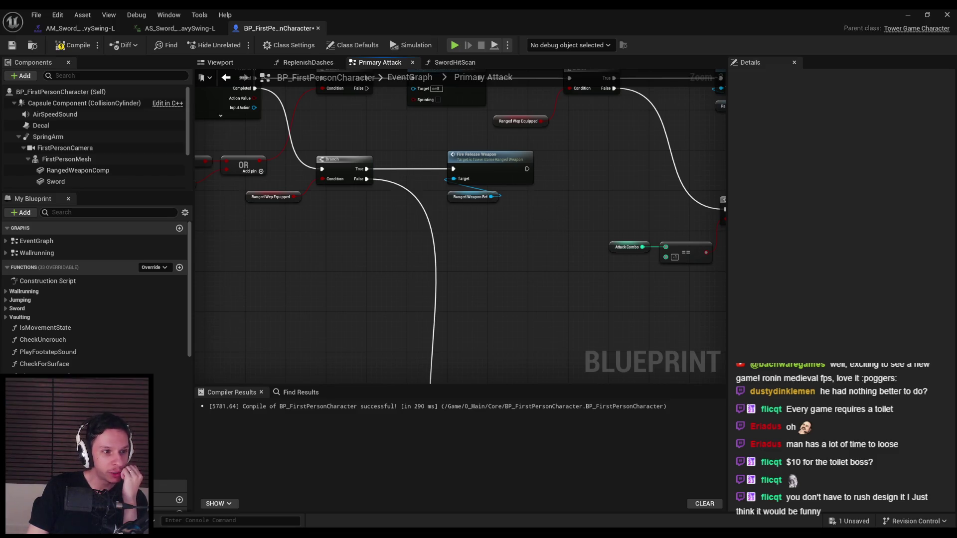
{"action": "scroll", "coordinate": [342, 284], "scroll_direction": "down", "scroll_amount": 3}
{"action": "scroll", "coordinate": [330, 208], "scroll_direction": "up", "scroll_amount": 3}
{"action": "right_click_drag", "start_coordinate": [330, 208], "coordinate": [428, 234]}
{"action": "scroll", "coordinate": [408, 217], "scroll_direction": "up", "scroll_amount": 2}
{"action": "scroll", "coordinate": [408, 218], "scroll_direction": "down", "scroll_amount": 1}
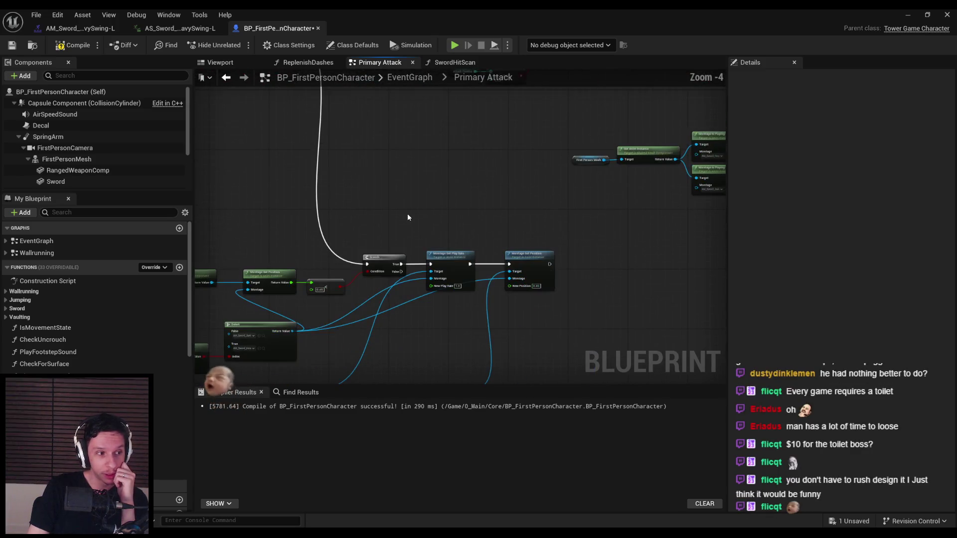
{"action": "scroll", "coordinate": [406, 216], "scroll_direction": "up", "scroll_amount": 1}
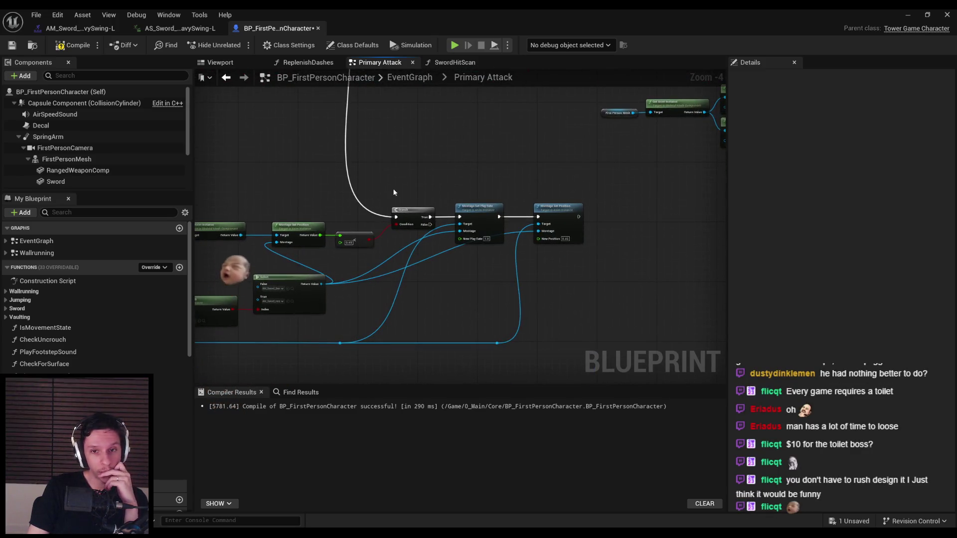
{"action": "right_click_drag", "start_coordinate": [355, 347], "coordinate": [395, 262]}
Compile and save BP_FirstPersonCharacter, then bring the Play Montage node fully into view
{"action": "left_click", "coordinate": [72, 45]}
{"action": "left_click", "coordinate": [13, 46]}
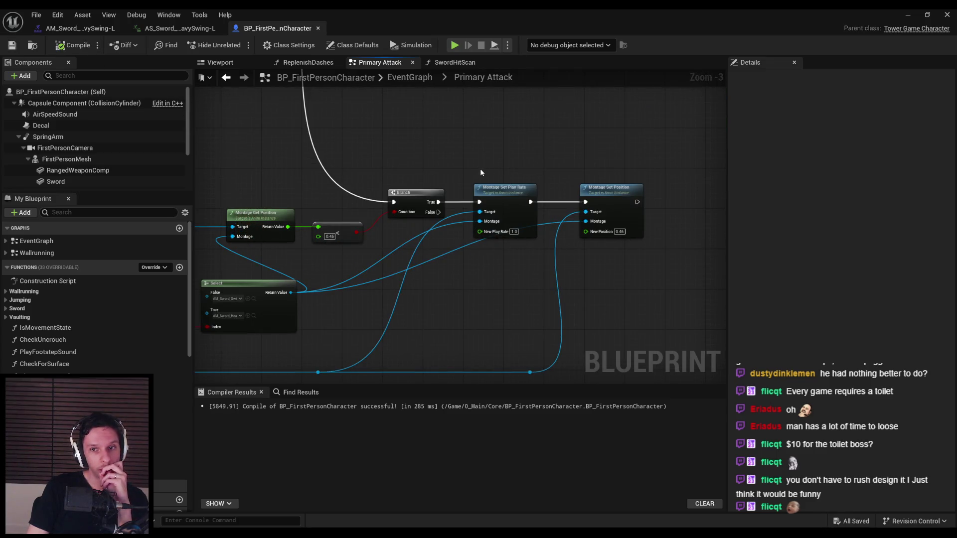
{"action": "scroll", "coordinate": [479, 169], "scroll_direction": "down", "scroll_amount": 4}
{"action": "scroll", "coordinate": [479, 168], "scroll_direction": "up", "scroll_amount": 3}
{"action": "mouse_move", "coordinate": [379, 105]}
{"action": "right_mouse_down"}
{"action": "mouse_move", "coordinate": [364, 165]}
{"action": "mouse_move", "coordinate": [342, 166]}
{"action": "mouse_move", "coordinate": [451, 186]}
{"action": "mouse_move", "coordinate": [360, 172]}
{"action": "mouse_move", "coordinate": [434, 223]}
{"action": "right_mouse_up"}
{"action": "scroll", "coordinate": [360, 172], "scroll_direction": "up", "scroll_amount": 1}
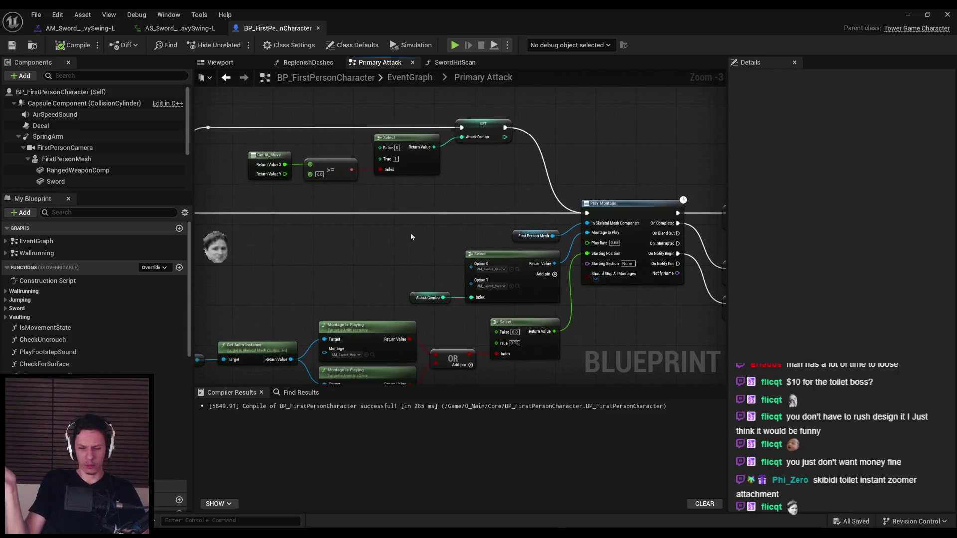
Move the Get IA_Move, >= and Select nodes slightly down and to the left
{"action": "right_click_drag", "start_coordinate": [410, 235], "coordinate": [677, 264]}
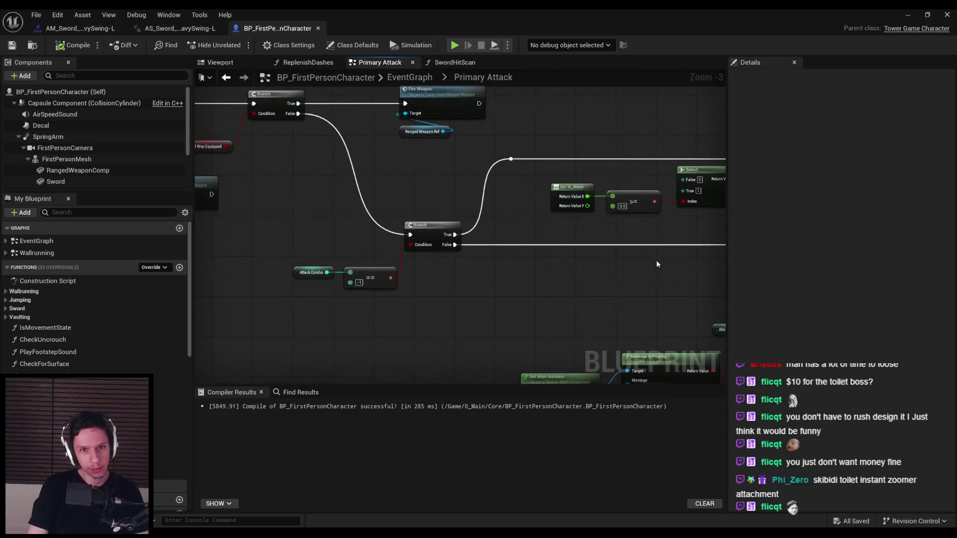
{"action": "right_click_drag", "start_coordinate": [523, 284], "coordinate": [516, 300]}
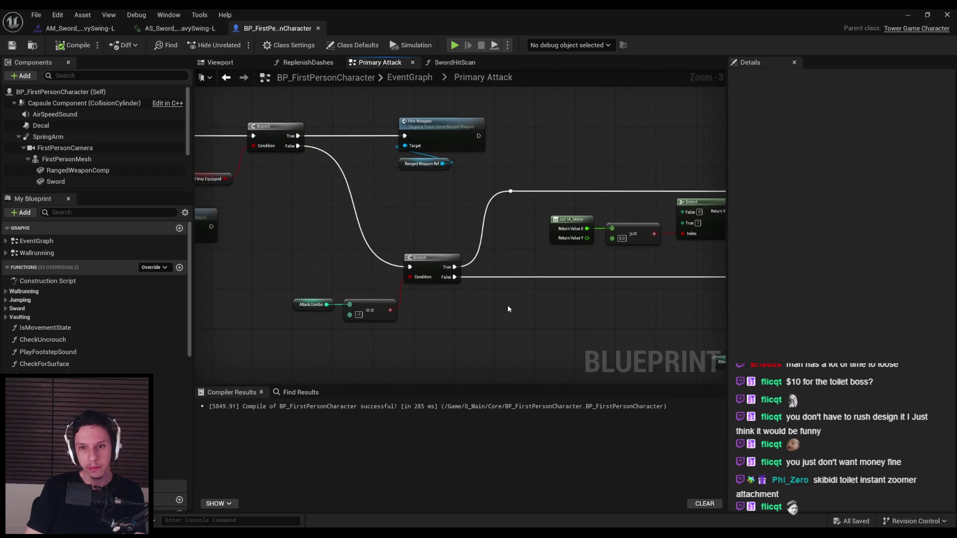
{"action": "scroll", "coordinate": [507, 305], "scroll_direction": "down", "scroll_amount": 1}
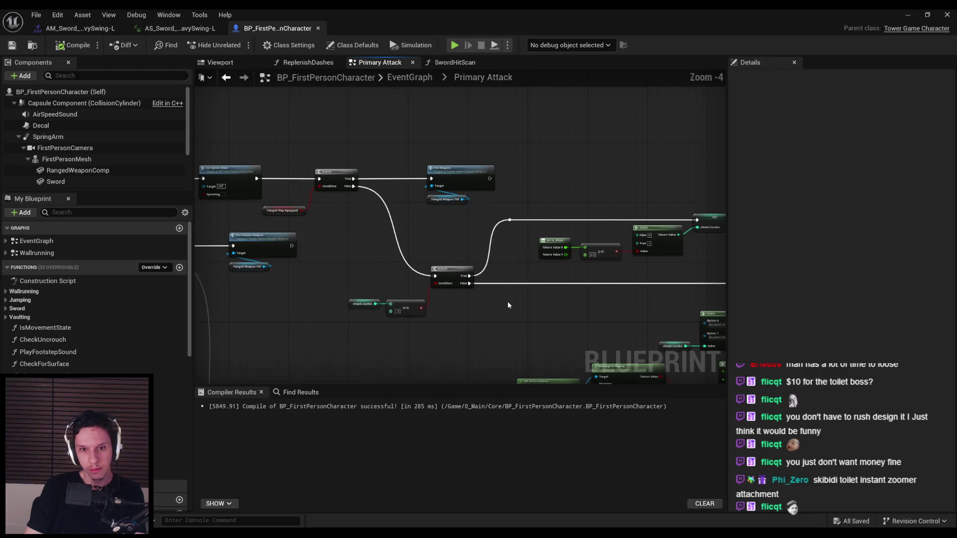
{"action": "scroll", "coordinate": [504, 305], "scroll_direction": "up", "scroll_amount": 1}
{"action": "scroll", "coordinate": [504, 301], "scroll_direction": "down", "scroll_amount": 2}
{"action": "scroll", "coordinate": [502, 252], "scroll_direction": "up", "scroll_amount": 2}
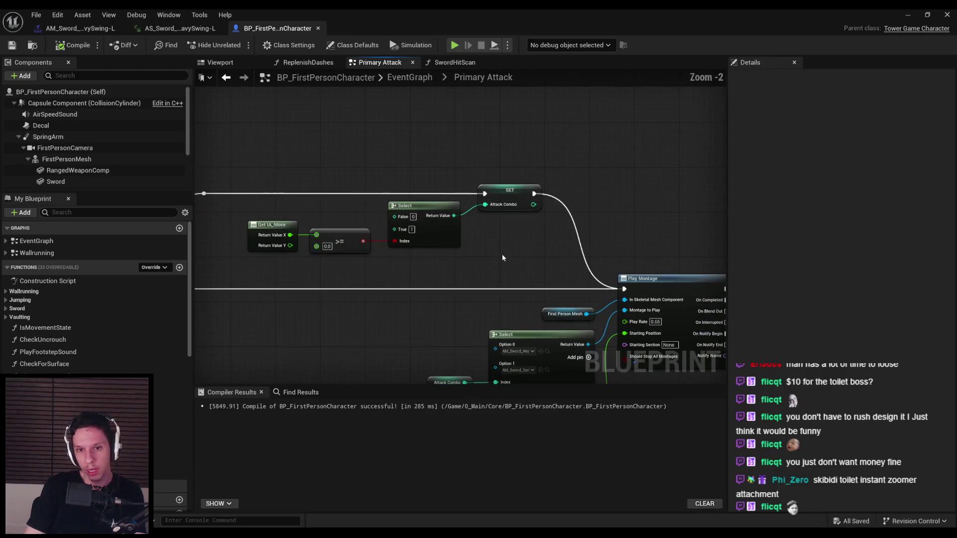
{"action": "scroll", "coordinate": [411, 340], "scroll_direction": "down", "scroll_amount": 1}
{"action": "scroll", "coordinate": [429, 312], "scroll_direction": "up", "scroll_amount": 2}
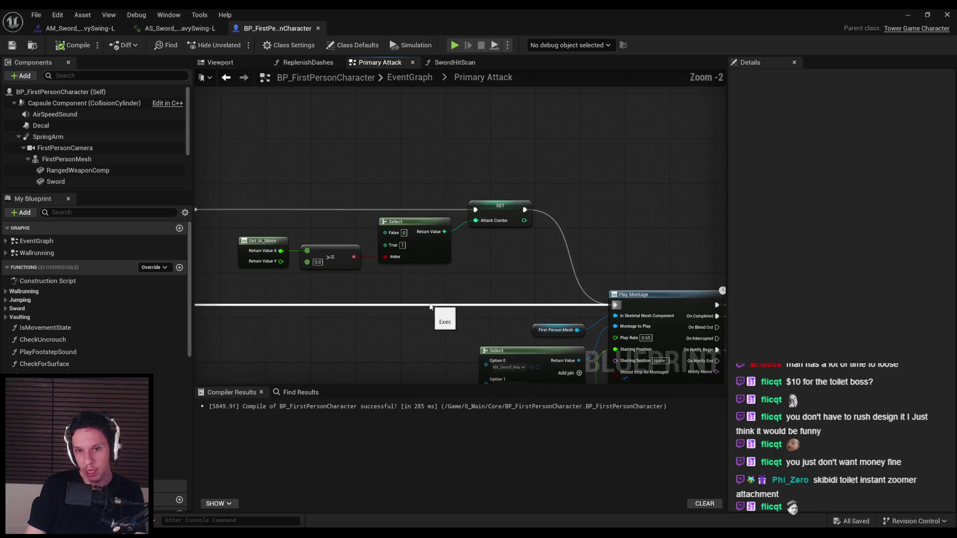
{"action": "scroll", "coordinate": [389, 341], "scroll_direction": "down", "scroll_amount": 2}
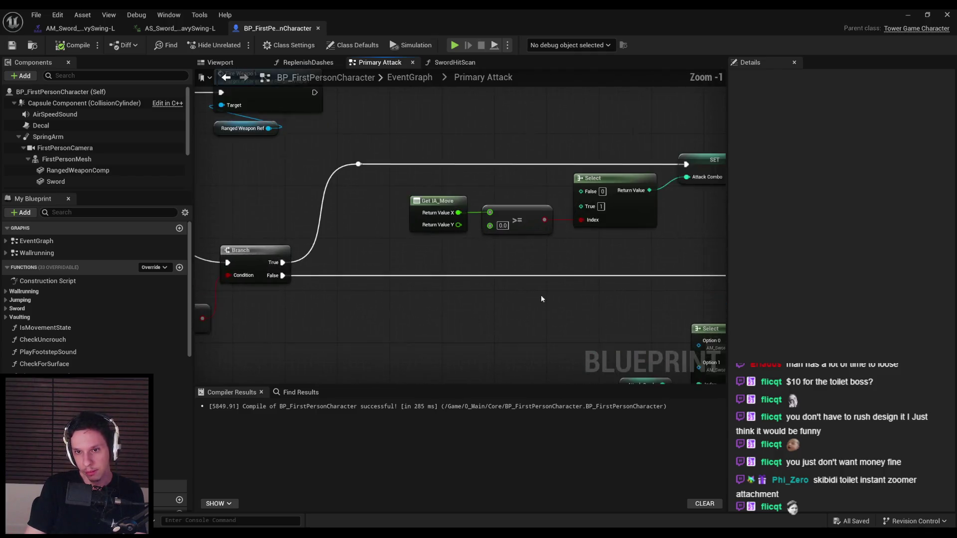
{"action": "scroll", "coordinate": [456, 302], "scroll_direction": "up", "scroll_amount": 1}
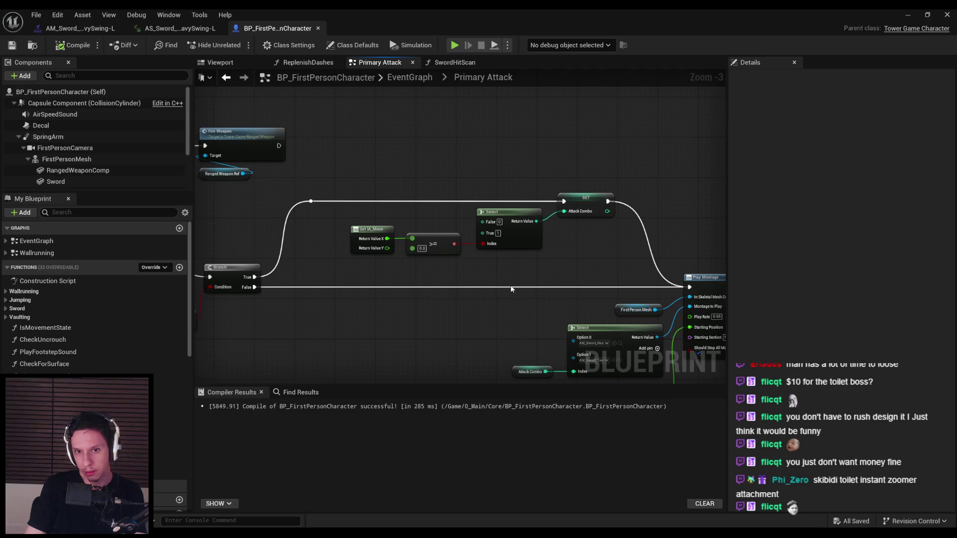
{"action": "scroll", "coordinate": [506, 280], "scroll_direction": "up", "scroll_amount": 1}
{"action": "left_click_drag", "start_coordinate": [506, 279], "coordinate": [349, 235]}
{"action": "left_click_drag", "start_coordinate": [527, 230], "coordinate": [515, 248]}
{"action": "left_click", "coordinate": [573, 268]}
Compile and save BP_FirstPersonCharacter, then look over the nodes after Play Montage
{"action": "left_click", "coordinate": [72, 45]}
{"action": "left_click", "coordinate": [12, 45]}
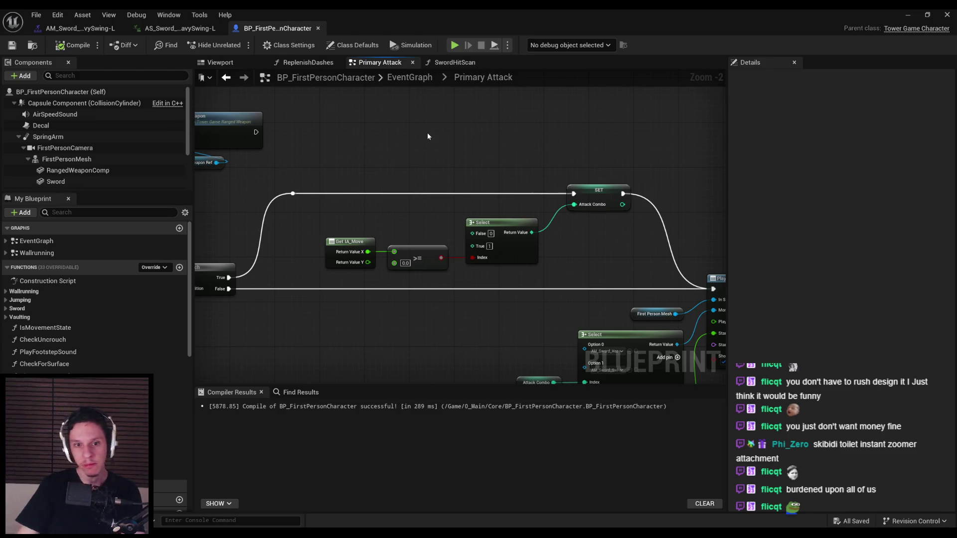
{"action": "scroll", "coordinate": [455, 289], "scroll_direction": "down", "scroll_amount": 3}
{"action": "scroll", "coordinate": [663, 254], "scroll_direction": "up", "scroll_amount": 2}
{"action": "scroll", "coordinate": [328, 230], "scroll_direction": "down", "scroll_amount": 1}
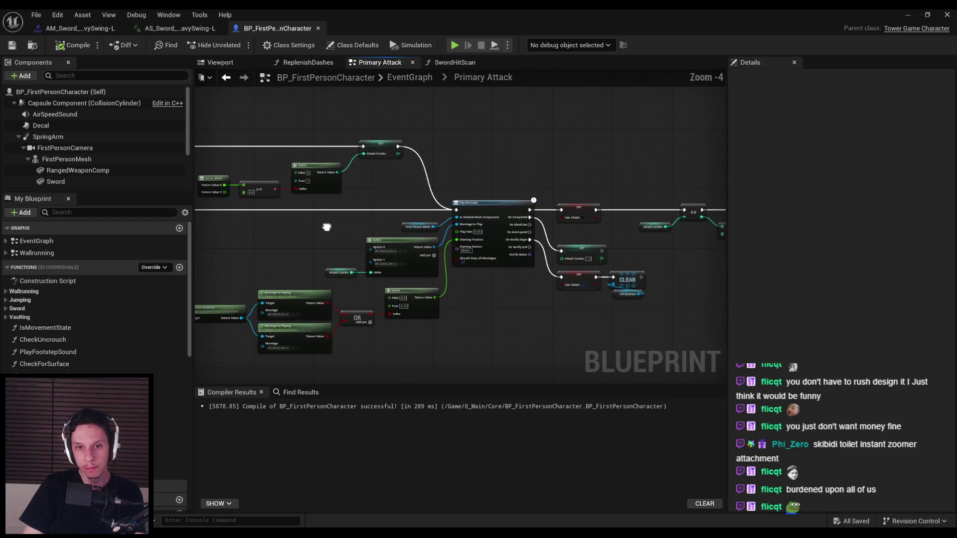
{"action": "right_click_drag", "start_coordinate": [328, 230], "coordinate": [346, 271]}
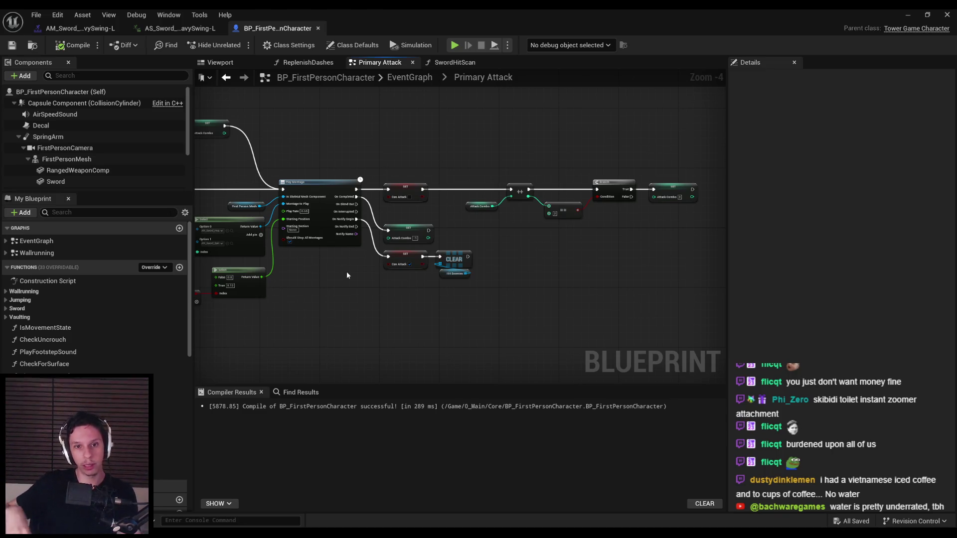
Nudge the two lower SET nodes, CLEAR and Hit Enemies slightly upward and save
{"action": "scroll", "coordinate": [346, 276], "scroll_direction": "up", "scroll_amount": 5}
{"action": "left_click_drag", "start_coordinate": [558, 307], "coordinate": [479, 200]}
{"action": "key", "text": "ctrl+z"}
{"action": "left_click", "coordinate": [477, 289]}
{"action": "left_click", "coordinate": [17, 47]}
Add a reroute point on the Select output wire and align it with Montage Set Play Rate
{"action": "scroll", "coordinate": [344, 284], "scroll_direction": "down", "scroll_amount": 3}
{"action": "mouse_move", "coordinate": [295, 231]}
{"action": "right_mouse_down"}
{"action": "mouse_move", "coordinate": [267, 239]}
{"action": "mouse_move", "coordinate": [335, 228]}
{"action": "mouse_move", "coordinate": [349, 247]}
{"action": "right_mouse_up"}
{"action": "scroll", "coordinate": [272, 239], "scroll_direction": "up", "scroll_amount": 1}
{"action": "scroll", "coordinate": [335, 229], "scroll_direction": "down", "scroll_amount": 1}
{"action": "scroll", "coordinate": [376, 247], "scroll_direction": "up", "scroll_amount": 1}
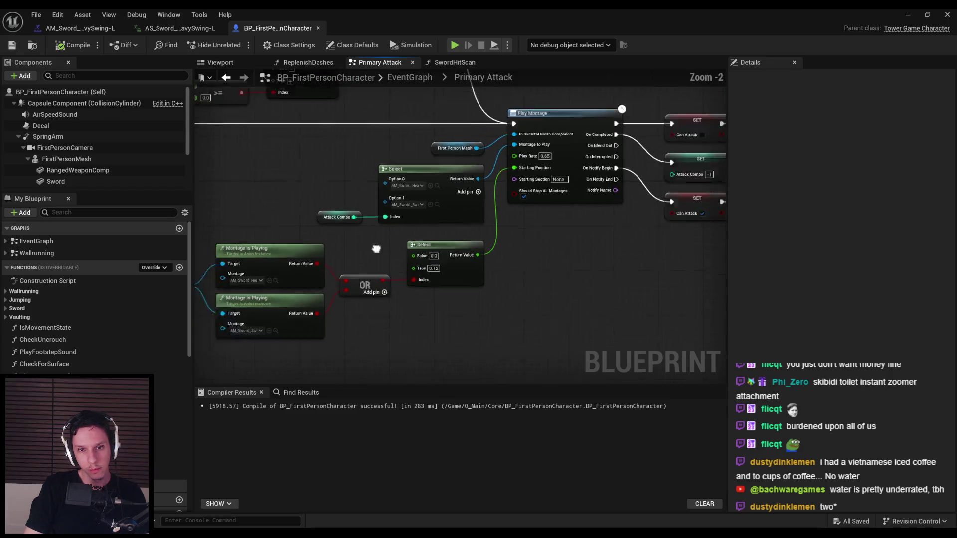
{"action": "scroll", "coordinate": [375, 247], "scroll_direction": "down", "scroll_amount": 2}
{"action": "scroll", "coordinate": [524, 249], "scroll_direction": "down", "scroll_amount": 1}
{"action": "right_click_drag", "start_coordinate": [524, 250], "coordinate": [558, 190]}
{"action": "scroll", "coordinate": [499, 219], "scroll_direction": "up", "scroll_amount": 2}
{"action": "scroll", "coordinate": [499, 219], "scroll_direction": "down", "scroll_amount": 3}
{"action": "scroll", "coordinate": [394, 291], "scroll_direction": "up", "scroll_amount": 3}
{"action": "scroll", "coordinate": [434, 279], "scroll_direction": "down", "scroll_amount": 3}
{"action": "scroll", "coordinate": [434, 279], "scroll_direction": "up", "scroll_amount": 2}
{"action": "mouse_move", "coordinate": [434, 279]}
{"action": "right_mouse_down"}
{"action": "mouse_move", "coordinate": [475, 308]}
{"action": "mouse_move", "coordinate": [403, 246]}
{"action": "right_mouse_up"}
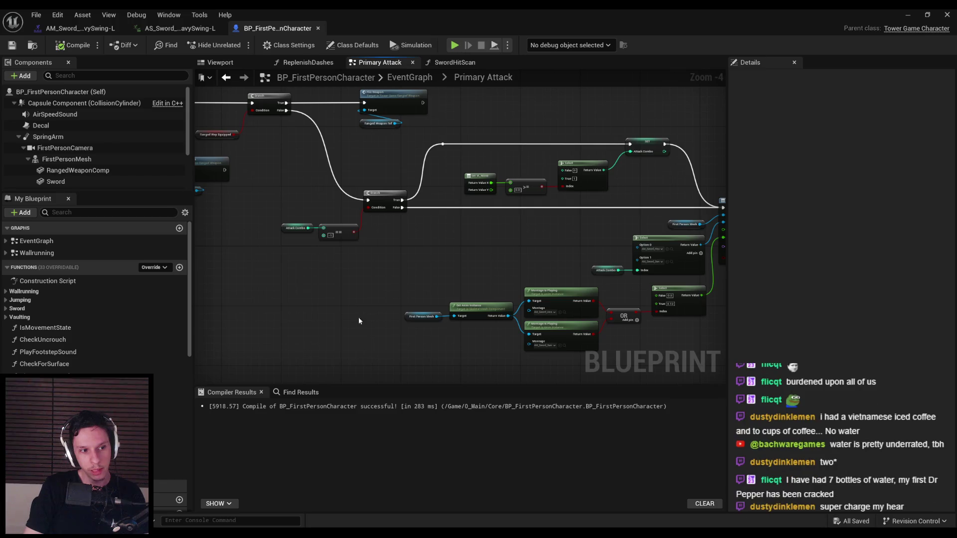
{"action": "scroll", "coordinate": [411, 277], "scroll_direction": "down", "scroll_amount": 2}
{"action": "scroll", "coordinate": [352, 300], "scroll_direction": "up", "scroll_amount": 1}
{"action": "mouse_move", "coordinate": [352, 300]}
{"action": "right_mouse_down"}
{"action": "mouse_move", "coordinate": [386, 242]}
{"action": "mouse_move", "coordinate": [387, 219]}
{"action": "mouse_move", "coordinate": [507, 312]}
{"action": "right_mouse_up"}
{"action": "scroll", "coordinate": [423, 289], "scroll_direction": "up", "scroll_amount": 1}
{"action": "scroll", "coordinate": [422, 274], "scroll_direction": "up", "scroll_amount": 1}
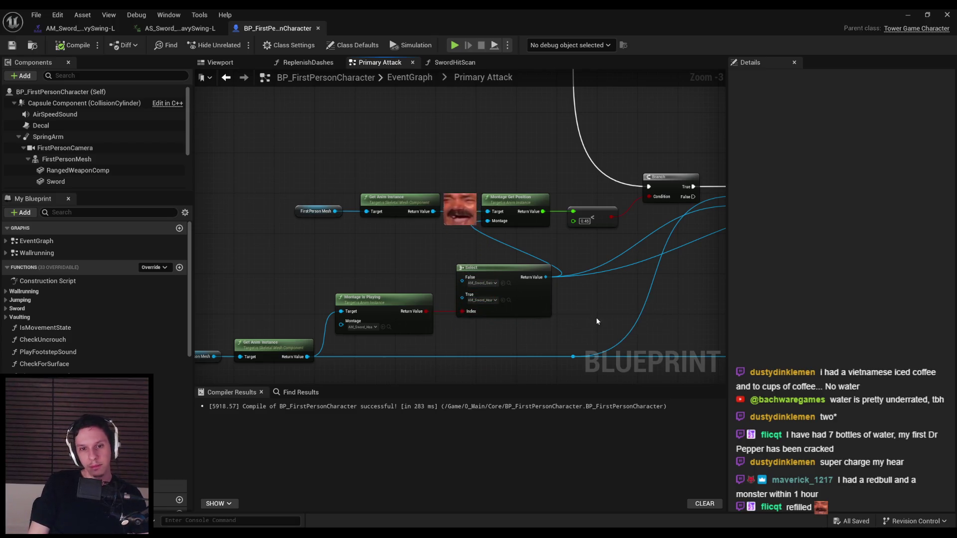
{"action": "scroll", "coordinate": [562, 297], "scroll_direction": "down", "scroll_amount": 2}
{"action": "scroll", "coordinate": [479, 278], "scroll_direction": "up", "scroll_amount": 4}
{"action": "right_click_drag", "start_coordinate": [468, 253], "coordinate": [445, 261]}
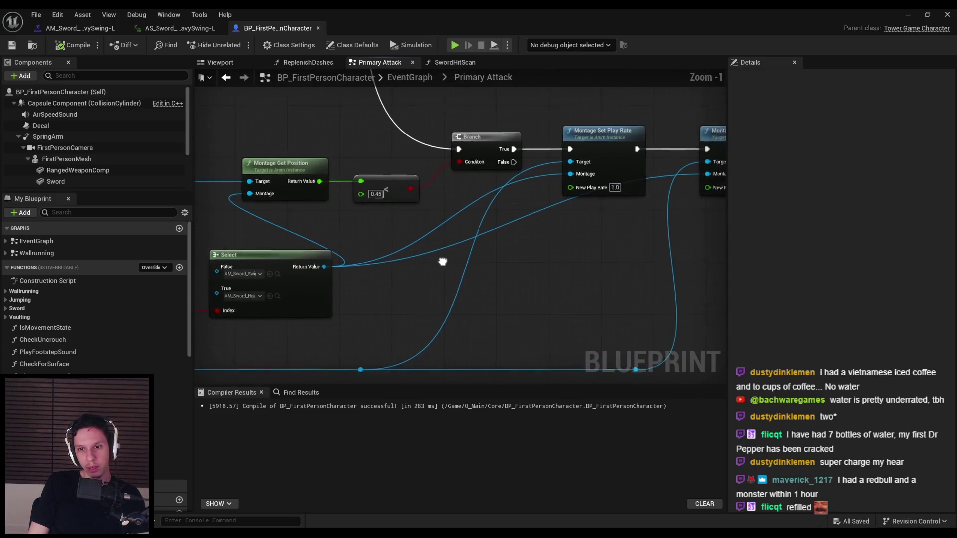
{"action": "scroll", "coordinate": [445, 261], "scroll_direction": "down", "scroll_amount": 1}
{"action": "double_click", "coordinate": [476, 232]}
{"action": "left_click_drag", "start_coordinate": [475, 229], "coordinate": [600, 271]}
{"action": "right_click_drag", "start_coordinate": [599, 284], "coordinate": [556, 254]}
{"action": "left_click_drag", "start_coordinate": [564, 355], "coordinate": [524, 194]}
{"action": "key", "text": "shift+d"}
{"action": "left_click", "coordinate": [526, 232]}
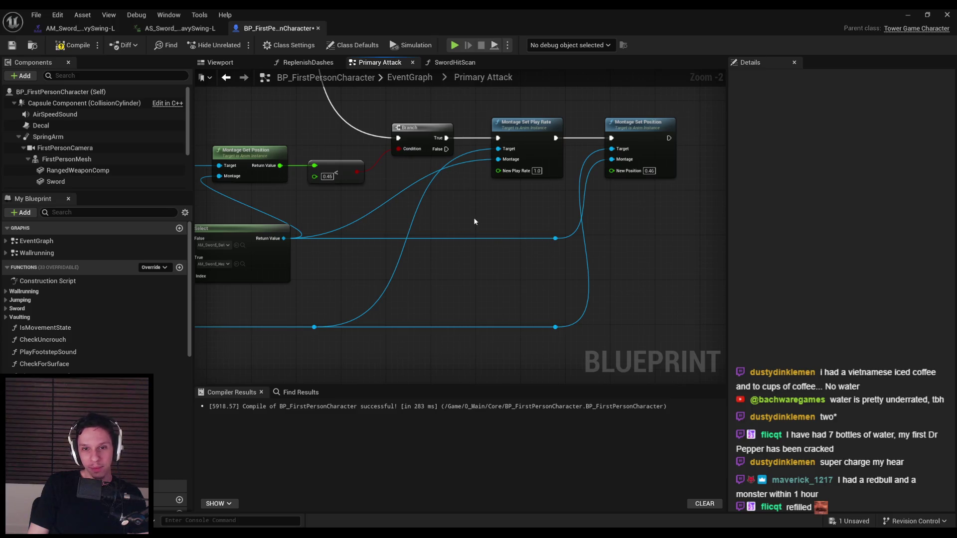
Route a second Select-wire reroute into Montage Set Play Rate's Montage pin, then compile and save
{"action": "scroll", "coordinate": [460, 228], "scroll_direction": "up", "scroll_amount": 2}
{"action": "double_click", "coordinate": [441, 242]}
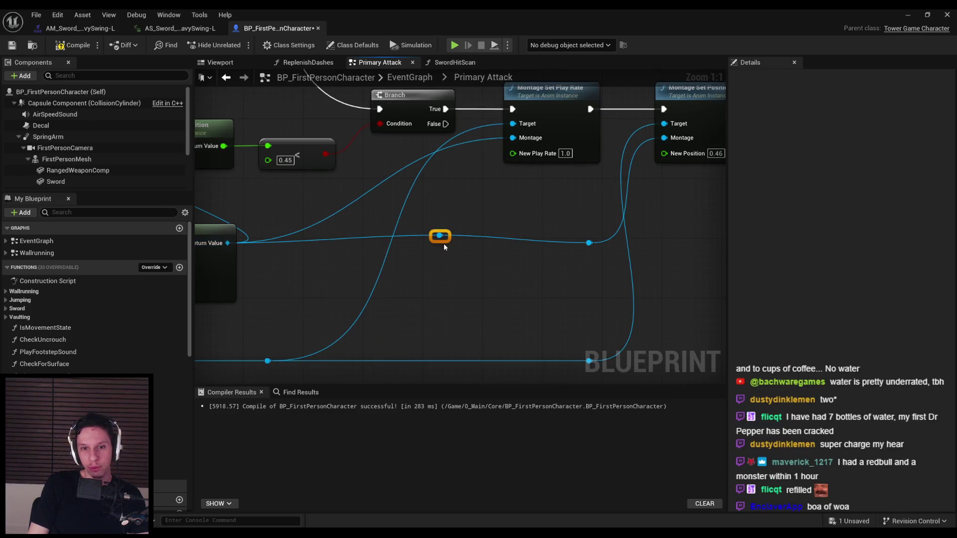
{"action": "left_click_drag", "start_coordinate": [446, 244], "coordinate": [515, 141]}
{"action": "scroll", "coordinate": [478, 172], "scroll_direction": "down", "scroll_amount": 1}
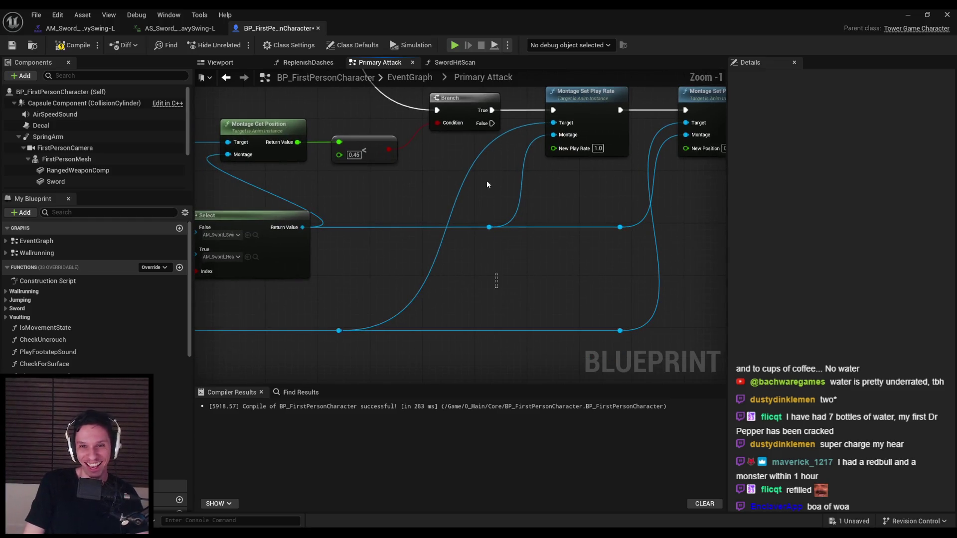
{"action": "left_click", "coordinate": [435, 192]}
{"action": "scroll", "coordinate": [436, 193], "scroll_direction": "down", "scroll_amount": 2}
{"action": "left_click", "coordinate": [72, 45]}
{"action": "left_click", "coordinate": [11, 45]}
Look over the rerouted wires, the SET/CLEAR nodes and the OR and Montage Is Playing nodes
{"action": "scroll", "coordinate": [466, 188], "scroll_direction": "down", "scroll_amount": 1}
{"action": "scroll", "coordinate": [518, 252], "scroll_direction": "up", "scroll_amount": 1}
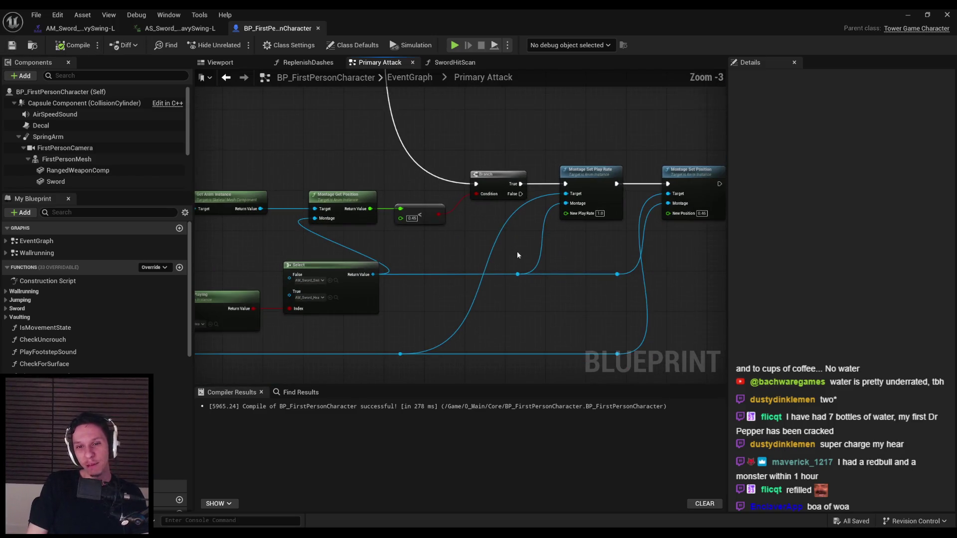
{"action": "mouse_move", "coordinate": [463, 318]}
{"action": "right_mouse_down"}
{"action": "mouse_move", "coordinate": [464, 284]}
{"action": "mouse_move", "coordinate": [565, 279]}
{"action": "mouse_move", "coordinate": [455, 274]}
{"action": "right_mouse_up"}
{"action": "scroll", "coordinate": [455, 257], "scroll_direction": "down", "scroll_amount": 1}
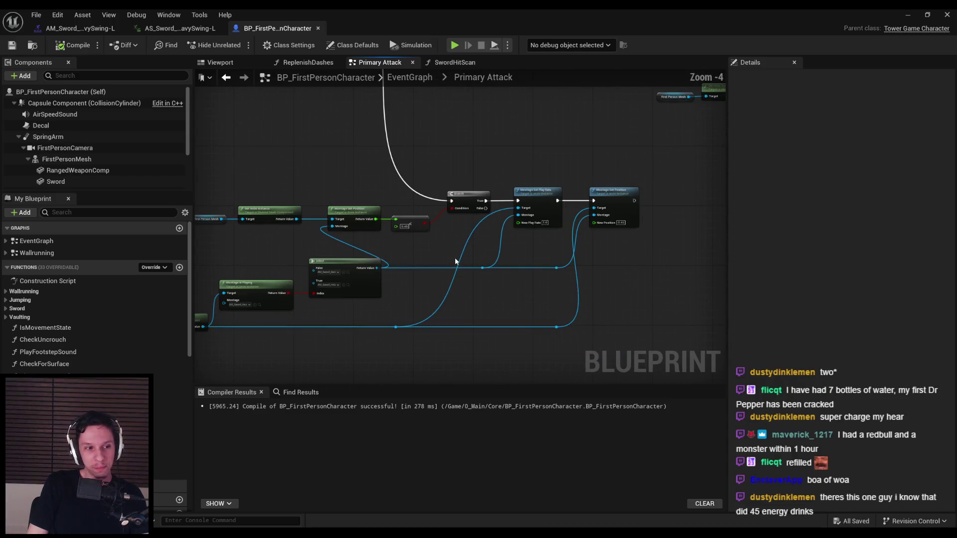
{"action": "scroll", "coordinate": [441, 288], "scroll_direction": "down", "scroll_amount": 1}
{"action": "right_click_drag", "start_coordinate": [459, 295], "coordinate": [350, 297]}
{"action": "scroll", "coordinate": [383, 310], "scroll_direction": "down", "scroll_amount": 1}
{"action": "scroll", "coordinate": [457, 243], "scroll_direction": "up", "scroll_amount": 3}
{"action": "scroll", "coordinate": [457, 243], "scroll_direction": "down", "scroll_amount": 1}
{"action": "right_click_drag", "start_coordinate": [570, 274], "coordinate": [467, 264]}
{"action": "scroll", "coordinate": [467, 263], "scroll_direction": "up", "scroll_amount": 3}
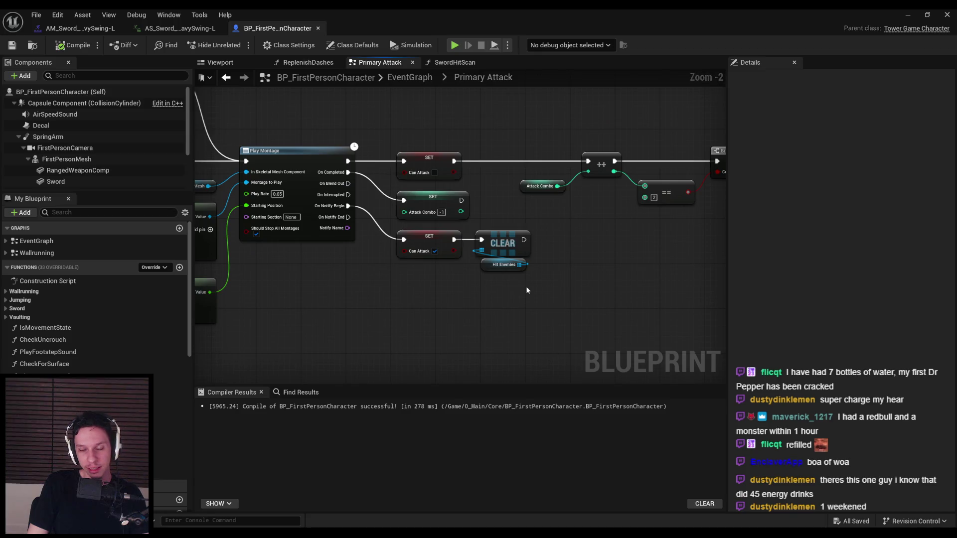
{"action": "scroll", "coordinate": [527, 290], "scroll_direction": "down", "scroll_amount": 3}
{"action": "mouse_move", "coordinate": [357, 287]}
{"action": "right_mouse_down"}
{"action": "mouse_move", "coordinate": [433, 288]}
{"action": "mouse_move", "coordinate": [593, 264]}
{"action": "right_mouse_up"}
{"action": "right_click_drag", "start_coordinate": [411, 300], "coordinate": [549, 280]}
{"action": "right_click_drag", "start_coordinate": [454, 289], "coordinate": [536, 273]}
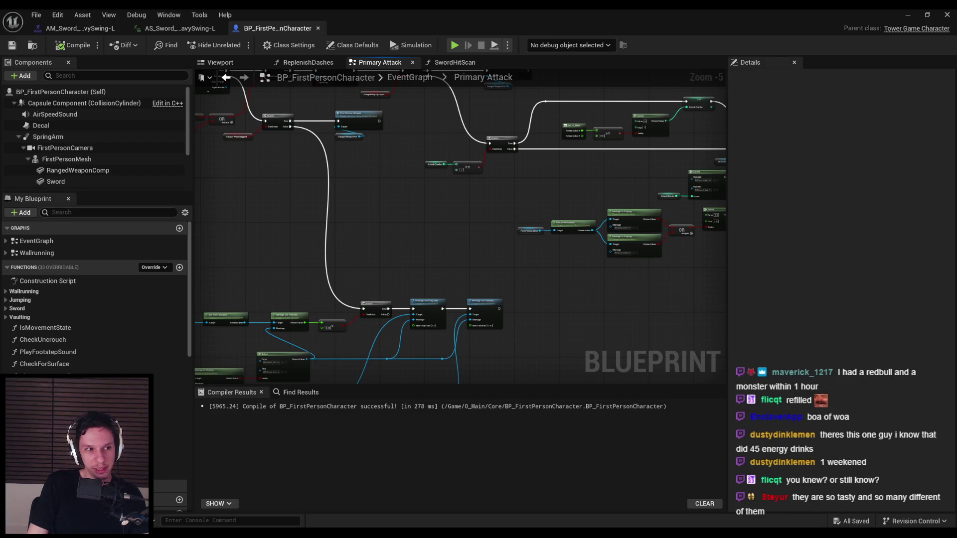
Shift the Montage Is Playing, OR and Select node group slightly left and save with Ctrl+S
{"action": "mouse_move", "coordinate": [449, 266]}
{"action": "right_mouse_down"}
{"action": "mouse_move", "coordinate": [474, 213]}
{"action": "mouse_move", "coordinate": [447, 178]}
{"action": "mouse_move", "coordinate": [435, 206]}
{"action": "mouse_move", "coordinate": [450, 196]}
{"action": "right_mouse_up"}
{"action": "scroll", "coordinate": [442, 179], "scroll_direction": "down", "scroll_amount": 1}
{"action": "scroll", "coordinate": [451, 196], "scroll_direction": "up", "scroll_amount": 2}
{"action": "mouse_move", "coordinate": [563, 180]}
{"action": "right_mouse_down"}
{"action": "mouse_move", "coordinate": [504, 188]}
{"action": "mouse_move", "coordinate": [471, 130]}
{"action": "mouse_move", "coordinate": [344, 171]}
{"action": "mouse_move", "coordinate": [379, 226]}
{"action": "mouse_move", "coordinate": [429, 275]}
{"action": "mouse_move", "coordinate": [414, 290]}
{"action": "mouse_move", "coordinate": [309, 220]}
{"action": "right_mouse_up"}
{"action": "scroll", "coordinate": [470, 130], "scroll_direction": "down", "scroll_amount": 1}
{"action": "scroll", "coordinate": [342, 174], "scroll_direction": "down", "scroll_amount": 1}
{"action": "scroll", "coordinate": [379, 226], "scroll_direction": "up", "scroll_amount": 2}
{"action": "scroll", "coordinate": [360, 247], "scroll_direction": "down", "scroll_amount": 1}
{"action": "left_click_drag", "start_coordinate": [310, 221], "coordinate": [559, 314]}
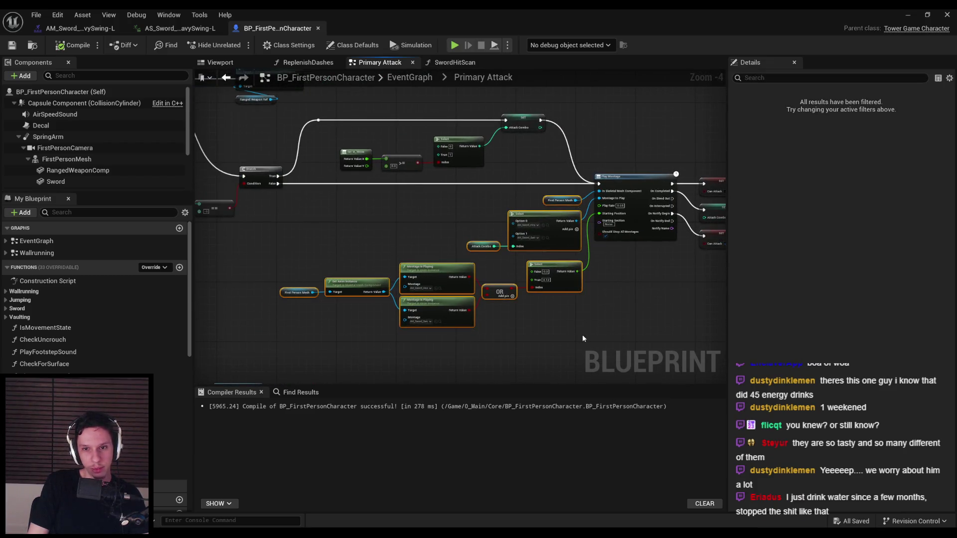
{"action": "left_click_drag", "start_coordinate": [553, 272], "coordinate": [543, 271]}
{"action": "left_click", "coordinate": [379, 230]}
{"action": "key", "text": "ctrl+s"}
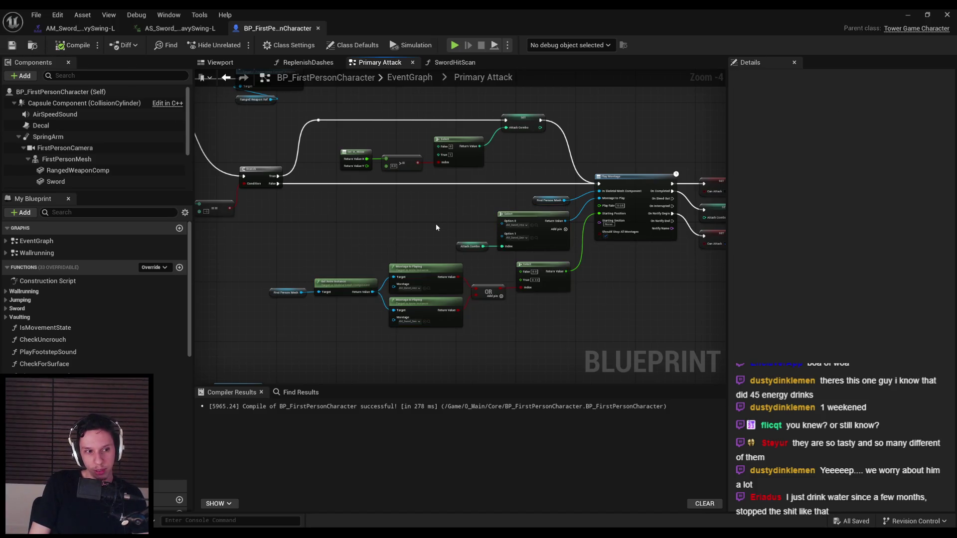
Review the graph around Play Montage and the SET nodes, then box-select nodes on both sides
{"action": "right_click_drag", "start_coordinate": [435, 230], "coordinate": [349, 227]}
{"action": "scroll", "coordinate": [349, 227], "scroll_direction": "up", "scroll_amount": 1}
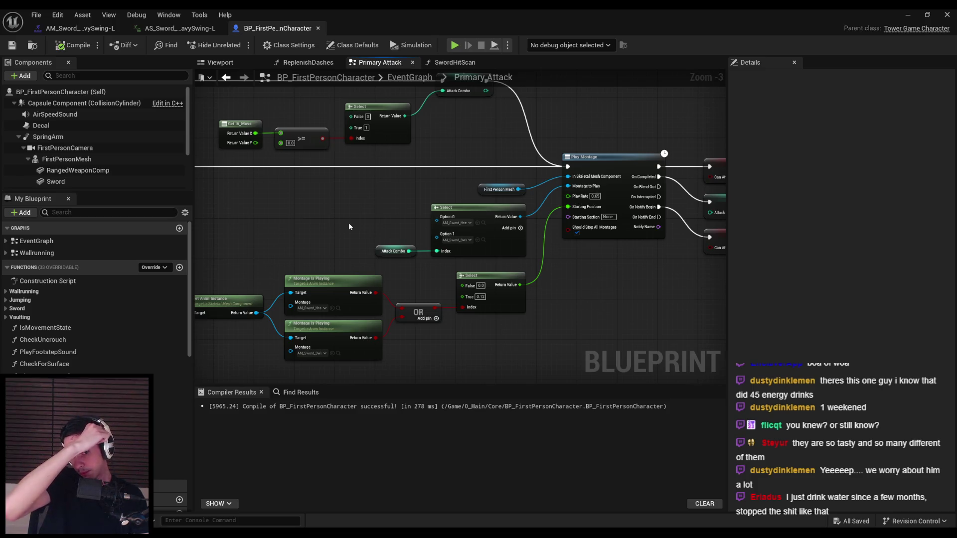
{"action": "scroll", "coordinate": [349, 226], "scroll_direction": "up", "scroll_amount": 1}
{"action": "right_click_drag", "start_coordinate": [349, 226], "coordinate": [352, 208]}
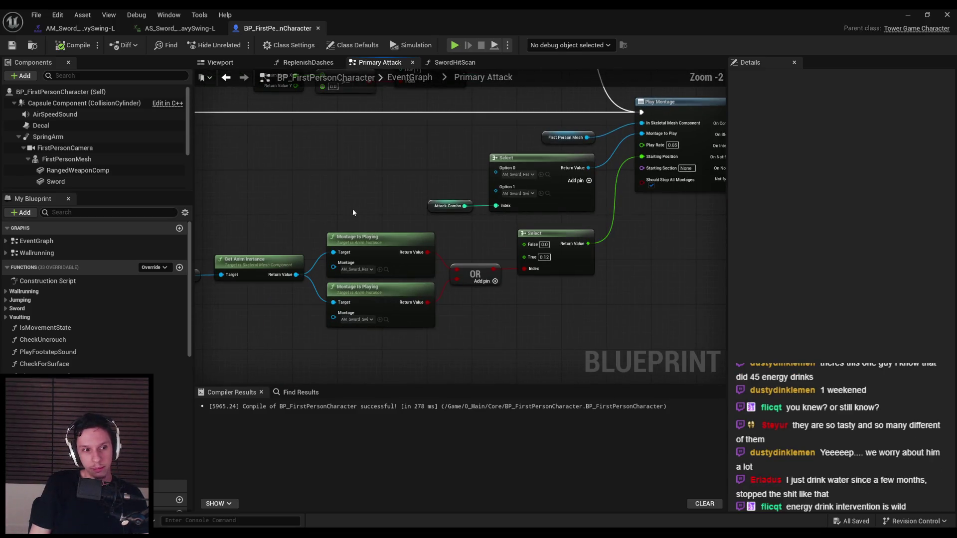
{"action": "scroll", "coordinate": [346, 262], "scroll_direction": "up", "scroll_amount": 1}
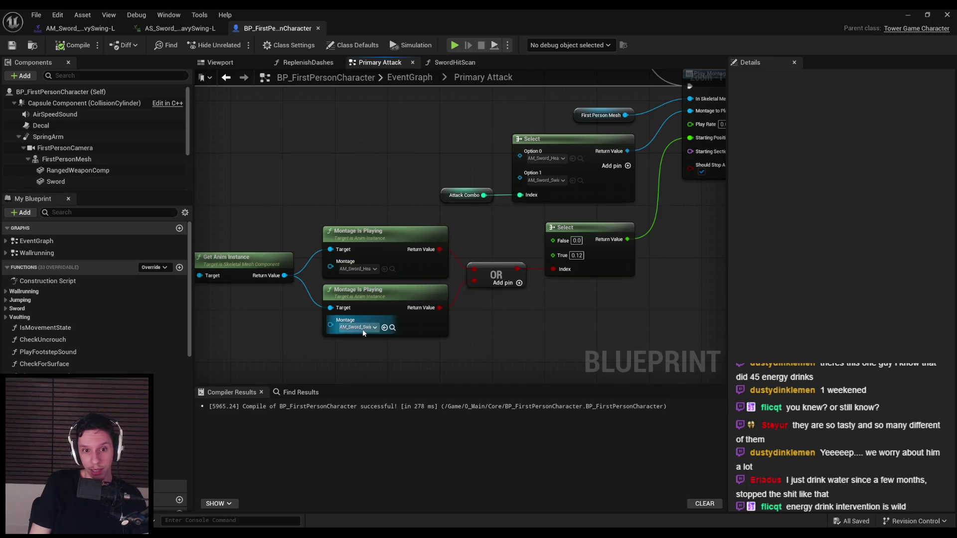
{"action": "scroll", "coordinate": [543, 313], "scroll_direction": "down", "scroll_amount": 1}
{"action": "mouse_move", "coordinate": [542, 313]}
{"action": "right_mouse_down"}
{"action": "mouse_move", "coordinate": [432, 318]}
{"action": "mouse_move", "coordinate": [417, 301]}
{"action": "mouse_move", "coordinate": [440, 279]}
{"action": "mouse_move", "coordinate": [460, 292]}
{"action": "right_mouse_up"}
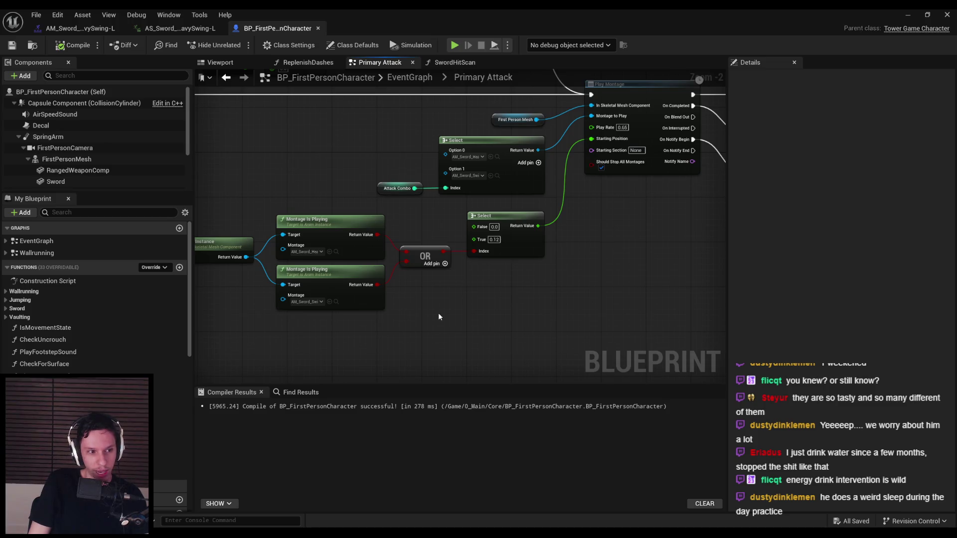
{"action": "mouse_move", "coordinate": [438, 309]}
{"action": "right_mouse_down"}
{"action": "mouse_move", "coordinate": [344, 284]}
{"action": "mouse_move", "coordinate": [435, 272]}
{"action": "mouse_move", "coordinate": [306, 317]}
{"action": "mouse_move", "coordinate": [495, 334]}
{"action": "mouse_move", "coordinate": [291, 331]}
{"action": "right_mouse_up"}
{"action": "scroll", "coordinate": [435, 271], "scroll_direction": "down", "scroll_amount": 1}
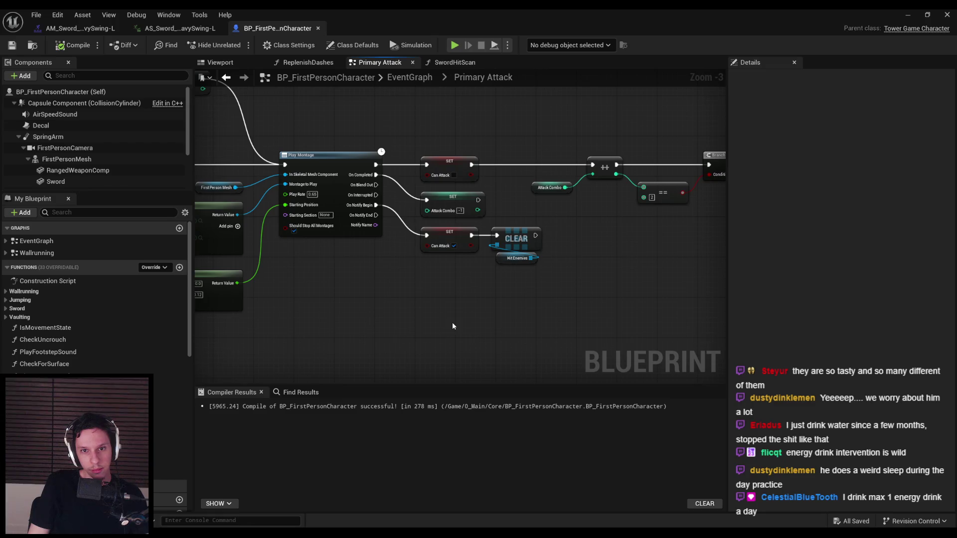
{"action": "scroll", "coordinate": [394, 237], "scroll_direction": "up", "scroll_amount": 2}
{"action": "mouse_move", "coordinate": [567, 290]}
{"action": "right_mouse_down"}
{"action": "mouse_move", "coordinate": [498, 295]}
{"action": "mouse_move", "coordinate": [405, 279]}
{"action": "right_mouse_up"}
{"action": "scroll", "coordinate": [405, 280], "scroll_direction": "down", "scroll_amount": 2}
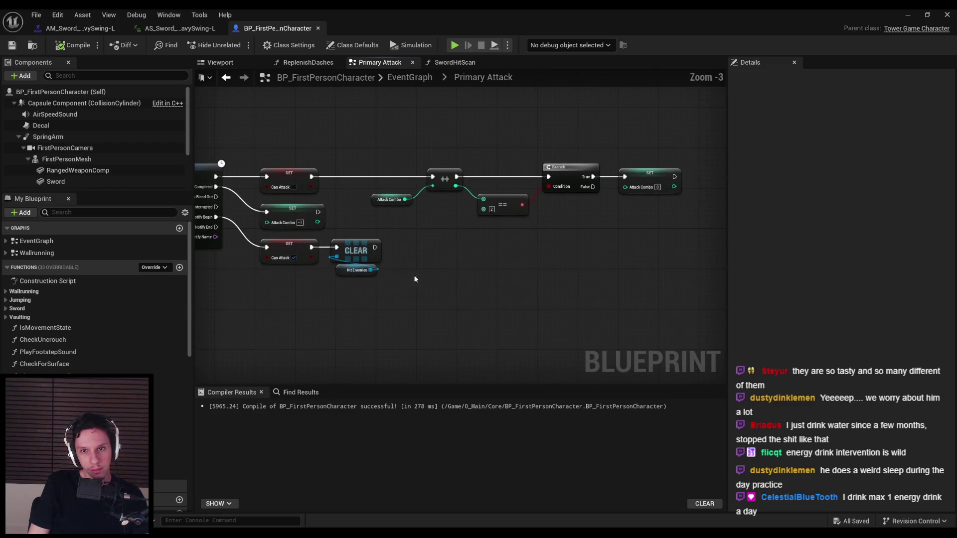
{"action": "mouse_move", "coordinate": [466, 282]}
{"action": "right_mouse_down"}
{"action": "mouse_move", "coordinate": [374, 285]}
{"action": "mouse_move", "coordinate": [781, 288]}
{"action": "right_mouse_up"}
{"action": "scroll", "coordinate": [560, 291], "scroll_direction": "down", "scroll_amount": 1}
{"action": "right_click_drag", "start_coordinate": [559, 291], "coordinate": [588, 286]}
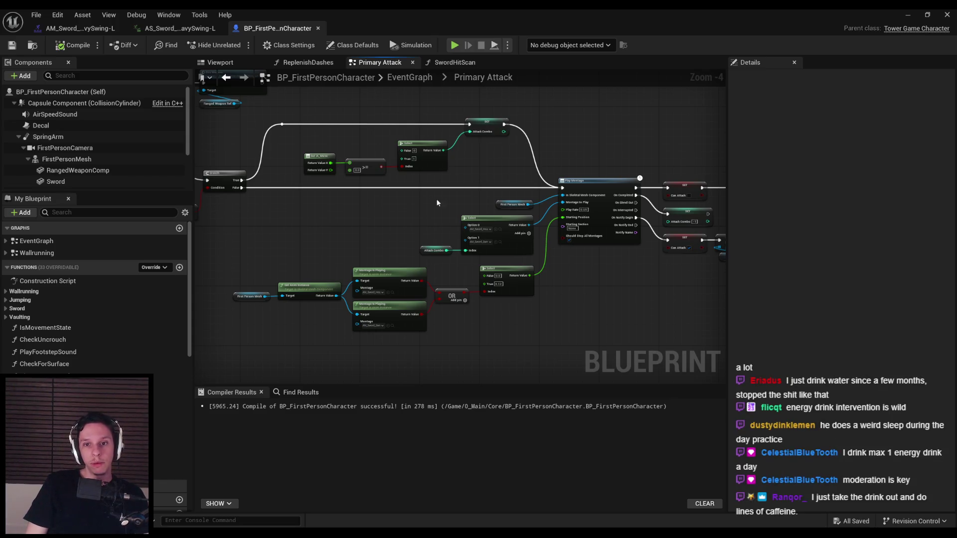
{"action": "scroll", "coordinate": [432, 203], "scroll_direction": "up", "scroll_amount": 1}
{"action": "mouse_move", "coordinate": [578, 265]}
{"action": "right_mouse_down"}
{"action": "mouse_move", "coordinate": [462, 214]}
{"action": "mouse_move", "coordinate": [462, 232]}
{"action": "mouse_move", "coordinate": [458, 206]}
{"action": "right_mouse_up"}
{"action": "scroll", "coordinate": [468, 193], "scroll_direction": "up", "scroll_amount": 1}
{"action": "scroll", "coordinate": [462, 232], "scroll_direction": "down", "scroll_amount": 2}
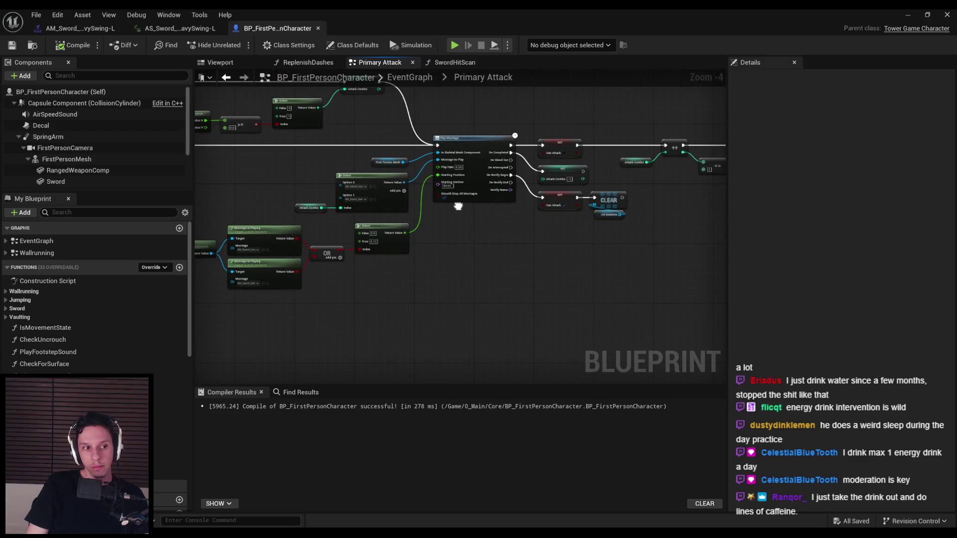
{"action": "scroll", "coordinate": [453, 214], "scroll_direction": "up", "scroll_amount": 1}
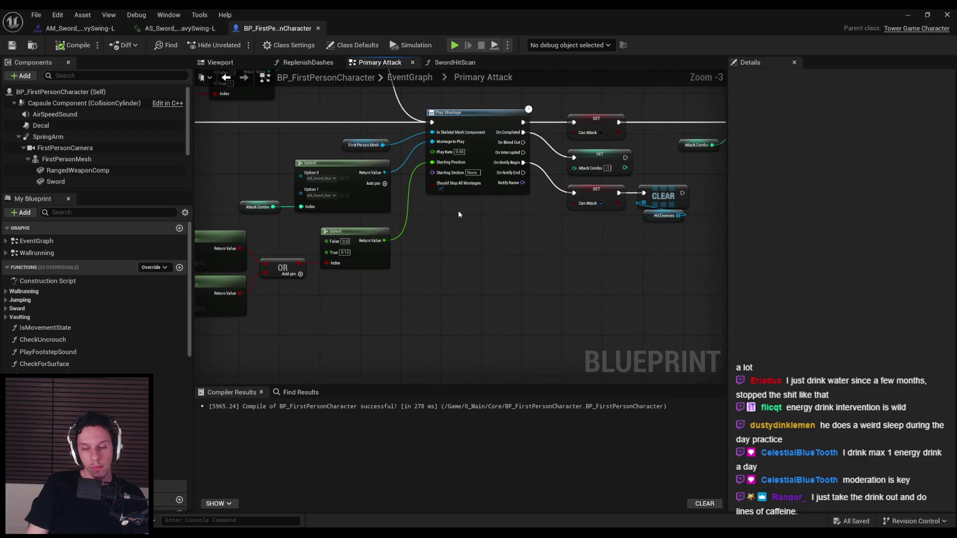
{"action": "scroll", "coordinate": [456, 212], "scroll_direction": "down", "scroll_amount": 1}
{"action": "right_click_drag", "start_coordinate": [495, 242], "coordinate": [536, 223]}
{"action": "scroll", "coordinate": [506, 233], "scroll_direction": "down", "scroll_amount": 1}
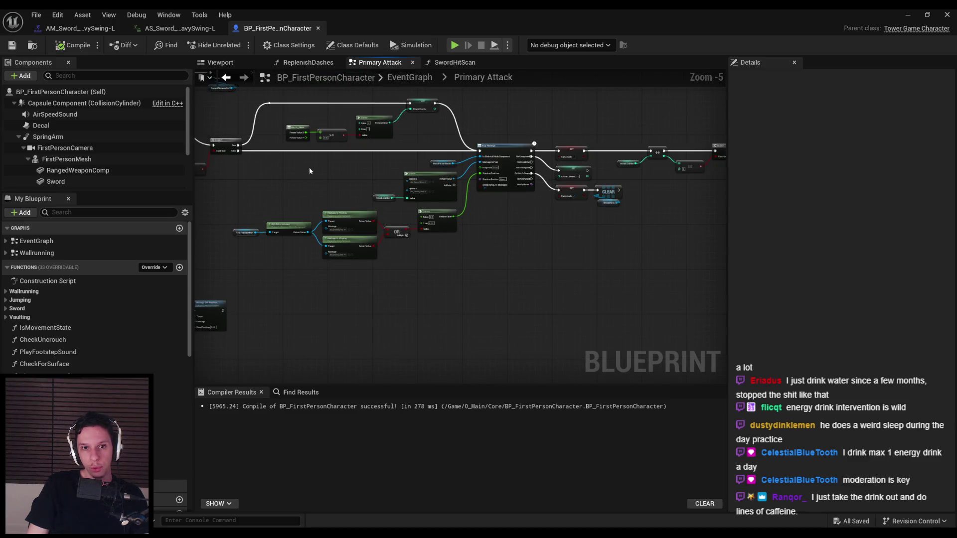
{"action": "scroll", "coordinate": [234, 175], "scroll_direction": "down", "scroll_amount": 1}
{"action": "mouse_move", "coordinate": [632, 271]}
{"action": "left_mouse_down"}
{"action": "mouse_move", "coordinate": [454, 164]}
{"action": "mouse_move", "coordinate": [349, 152]}
{"action": "left_mouse_up"}
{"action": "mouse_move", "coordinate": [400, 262]}
{"action": "left_mouse_down", "text": "shift"}
{"action": "mouse_move", "coordinate": [264, 167]}
{"action": "mouse_move", "coordinate": [236, 172]}
{"action": "left_mouse_up", "text": "shift"}
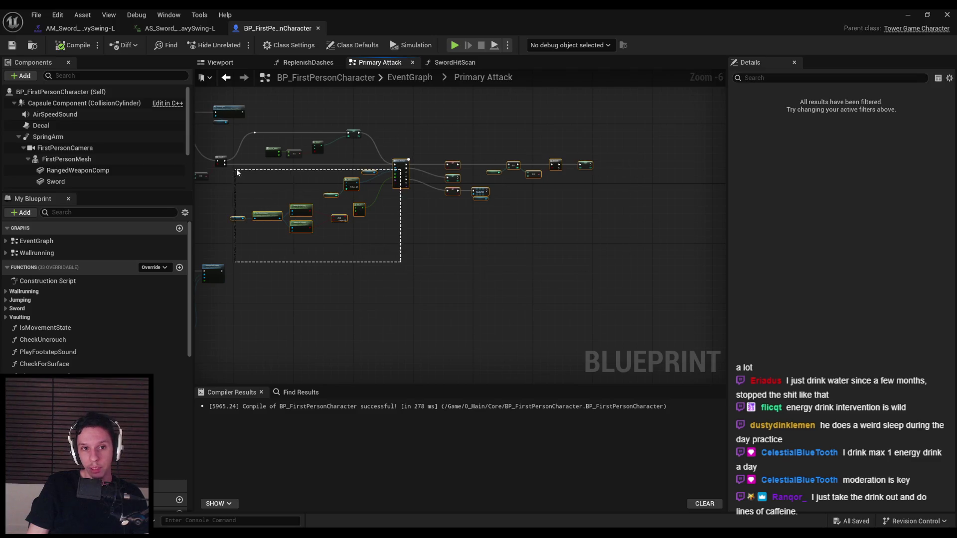
Delete the ++ increment node from the Attack Combo counter chain after Play Montage
{"action": "scroll", "coordinate": [331, 196], "scroll_direction": "up", "scroll_amount": 3}
{"action": "mouse_move", "coordinate": [425, 237]}
{"action": "right_mouse_down"}
{"action": "mouse_move", "coordinate": [452, 213]}
{"action": "mouse_move", "coordinate": [588, 196]}
{"action": "right_mouse_up"}
{"action": "left_click", "coordinate": [555, 196]}
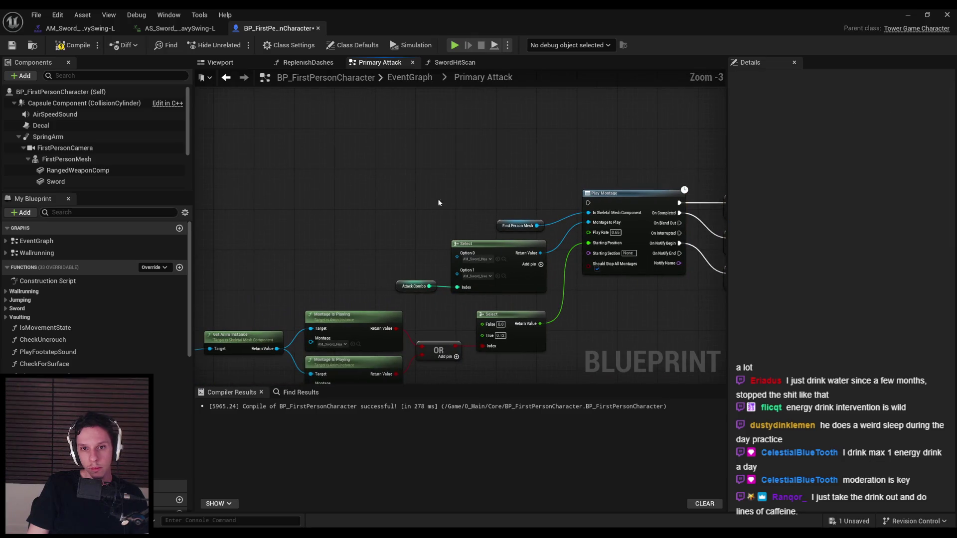
{"action": "left_click_drag", "start_coordinate": [388, 242], "coordinate": [551, 300]}
{"action": "left_click", "coordinate": [374, 218]}
{"action": "mouse_move", "coordinate": [374, 218]}
{"action": "right_mouse_down"}
{"action": "mouse_move", "coordinate": [645, 319]}
{"action": "mouse_move", "coordinate": [584, 280]}
{"action": "right_mouse_up"}
{"action": "scroll", "coordinate": [584, 279], "scroll_direction": "up", "scroll_amount": 1}
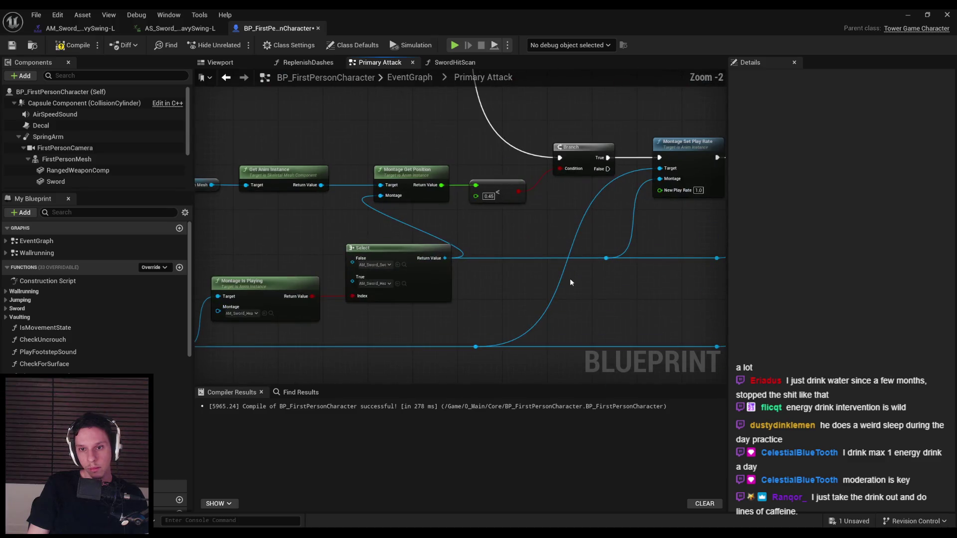
{"action": "scroll", "coordinate": [357, 232], "scroll_direction": "down", "scroll_amount": 2}
{"action": "mouse_move", "coordinate": [358, 232]}
{"action": "right_mouse_down"}
{"action": "mouse_move", "coordinate": [442, 217]}
{"action": "mouse_move", "coordinate": [412, 205]}
{"action": "right_mouse_up"}
{"action": "scroll", "coordinate": [412, 204], "scroll_direction": "up", "scroll_amount": 3}
{"action": "left_click", "coordinate": [534, 272]}
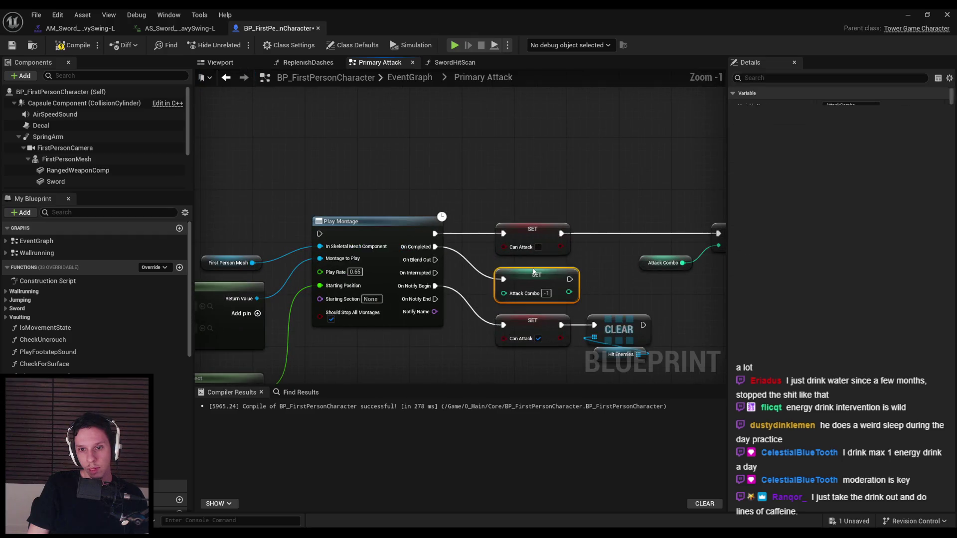
{"action": "scroll", "coordinate": [530, 263], "scroll_direction": "down", "scroll_amount": 1}
{"action": "right_click_drag", "start_coordinate": [529, 263], "coordinate": [414, 242]}
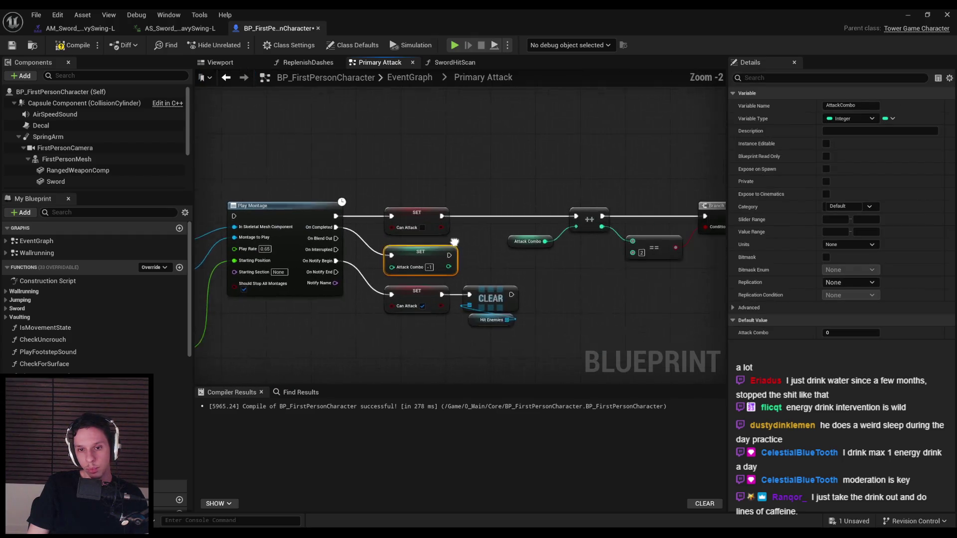
{"action": "left_click", "coordinate": [449, 344]}
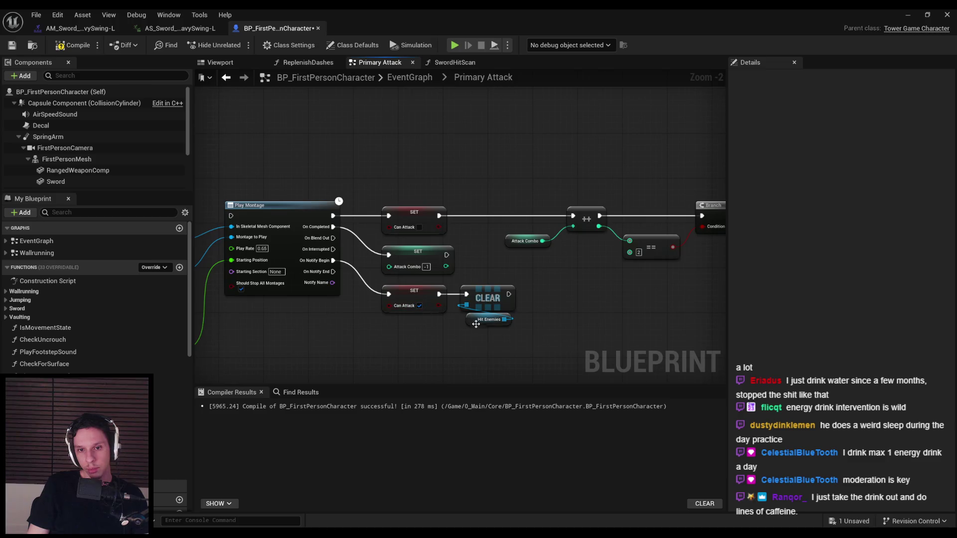
{"action": "right_click_drag", "start_coordinate": [455, 229], "coordinate": [368, 251]}
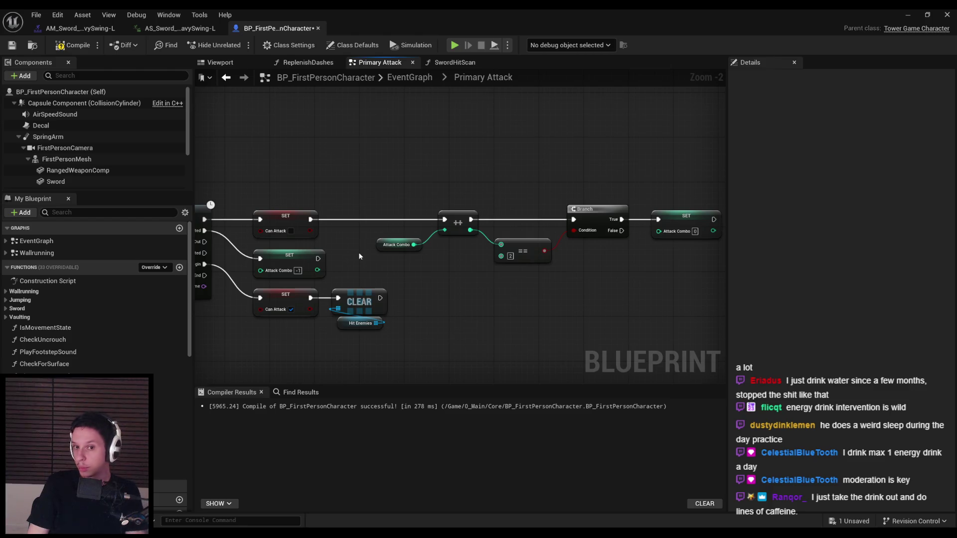
{"action": "left_click_drag", "start_coordinate": [358, 199], "coordinate": [719, 273]}
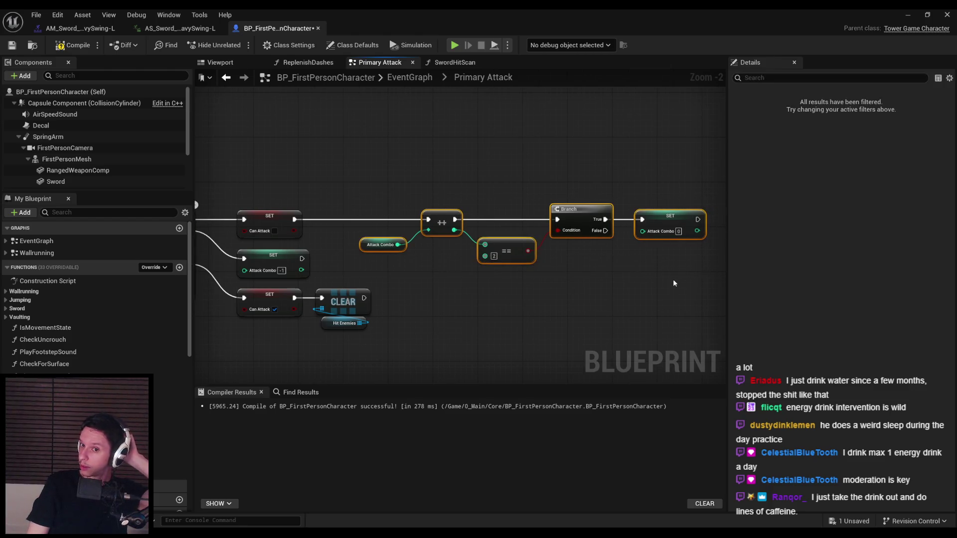
{"action": "mouse_move", "coordinate": [380, 192]}
{"action": "left_mouse_down"}
{"action": "mouse_move", "coordinate": [455, 264]}
{"action": "mouse_move", "coordinate": [453, 253]}
{"action": "left_mouse_up"}
{"action": "key", "text": "Delete"}
Wire Attack Combo straight into the compare node and reconnect Can Attack's execution to Branch
{"action": "left_click_drag", "start_coordinate": [397, 244], "coordinate": [485, 245]}
{"action": "left_click_drag", "start_coordinate": [557, 219], "coordinate": [294, 222]}
{"action": "left_click_drag", "start_coordinate": [483, 192], "coordinate": [728, 304]}
{"action": "left_click_drag", "start_coordinate": [539, 224], "coordinate": [474, 222]}
{"action": "left_click", "coordinate": [474, 285]}
{"action": "scroll", "coordinate": [466, 277], "scroll_direction": "down", "scroll_amount": 2}
{"action": "right_click_drag", "start_coordinate": [466, 277], "coordinate": [545, 268]}
Delete the ==, Branch and reset nodes plus the top SET Can Attack node
{"action": "left_click_drag", "start_coordinate": [434, 212], "coordinate": [654, 255]}
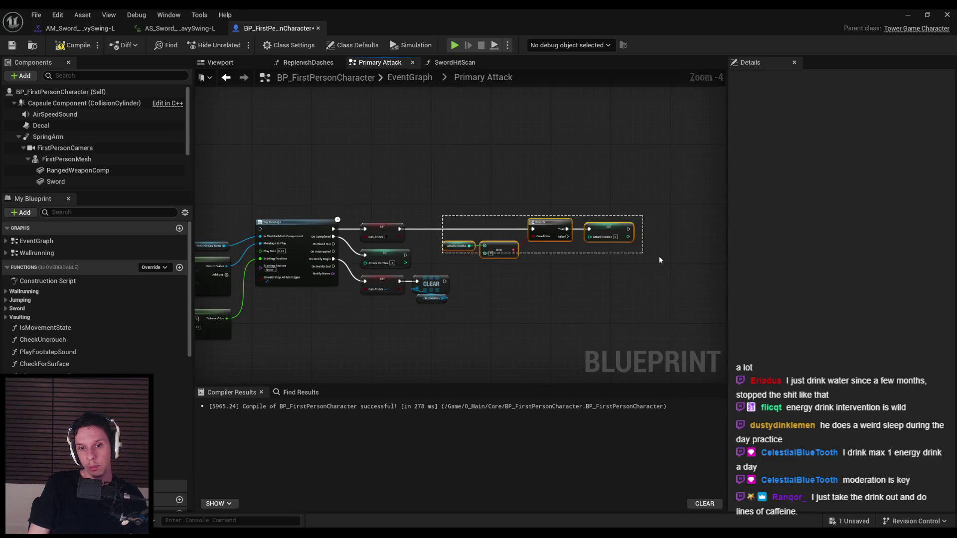
{"action": "key", "text": "Delete"}
{"action": "scroll", "coordinate": [407, 234], "scroll_direction": "up", "scroll_amount": 1}
{"action": "left_click_drag", "start_coordinate": [417, 213], "coordinate": [336, 248]}
{"action": "scroll", "coordinate": [336, 248], "scroll_direction": "down", "scroll_amount": 1}
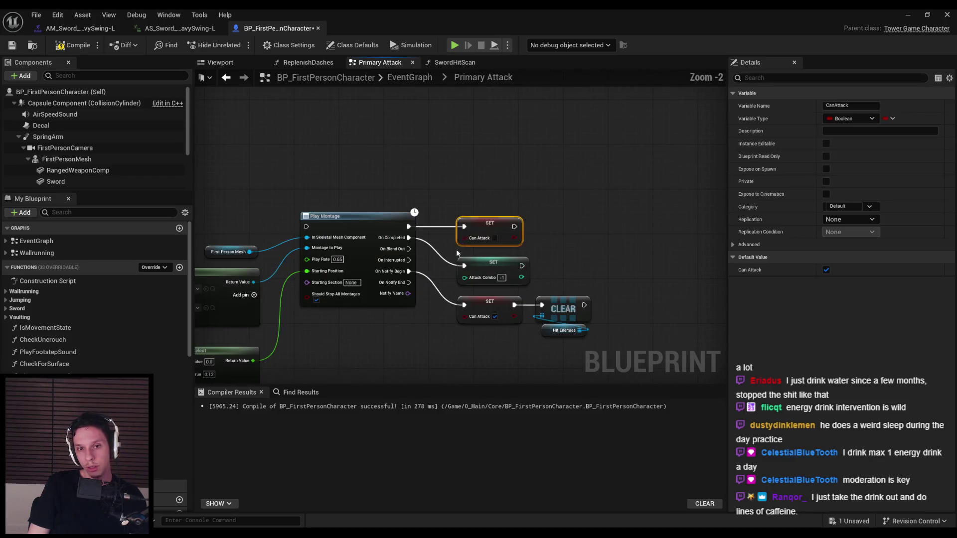
{"action": "key", "text": "Delete"}
{"action": "right_click_drag", "start_coordinate": [336, 249], "coordinate": [466, 248]}
Reposition the SET Attack Combo node beside the remaining Can Attack, CLEAR and Select nodes
{"action": "scroll", "coordinate": [466, 248], "scroll_direction": "up", "scroll_amount": 3}
{"action": "left_click_drag", "start_coordinate": [513, 225], "coordinate": [519, 222]}
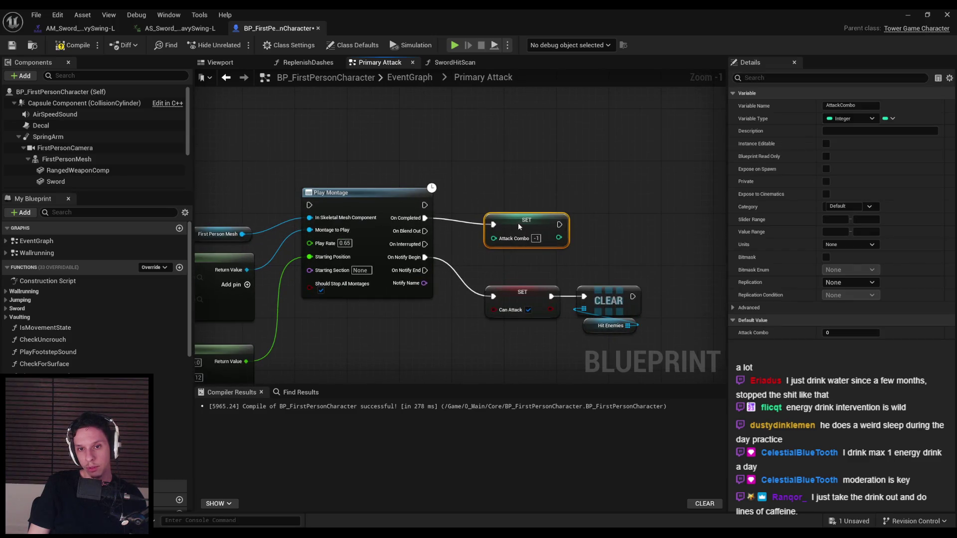
{"action": "left_click_drag", "start_coordinate": [518, 270], "coordinate": [486, 284]}
{"action": "mouse_move", "coordinate": [633, 334]}
{"action": "left_mouse_down"}
{"action": "mouse_move", "coordinate": [528, 279]}
{"action": "mouse_move", "coordinate": [449, 316]}
{"action": "left_mouse_up"}
{"action": "scroll", "coordinate": [448, 315], "scroll_direction": "down", "scroll_amount": 1}
{"action": "right_click_drag", "start_coordinate": [448, 316], "coordinate": [560, 265]}
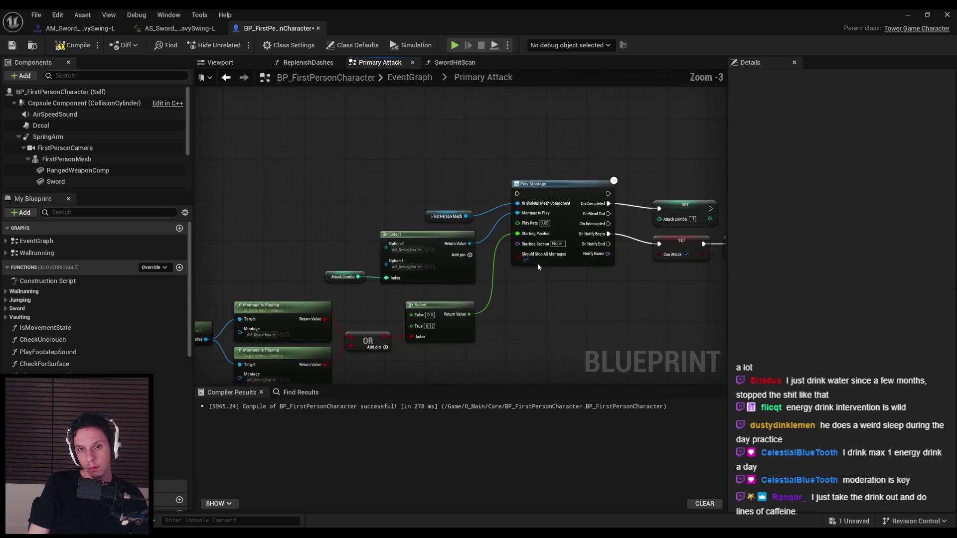
{"action": "left_click_drag", "start_coordinate": [313, 251], "coordinate": [469, 280]}
{"action": "scroll", "coordinate": [468, 280], "scroll_direction": "down", "scroll_amount": 1}
{"action": "mouse_move", "coordinate": [469, 281]}
{"action": "right_mouse_down"}
{"action": "mouse_move", "coordinate": [436, 210]}
{"action": "mouse_move", "coordinate": [483, 242]}
{"action": "mouse_move", "coordinate": [416, 207]}
{"action": "mouse_move", "coordinate": [349, 150]}
{"action": "mouse_move", "coordinate": [559, 330]}
{"action": "right_mouse_up"}
{"action": "scroll", "coordinate": [406, 223], "scroll_direction": "down", "scroll_amount": 1}
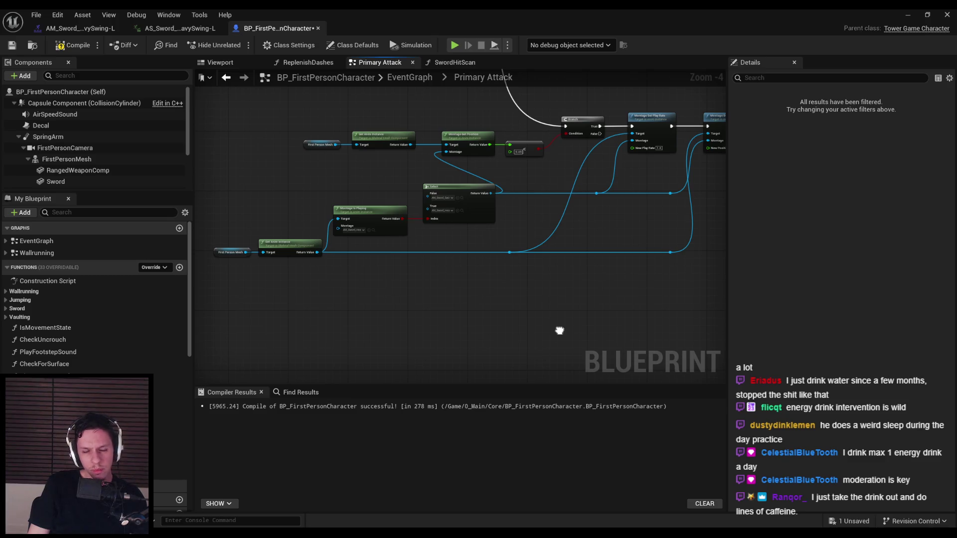
Duplicate the montage Select node, drive its Index from Montage Is Playing, and pick a light swing montage
{"action": "scroll", "coordinate": [441, 212], "scroll_direction": "up", "scroll_amount": 4}
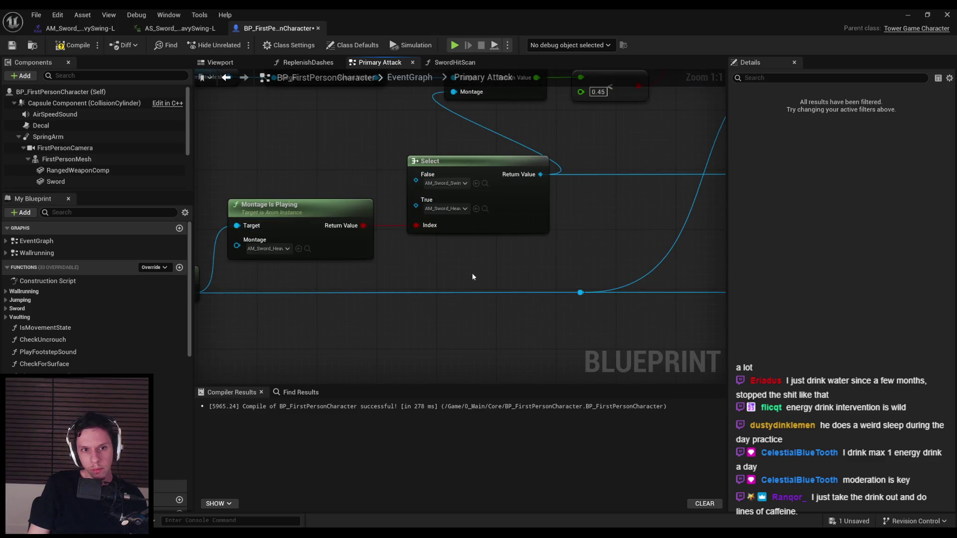
{"action": "scroll", "coordinate": [472, 272], "scroll_direction": "down", "scroll_amount": 3}
{"action": "mouse_move", "coordinate": [471, 273]}
{"action": "right_mouse_down"}
{"action": "mouse_move", "coordinate": [331, 273]}
{"action": "mouse_move", "coordinate": [440, 272]}
{"action": "right_mouse_up"}
{"action": "scroll", "coordinate": [330, 272], "scroll_direction": "down", "scroll_amount": 1}
{"action": "scroll", "coordinate": [332, 273], "scroll_direction": "up", "scroll_amount": 1}
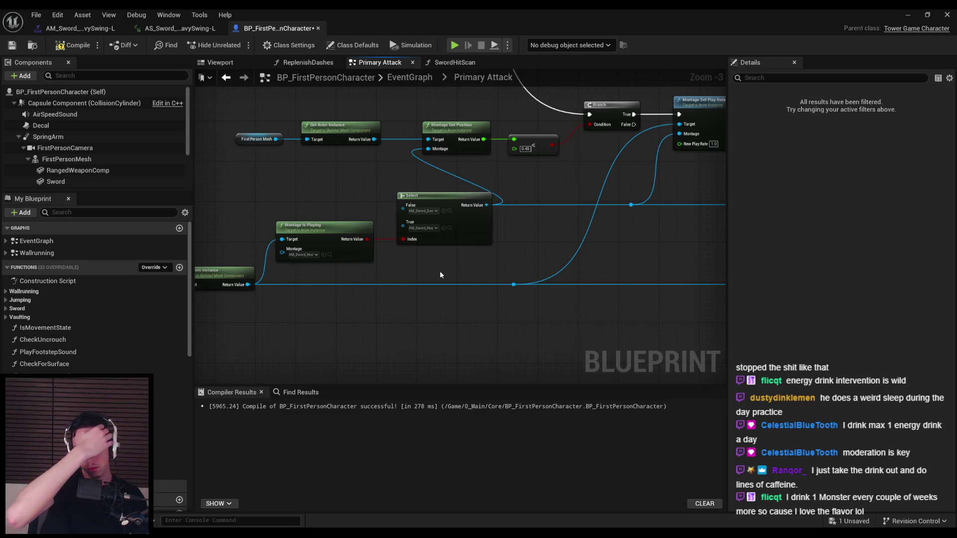
{"action": "left_click", "coordinate": [448, 262]}
{"action": "scroll", "coordinate": [439, 264], "scroll_direction": "down", "scroll_amount": 1}
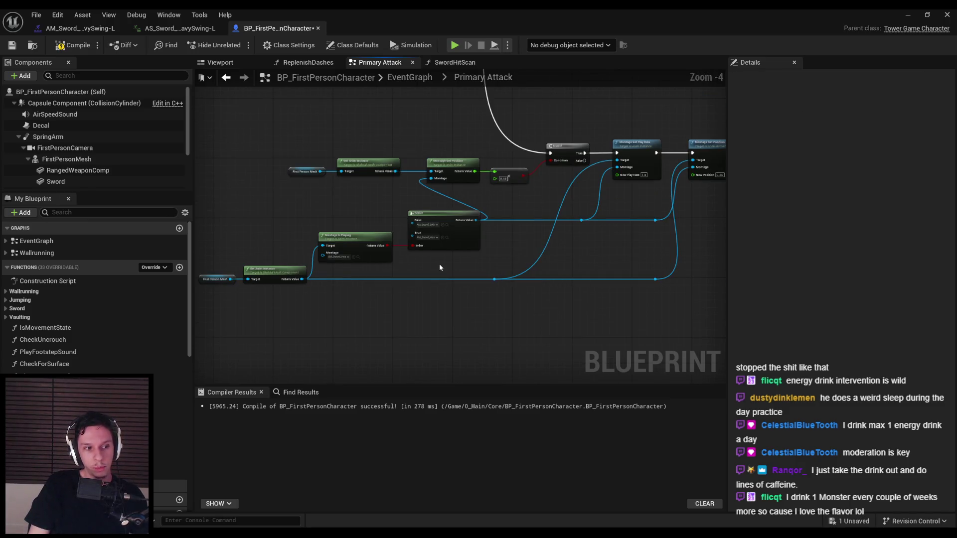
{"action": "scroll", "coordinate": [474, 245], "scroll_direction": "up", "scroll_amount": 2}
{"action": "left_click", "coordinate": [466, 242]}
{"action": "key", "text": "ctrl+c"}
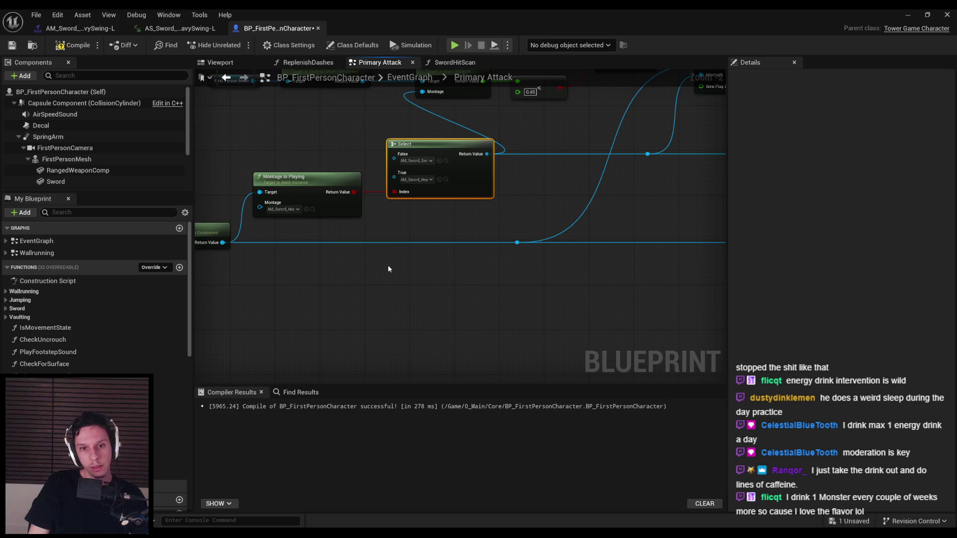
{"action": "key", "text": "ctrl+v"}
{"action": "left_click_drag", "start_coordinate": [400, 315], "coordinate": [354, 193]}
{"action": "left_click", "coordinate": [341, 337]}
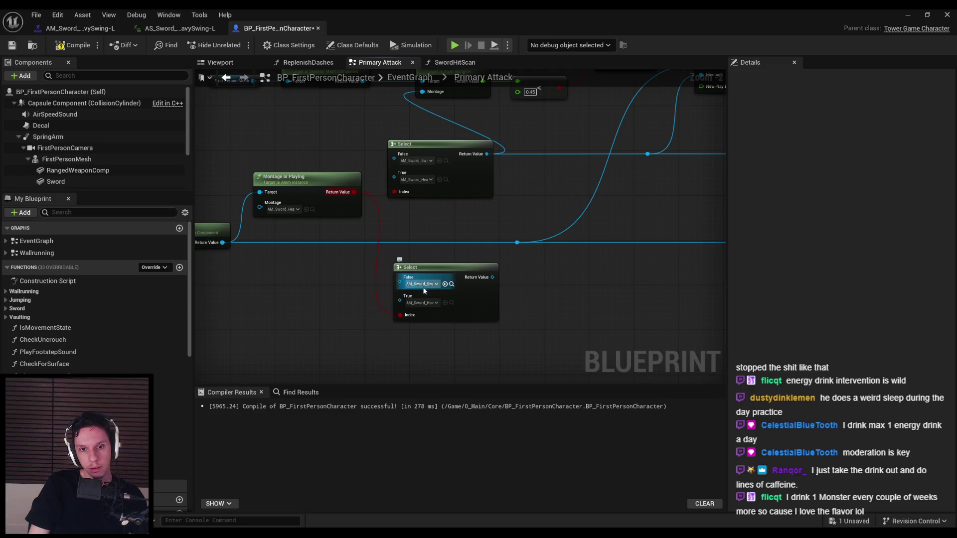
{"action": "left_click", "coordinate": [423, 303]}
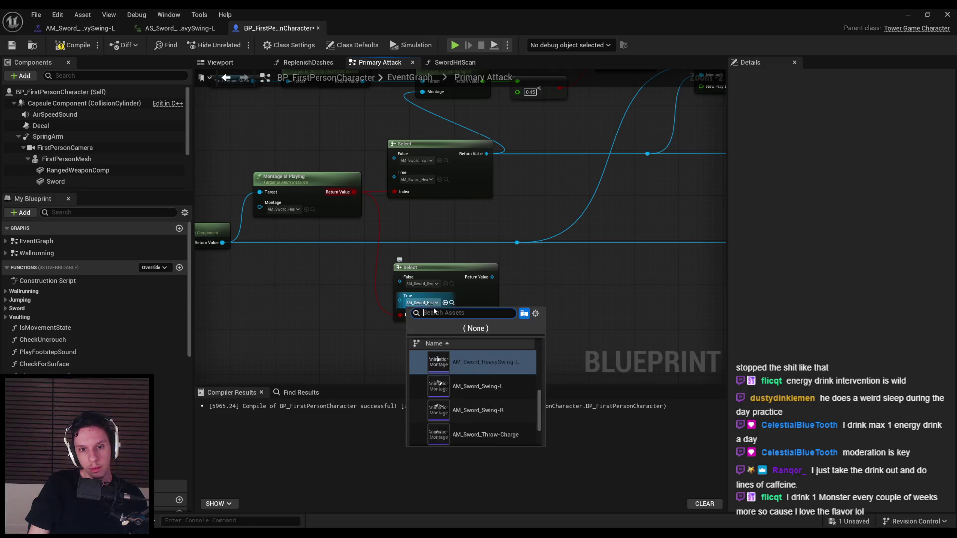
{"action": "left_click", "coordinate": [477, 386]}
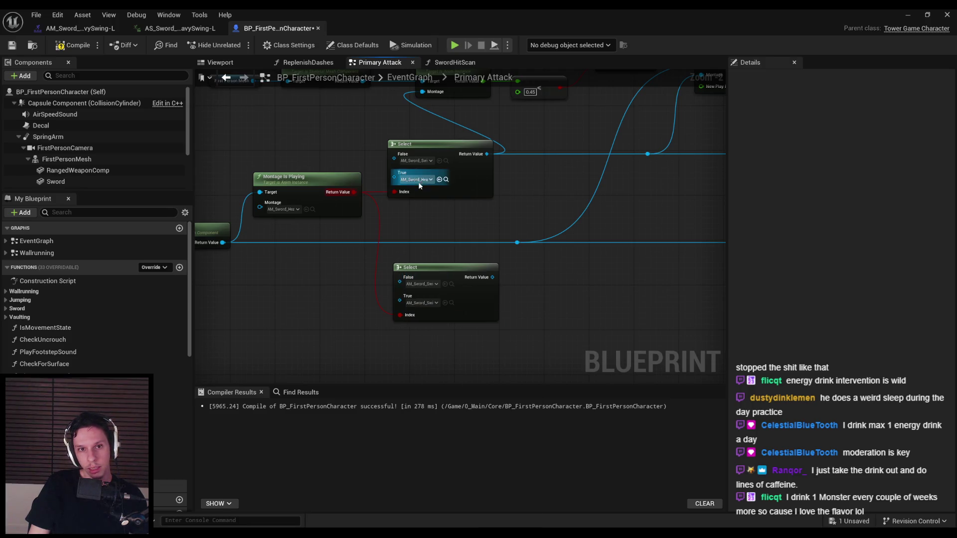
Compile and save the blueprint, trial the Branch False connection, undo it, and recompile
{"action": "left_click", "coordinate": [72, 45]}
{"action": "left_click", "coordinate": [14, 46]}
{"action": "scroll", "coordinate": [372, 213], "scroll_direction": "down", "scroll_amount": 2}
{"action": "mouse_move", "coordinate": [463, 205]}
{"action": "right_mouse_down"}
{"action": "mouse_move", "coordinate": [542, 261]}
{"action": "mouse_move", "coordinate": [480, 250]}
{"action": "mouse_move", "coordinate": [545, 261]}
{"action": "mouse_move", "coordinate": [552, 307]}
{"action": "right_mouse_up"}
{"action": "scroll", "coordinate": [538, 281], "scroll_direction": "down", "scroll_amount": 1}
{"action": "scroll", "coordinate": [517, 224], "scroll_direction": "up", "scroll_amount": 3}
{"action": "scroll", "coordinate": [517, 224], "scroll_direction": "down", "scroll_amount": 1}
{"action": "right_click_drag", "start_coordinate": [516, 223], "coordinate": [380, 224]}
{"action": "left_click_drag", "start_coordinate": [437, 171], "coordinate": [428, 180], "text": "ctrl"}
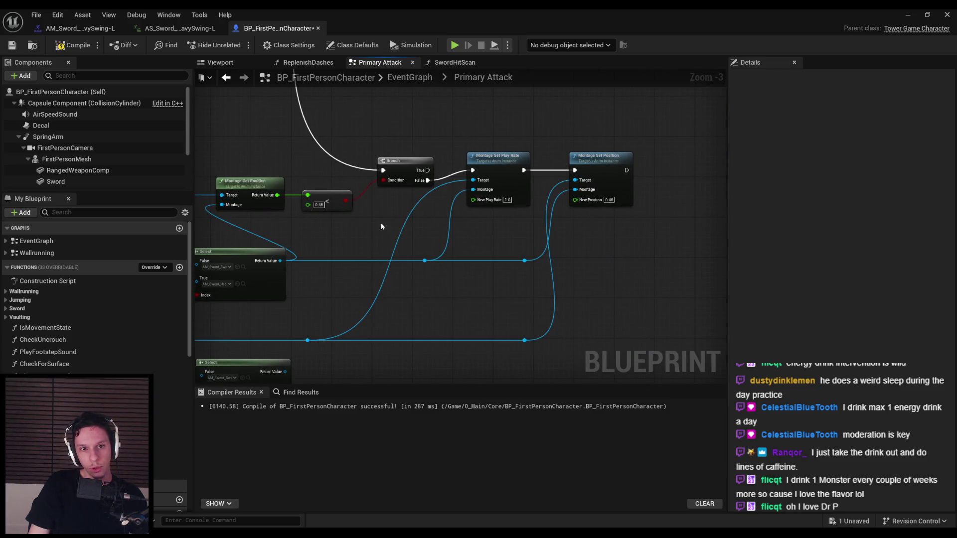
{"action": "right_click_drag", "start_coordinate": [381, 227], "coordinate": [379, 201]}
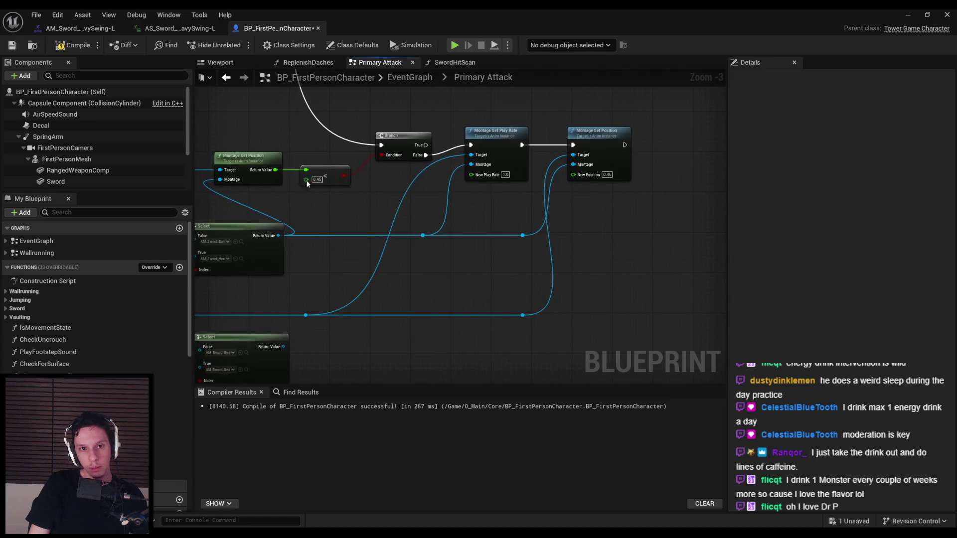
{"action": "key", "text": "ctrl+z"}
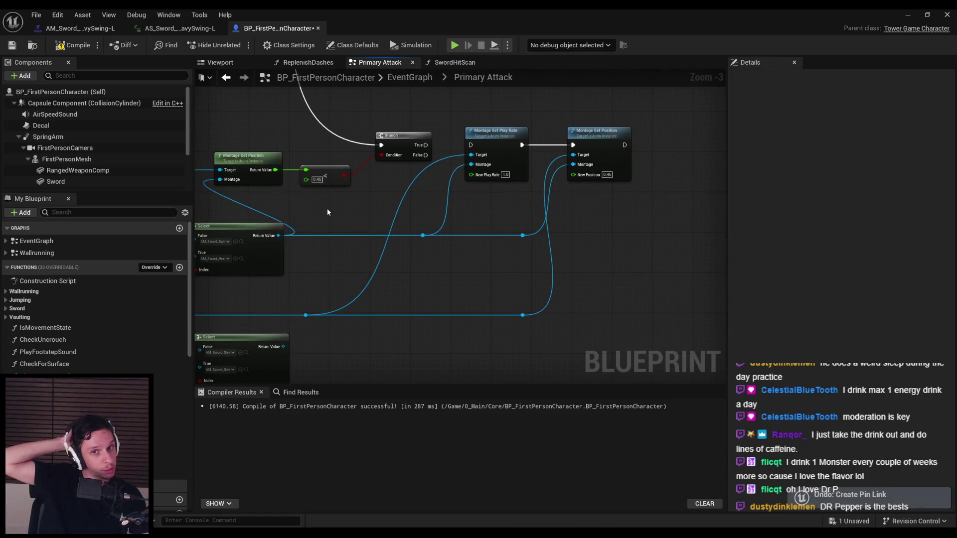
{"action": "key", "text": "ctrl+z"}
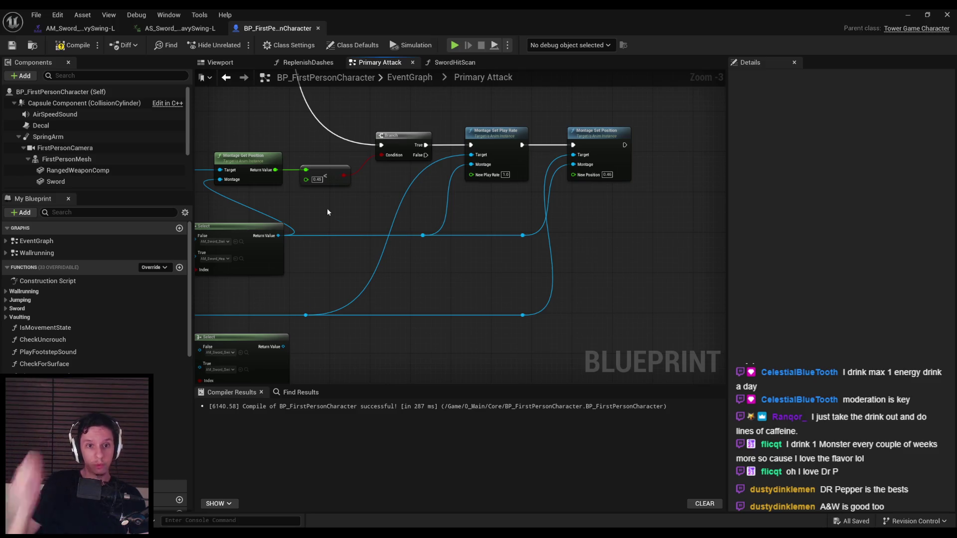
{"action": "scroll", "coordinate": [327, 209], "scroll_direction": "up", "scroll_amount": 3}
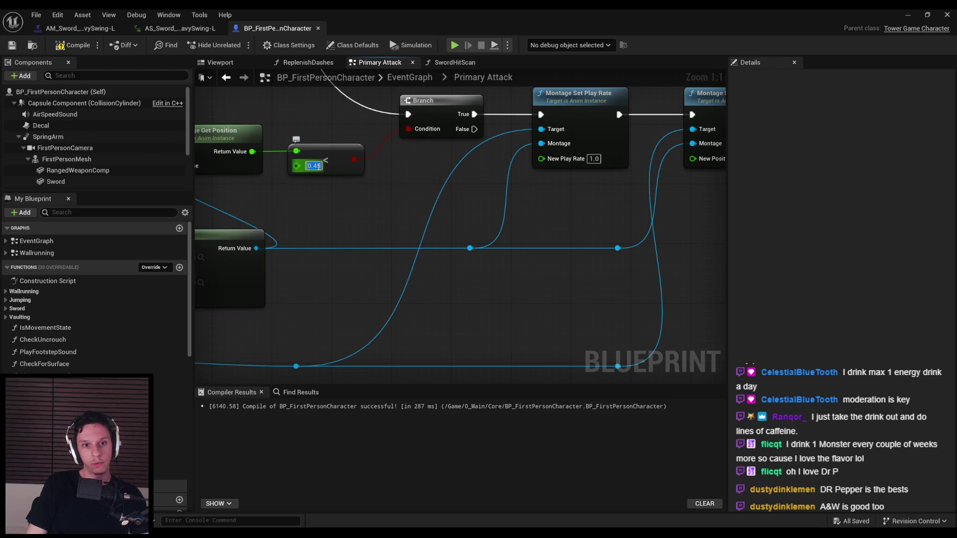
{"action": "scroll", "coordinate": [349, 207], "scroll_direction": "down", "scroll_amount": 3}
{"action": "left_click", "coordinate": [73, 45]}
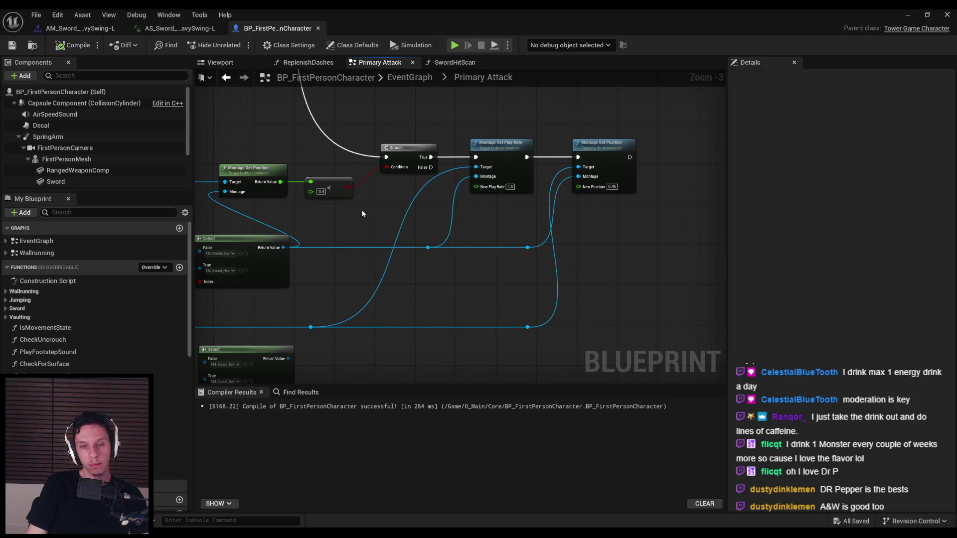
Move the Branch execution wire from True to False and lower the two montage setter nodes
{"action": "right_click_drag", "start_coordinate": [363, 214], "coordinate": [351, 197]}
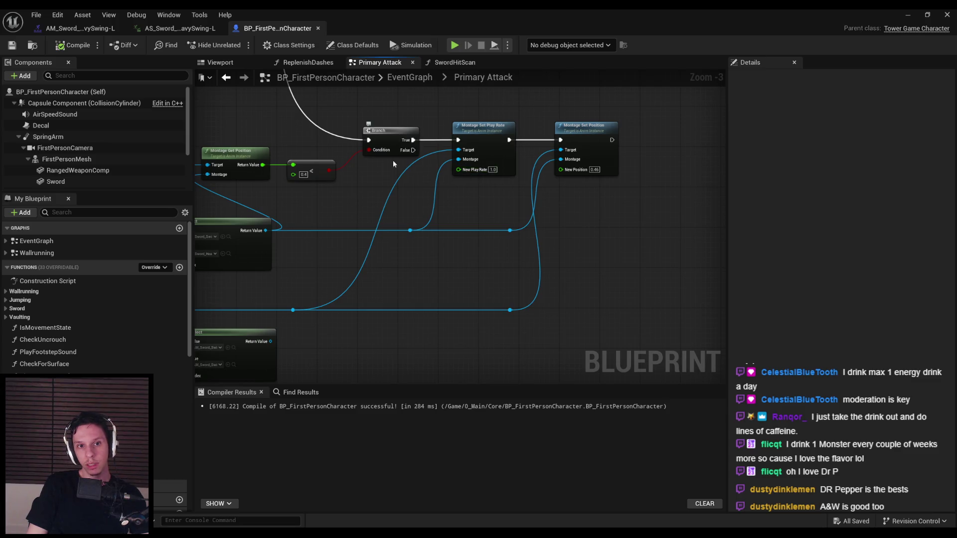
{"action": "right_click_drag", "start_coordinate": [399, 157], "coordinate": [425, 190]}
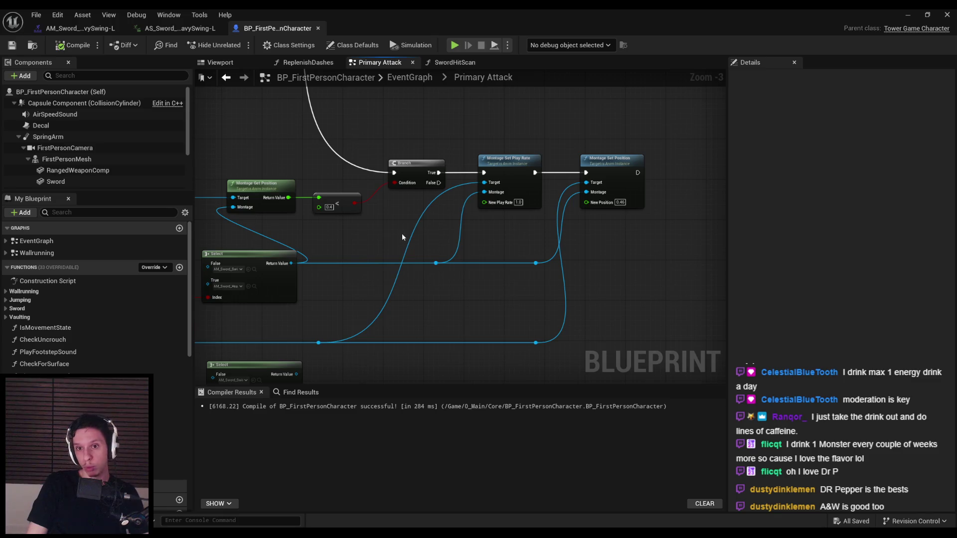
{"action": "scroll", "coordinate": [590, 245], "scroll_direction": "up", "scroll_amount": 1}
{"action": "left_click_drag", "start_coordinate": [439, 146], "coordinate": [439, 157], "text": "ctrl"}
{"action": "left_click_drag", "start_coordinate": [470, 115], "coordinate": [671, 172]}
{"action": "left_click_drag", "start_coordinate": [508, 139], "coordinate": [506, 185]}
{"action": "scroll", "coordinate": [506, 185], "scroll_direction": "down", "scroll_amount": 2}
{"action": "left_click", "coordinate": [513, 232]}
Reposition the new Select node and its Montage Is Playing and play-rate neighbours
{"action": "left_click_drag", "start_coordinate": [362, 302], "coordinate": [473, 330]}
{"action": "left_click_drag", "start_coordinate": [496, 347], "coordinate": [499, 345]}
{"action": "mouse_move", "coordinate": [621, 307]}
{"action": "left_mouse_down"}
{"action": "mouse_move", "coordinate": [458, 341]}
{"action": "mouse_move", "coordinate": [449, 312]}
{"action": "mouse_move", "coordinate": [427, 303]}
{"action": "mouse_move", "coordinate": [443, 265]}
{"action": "mouse_move", "coordinate": [509, 315]}
{"action": "mouse_move", "coordinate": [531, 376]}
{"action": "left_mouse_up"}
{"action": "right_click_drag", "start_coordinate": [427, 207], "coordinate": [390, 180]}
{"action": "right_click_drag", "start_coordinate": [521, 286], "coordinate": [658, 288]}
{"action": "left_click_drag", "start_coordinate": [658, 288], "coordinate": [235, 231]}
{"action": "right_click_drag", "start_coordinate": [470, 245], "coordinate": [372, 217]}
{"action": "left_click_drag", "start_coordinate": [340, 212], "coordinate": [344, 268]}
{"action": "left_click", "coordinate": [518, 314]}
{"action": "left_click_drag", "start_coordinate": [518, 314], "coordinate": [434, 225]}
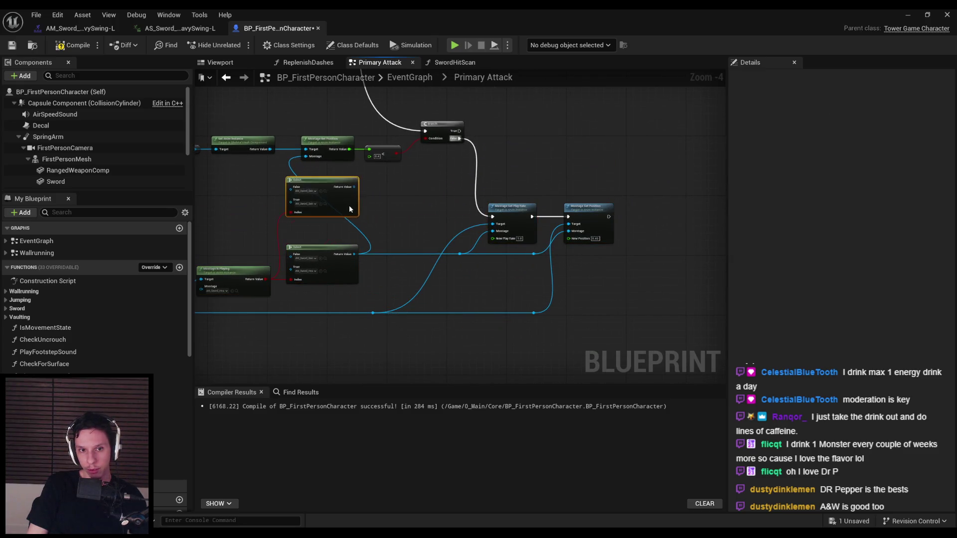
Drag the Play Montage, Select and Montage Is Playing group up next to the Branch node
{"action": "scroll", "coordinate": [298, 201], "scroll_direction": "up", "scroll_amount": 4}
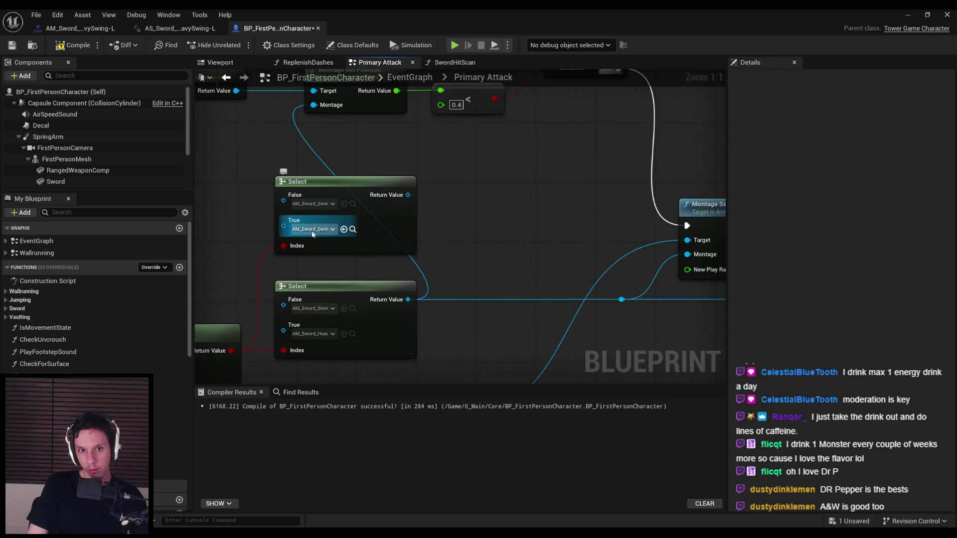
{"action": "scroll", "coordinate": [312, 234], "scroll_direction": "down", "scroll_amount": 1}
{"action": "right_click_drag", "start_coordinate": [312, 235], "coordinate": [355, 213]}
{"action": "scroll", "coordinate": [354, 215], "scroll_direction": "down", "scroll_amount": 2}
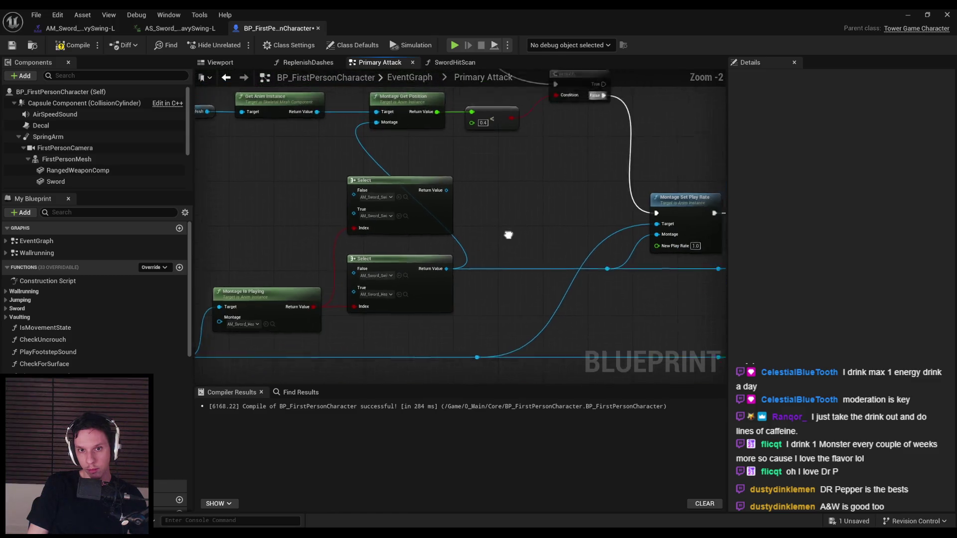
{"action": "right_click_drag", "start_coordinate": [513, 229], "coordinate": [516, 126]}
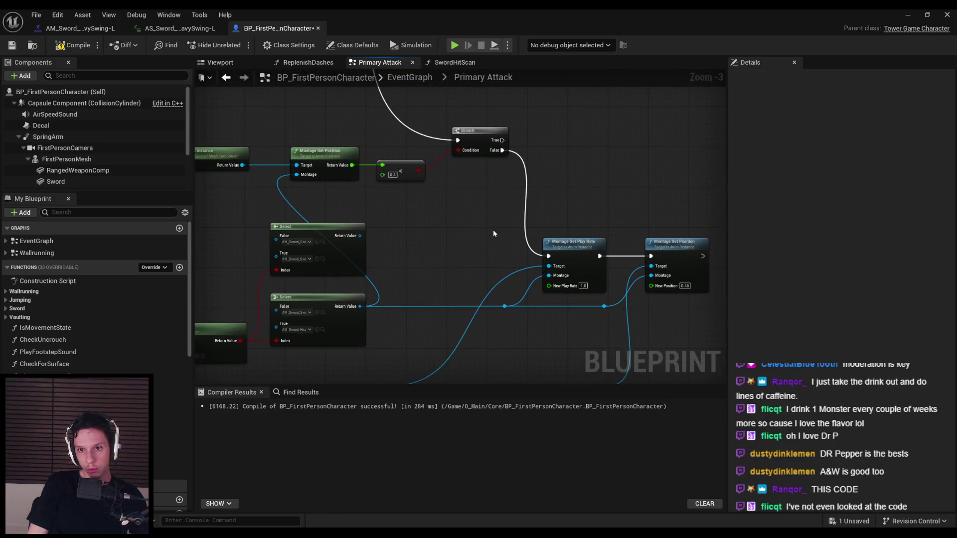
{"action": "scroll", "coordinate": [495, 231], "scroll_direction": "down", "scroll_amount": 2}
{"action": "right_click_drag", "start_coordinate": [558, 313], "coordinate": [474, 253]}
{"action": "scroll", "coordinate": [474, 253], "scroll_direction": "up", "scroll_amount": 2}
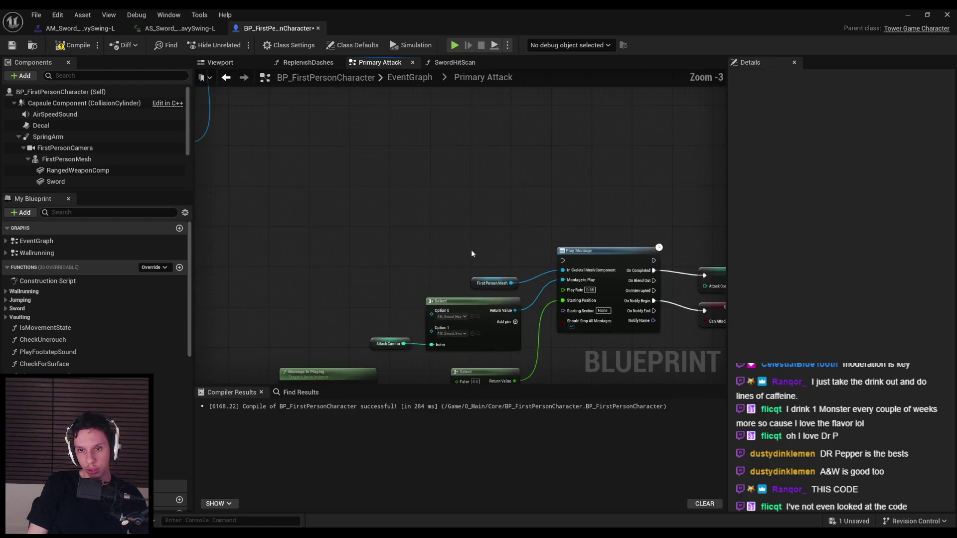
{"action": "scroll", "coordinate": [474, 253], "scroll_direction": "down", "scroll_amount": 3}
{"action": "left_click_drag", "start_coordinate": [364, 188], "coordinate": [698, 331]}
{"action": "right_click_drag", "start_coordinate": [698, 331], "coordinate": [498, 299]}
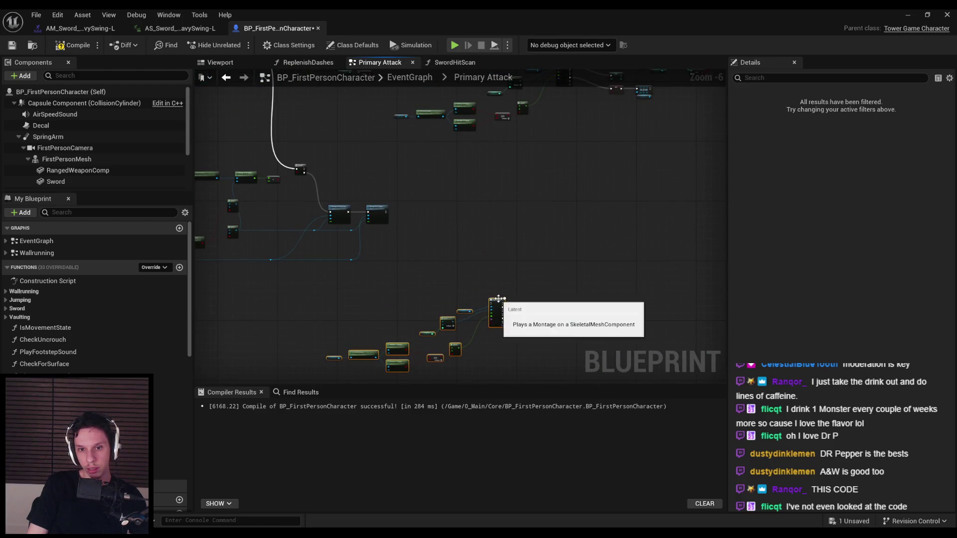
{"action": "scroll", "coordinate": [499, 299], "scroll_direction": "up", "scroll_amount": 1}
{"action": "scroll", "coordinate": [312, 154], "scroll_direction": "up", "scroll_amount": 1}
{"action": "scroll", "coordinate": [307, 147], "scroll_direction": "down", "scroll_amount": 1}
{"action": "mouse_move", "coordinate": [307, 147]}
{"action": "right_mouse_down"}
{"action": "mouse_move", "coordinate": [245, 197]}
{"action": "mouse_move", "coordinate": [251, 202]}
{"action": "right_mouse_up"}
{"action": "left_click_drag", "start_coordinate": [591, 233], "coordinate": [631, 205]}
{"action": "left_click", "coordinate": [443, 229]}
Save the character blueprint and open the AM_Sword_Swing-L montage
{"action": "left_click", "coordinate": [9, 46]}
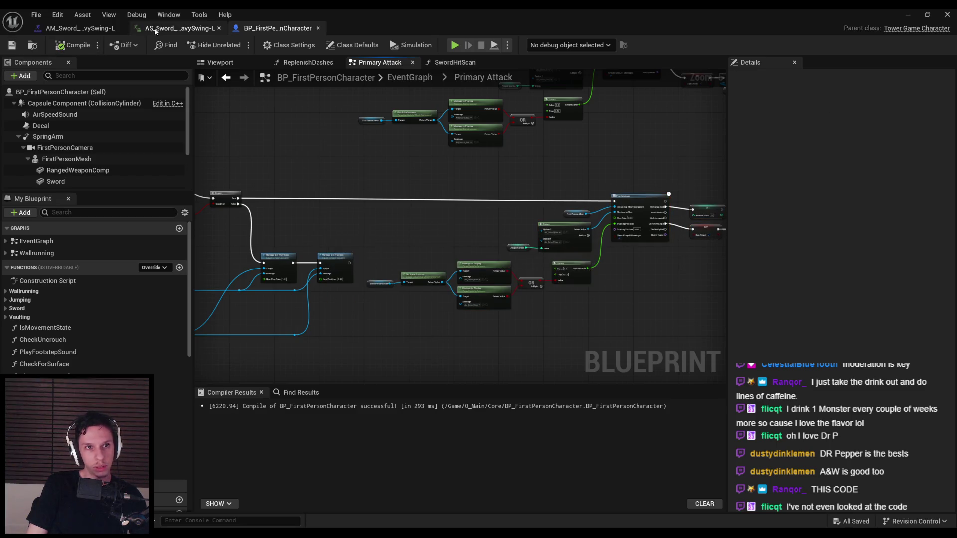
{"action": "left_click", "coordinate": [80, 28]}
{"action": "scroll", "coordinate": [846, 427], "scroll_direction": "down", "scroll_amount": 1}
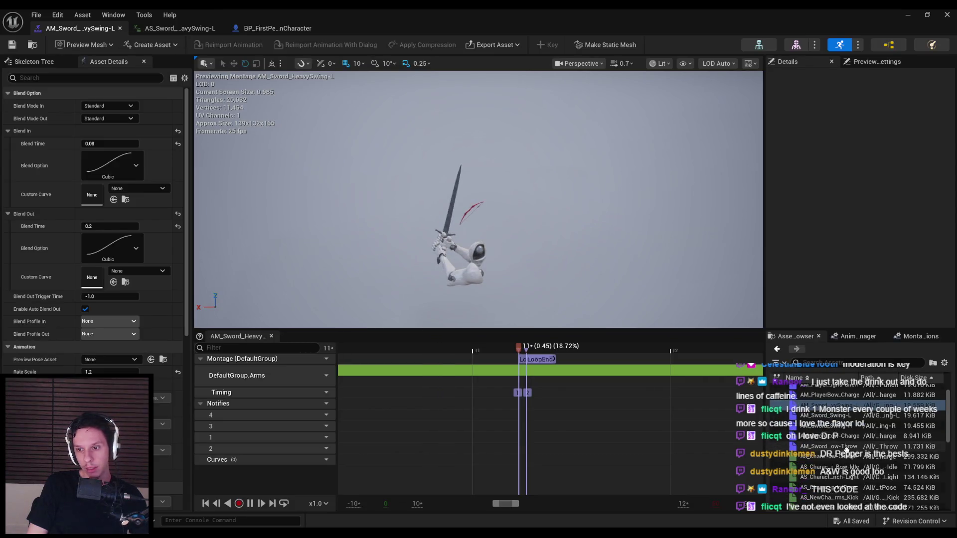
{"action": "scroll", "coordinate": [846, 450], "scroll_direction": "up", "scroll_amount": 1}
{"action": "double_click", "coordinate": [837, 431]}
Delete the montage's LoopEnd section, save it, and go back to BP_FirstPersonCharacter
{"action": "left_click", "coordinate": [424, 361]}
{"action": "key", "text": "Delete"}
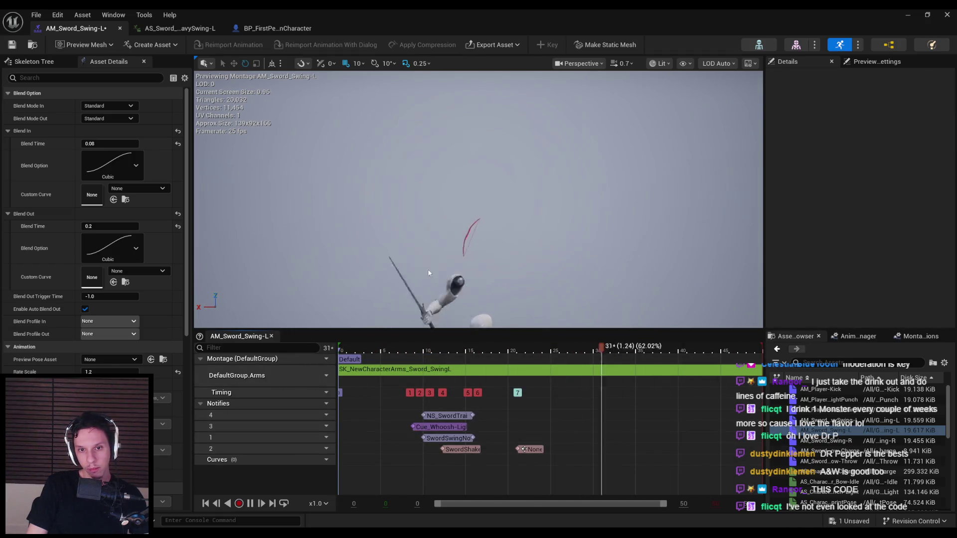
{"action": "key", "text": "ctrl+s"}
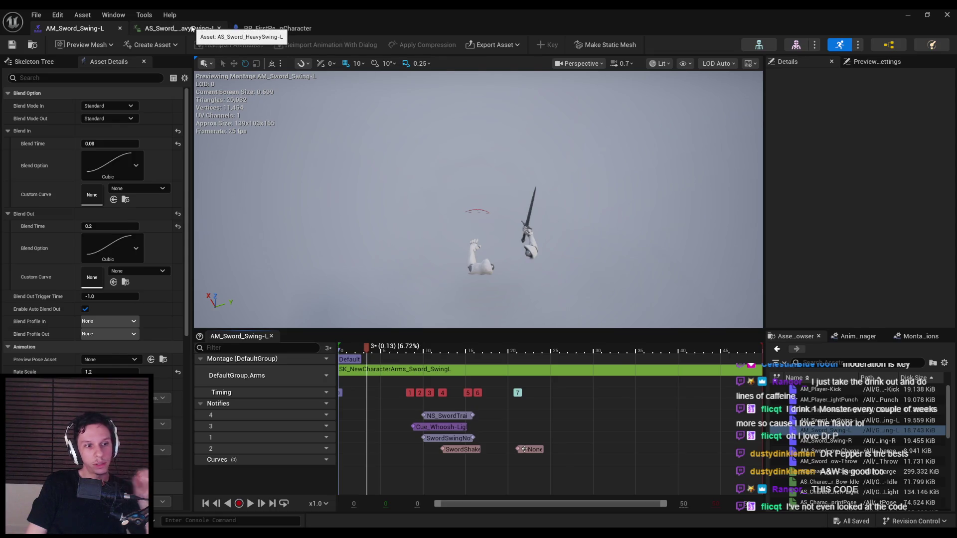
{"action": "left_click", "coordinate": [278, 29]}
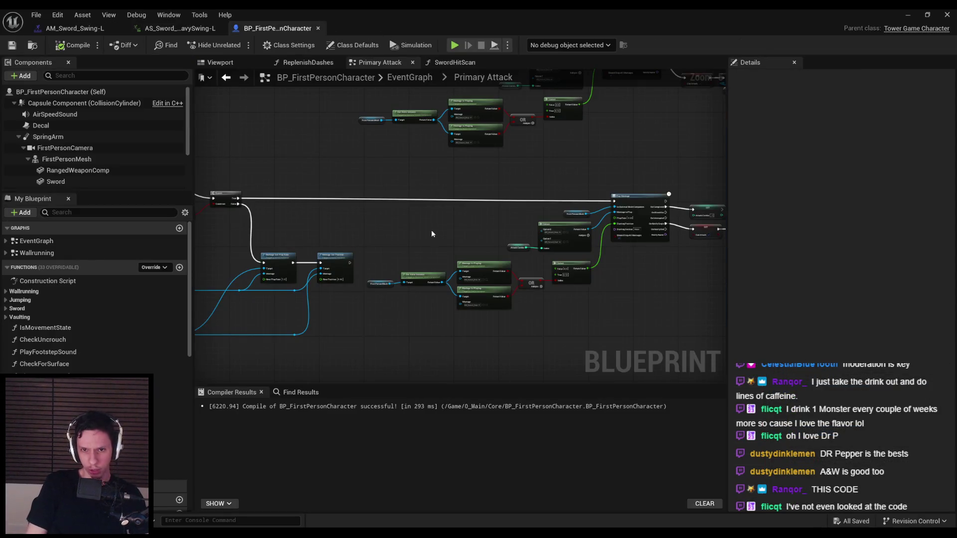
Straighten the First Person Mesh to Get Anim Instance link and delete the Select and Attack Combo nodes
{"action": "scroll", "coordinate": [419, 220], "scroll_direction": "up", "scroll_amount": 1}
{"action": "left_click_drag", "start_coordinate": [368, 292], "coordinate": [462, 331]}
{"action": "key", "text": "q"}
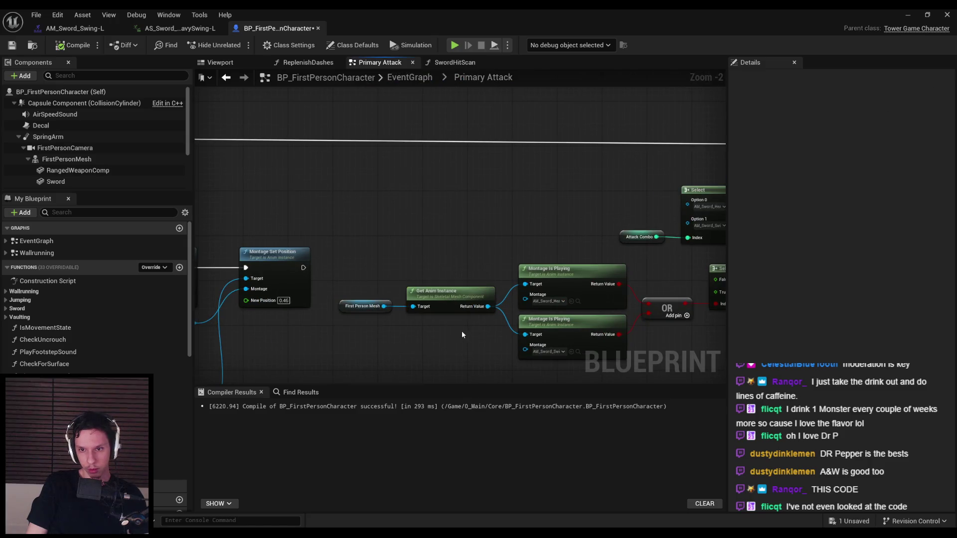
{"action": "scroll", "coordinate": [368, 293], "scroll_direction": "up", "scroll_amount": 1}
{"action": "left_click_drag", "start_coordinate": [581, 212], "coordinate": [584, 214]}
{"action": "right_click_drag", "start_coordinate": [485, 221], "coordinate": [239, 209]}
{"action": "key", "text": "Delete"}
Survey the Primary Attack graph around First Person Mesh, then compile and save the blueprint
{"action": "scroll", "coordinate": [392, 214], "scroll_direction": "down", "scroll_amount": 1}
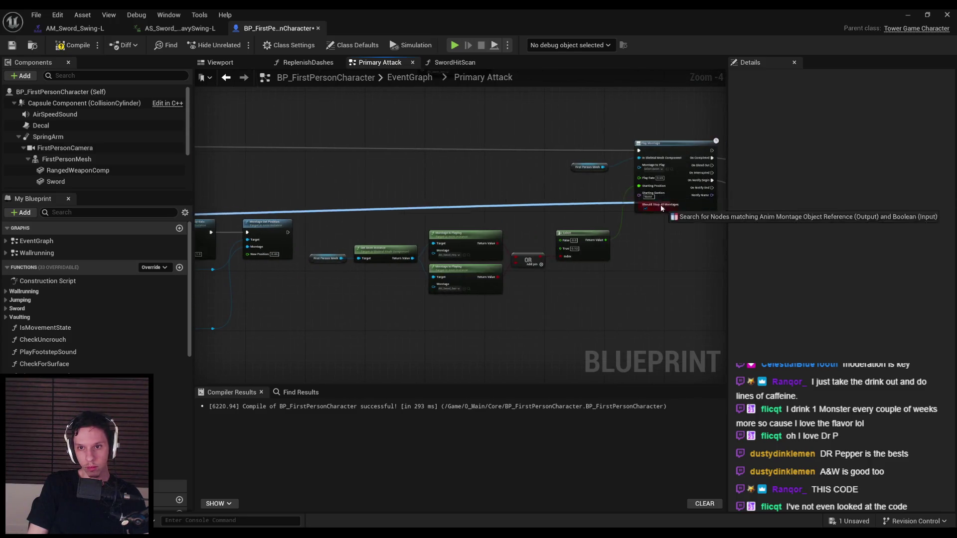
{"action": "scroll", "coordinate": [652, 175], "scroll_direction": "up", "scroll_amount": 3}
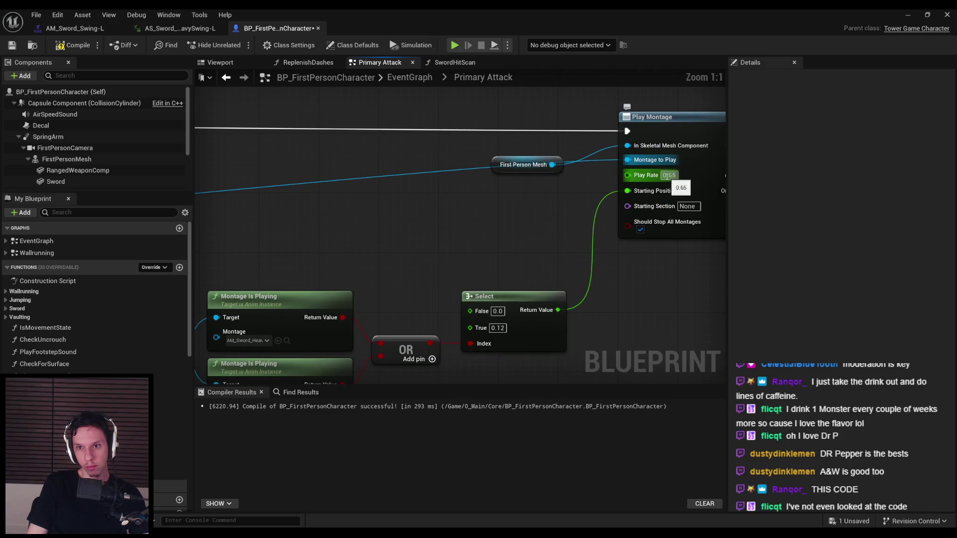
{"action": "scroll", "coordinate": [649, 303], "scroll_direction": "down", "scroll_amount": 3}
{"action": "right_click_drag", "start_coordinate": [650, 303], "coordinate": [429, 279]}
{"action": "scroll", "coordinate": [393, 187], "scroll_direction": "up", "scroll_amount": 1}
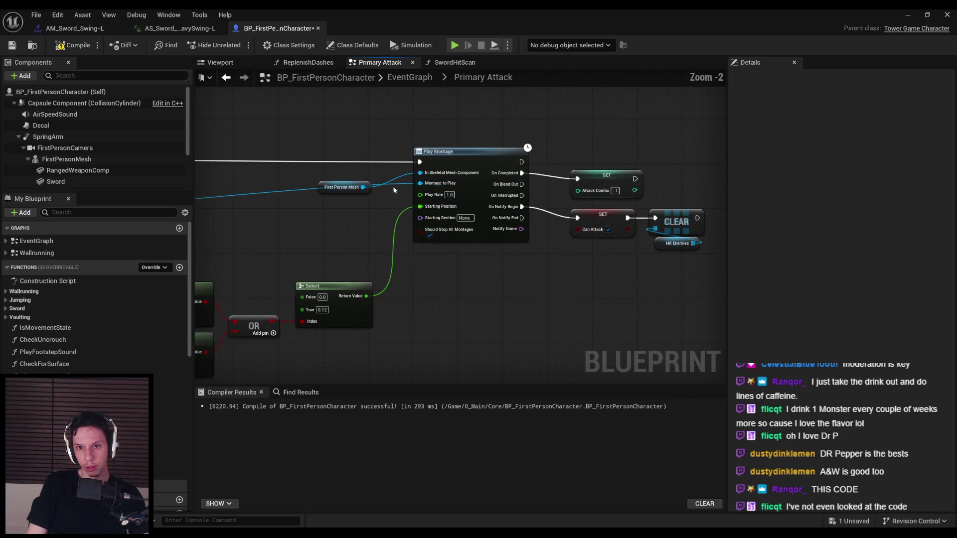
{"action": "left_click", "coordinate": [322, 188]}
{"action": "scroll", "coordinate": [321, 187], "scroll_direction": "down", "scroll_amount": 2}
{"action": "mouse_move", "coordinate": [322, 188]}
{"action": "right_mouse_down"}
{"action": "mouse_move", "coordinate": [329, 226]}
{"action": "mouse_move", "coordinate": [395, 250]}
{"action": "right_mouse_up"}
{"action": "scroll", "coordinate": [416, 252], "scroll_direction": "down", "scroll_amount": 2}
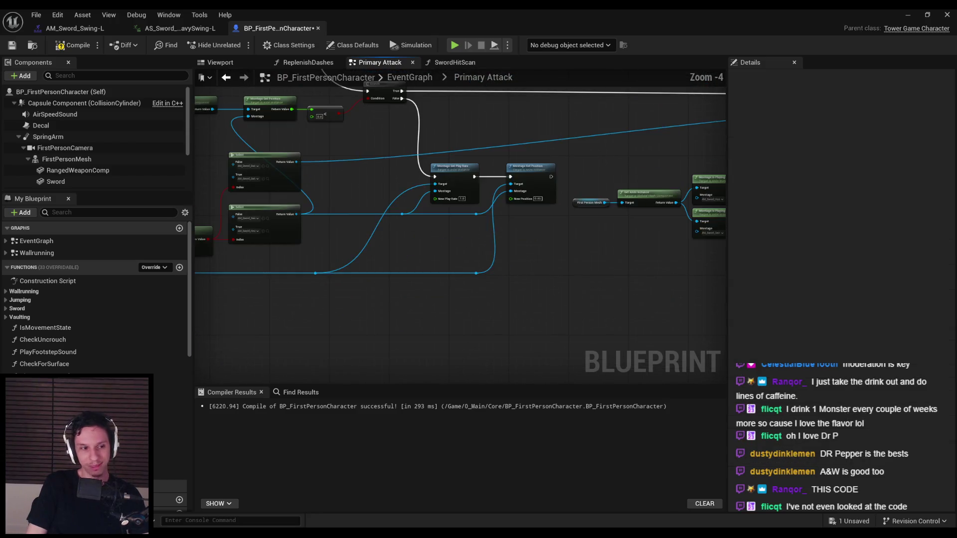
{"action": "left_click", "coordinate": [12, 45]}
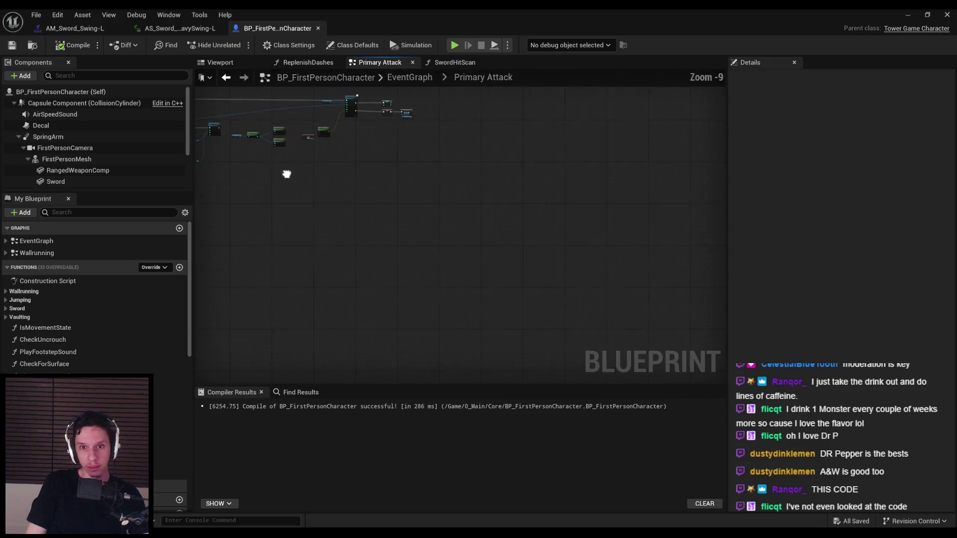
Delete the Montage Is Playing / Select chain feeding Play Montage, then compile and save
{"action": "scroll", "coordinate": [573, 260], "scroll_direction": "up", "scroll_amount": 3}
{"action": "mouse_move", "coordinate": [573, 261]}
{"action": "right_mouse_down"}
{"action": "mouse_move", "coordinate": [394, 242]}
{"action": "mouse_move", "coordinate": [484, 215]}
{"action": "right_mouse_up"}
{"action": "scroll", "coordinate": [394, 242], "scroll_direction": "down", "scroll_amount": 1}
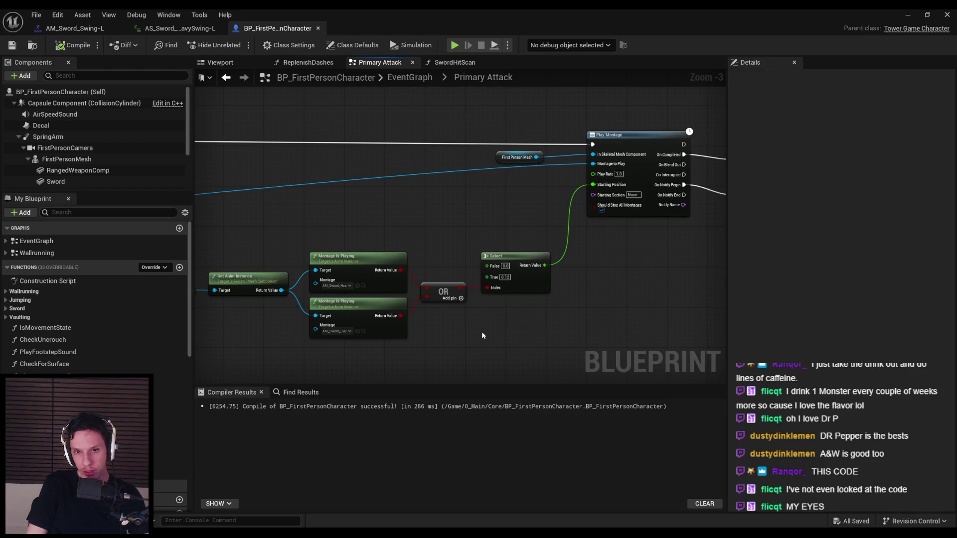
{"action": "scroll", "coordinate": [481, 335], "scroll_direction": "up", "scroll_amount": 1}
{"action": "left_click_drag", "start_coordinate": [698, 344], "coordinate": [260, 239]}
{"action": "key", "text": "Delete"}
{"action": "scroll", "coordinate": [396, 267], "scroll_direction": "up", "scroll_amount": 4}
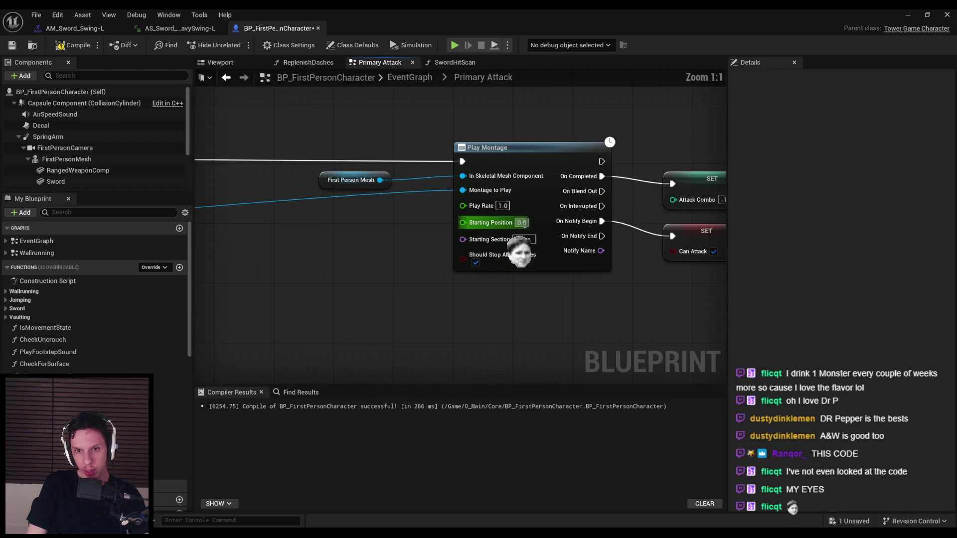
{"action": "scroll", "coordinate": [538, 229], "scroll_direction": "down", "scroll_amount": 5}
{"action": "left_click", "coordinate": [72, 45]}
{"action": "key", "text": "ctrl+s"}
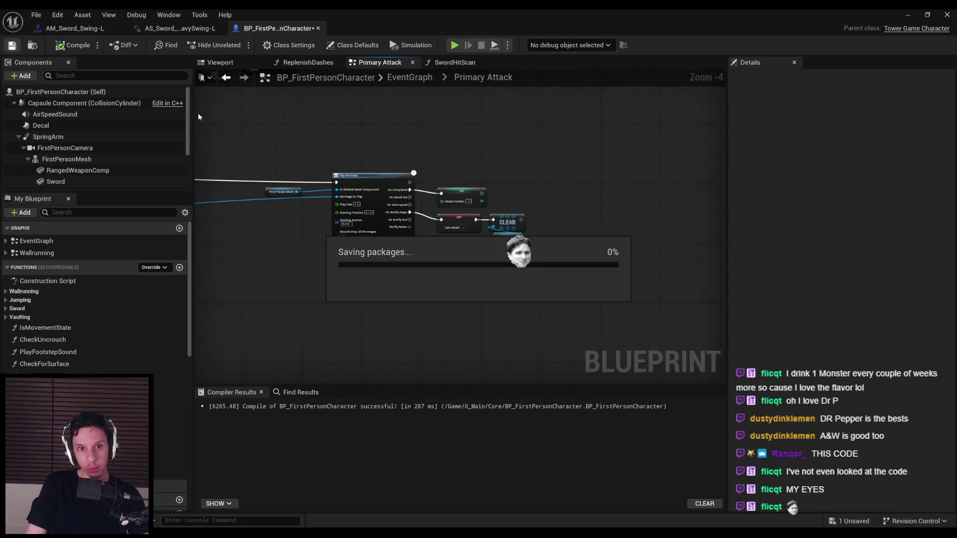
Shift the Play Montage node group left to tidy the graph and save again
{"action": "right_click_drag", "start_coordinate": [458, 209], "coordinate": [518, 212]}
{"action": "mouse_move", "coordinate": [519, 212]}
{"action": "left_mouse_down"}
{"action": "mouse_move", "coordinate": [544, 214]}
{"action": "mouse_move", "coordinate": [369, 211]}
{"action": "left_mouse_up"}
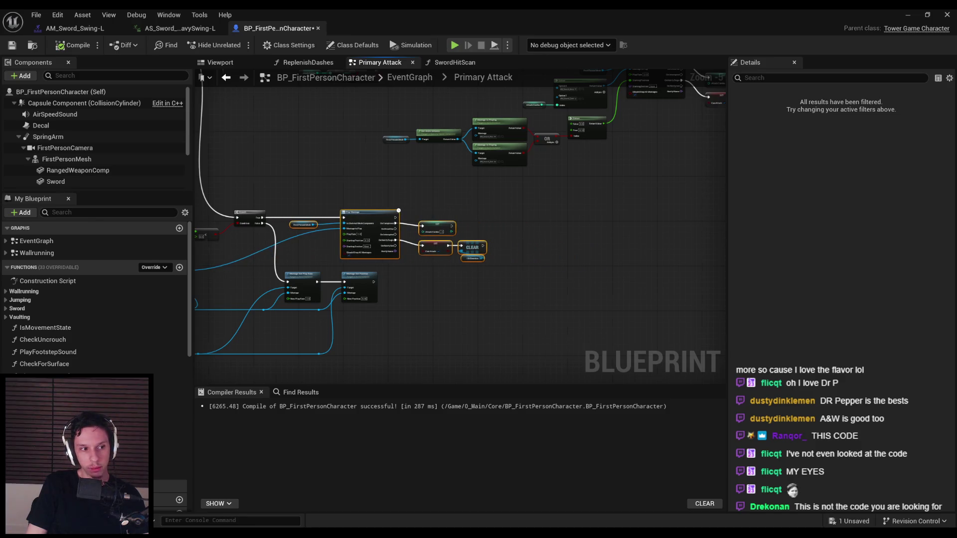
{"action": "right_click_drag", "start_coordinate": [226, 284], "coordinate": [439, 276]}
{"action": "left_click", "coordinate": [439, 276]}
{"action": "left_click", "coordinate": [13, 45]}
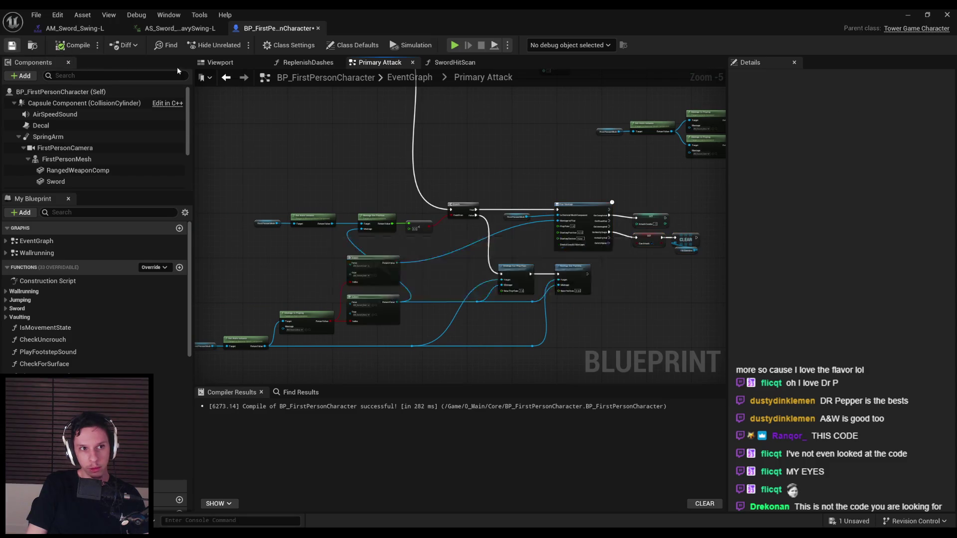
Playtest the level, swinging the sword in-game, then return to the character blueprint
{"action": "key", "text": "alt+Tab"}
{"action": "key", "text": "alt+p"}
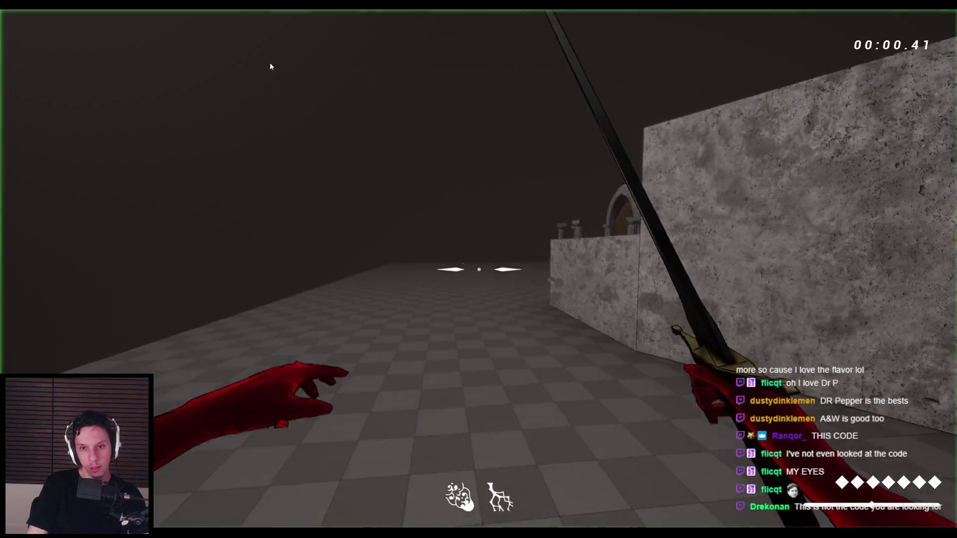
{"action": "key", "text": "w"}
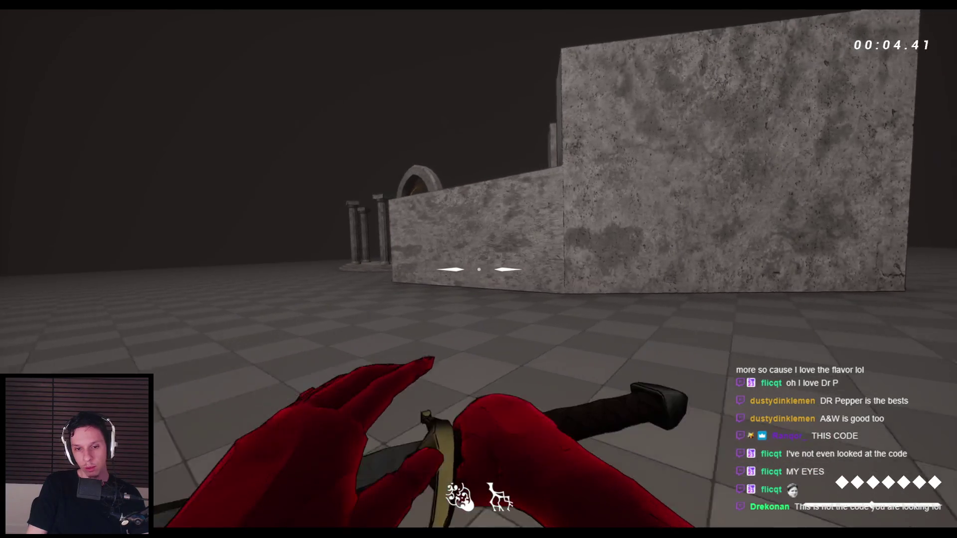
{"action": "key", "text": "Escape"}
{"action": "mouse_move", "coordinate": [374, 516]}
{"action": "left_click", "coordinate": [324, 505]}
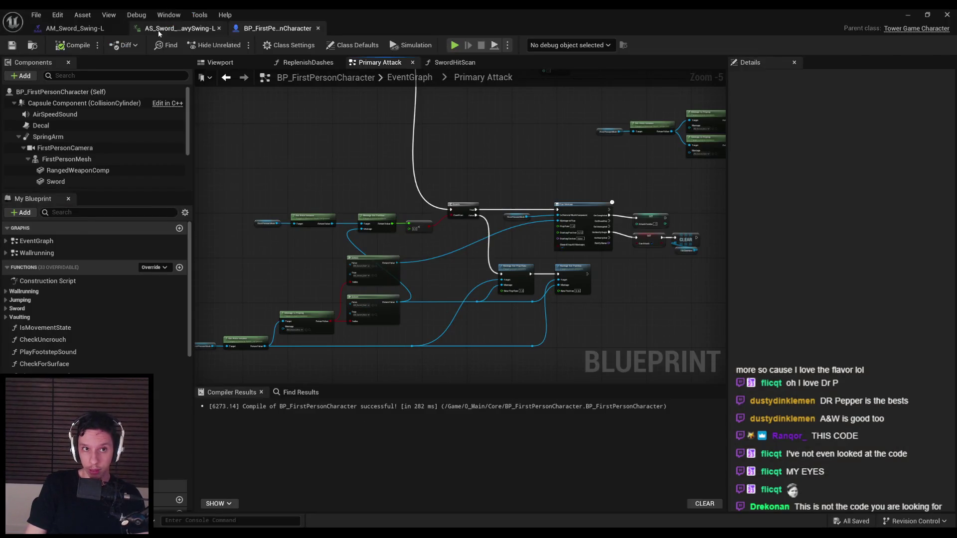
Review the AS_Sword_HeavySwing-L animation and AM_Sword_Swing-L montage, then switch to Blender
{"action": "left_click", "coordinate": [158, 30]}
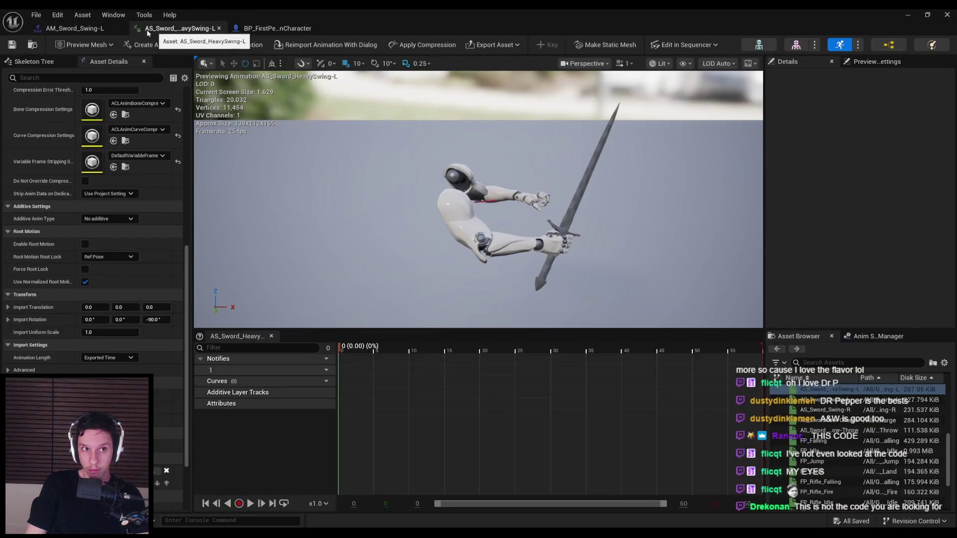
{"action": "left_click", "coordinate": [75, 29]}
{"action": "key", "text": "alt+Tab"}
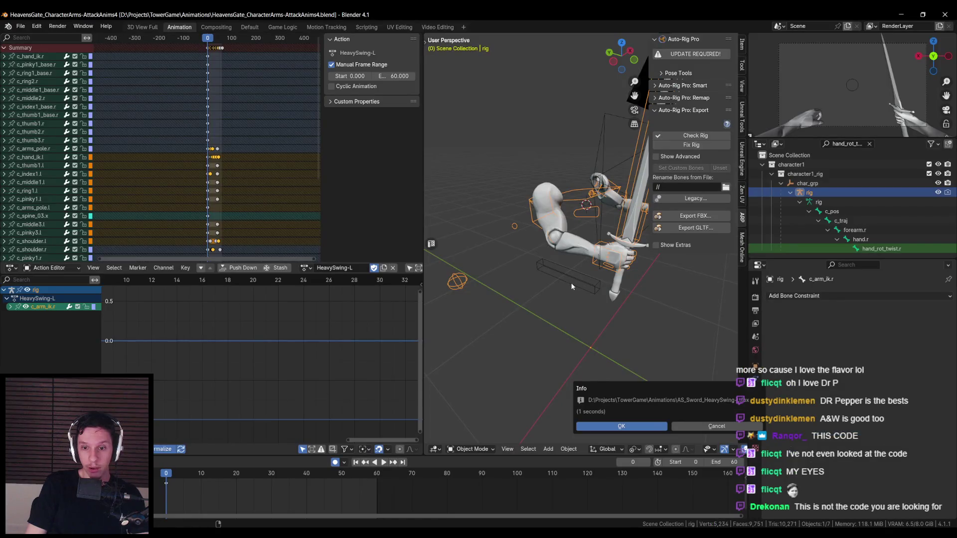
Hide the sidebar and assign the LightSwing-R action to the rig in place of HeavySwing-L
{"action": "mouse_move", "coordinate": [573, 292]}
{"action": "middle_mouse_down"}
{"action": "mouse_move", "coordinate": [598, 299]}
{"action": "mouse_move", "coordinate": [567, 303]}
{"action": "middle_mouse_up"}
{"action": "key", "text": "n"}
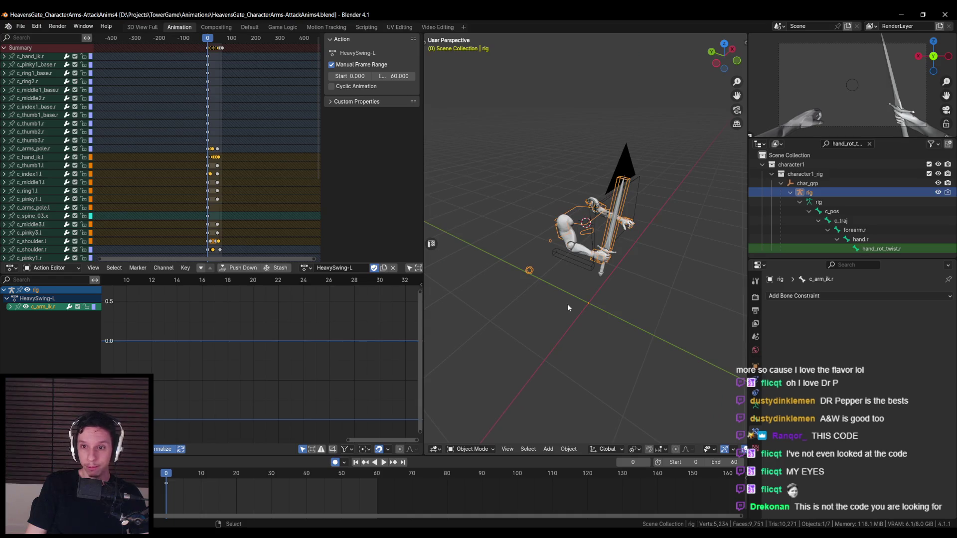
{"action": "left_click", "coordinate": [305, 267]}
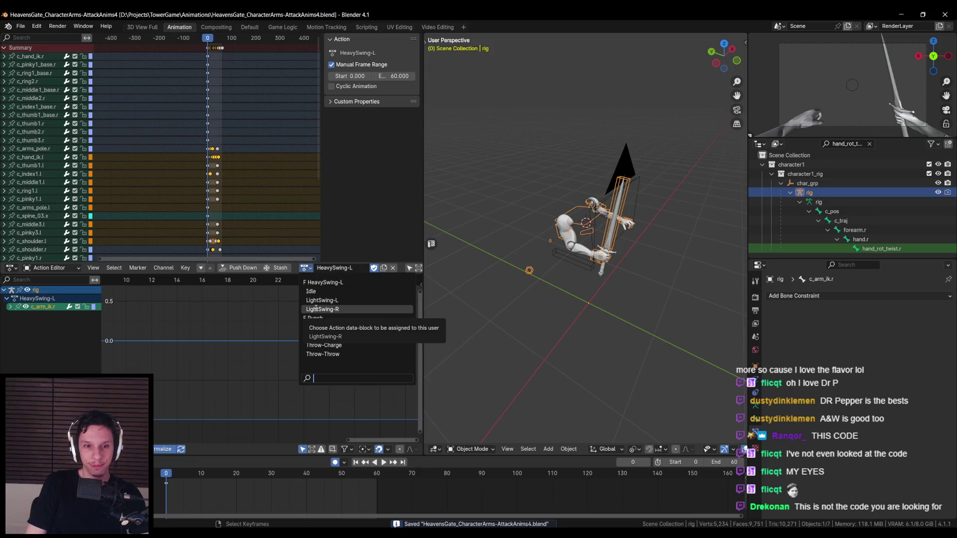
{"action": "left_click", "coordinate": [315, 310]}
Play back the LightSwing-R swing, scrub to frame 0 and stop, then check the camera view
{"action": "key", "text": "space"}
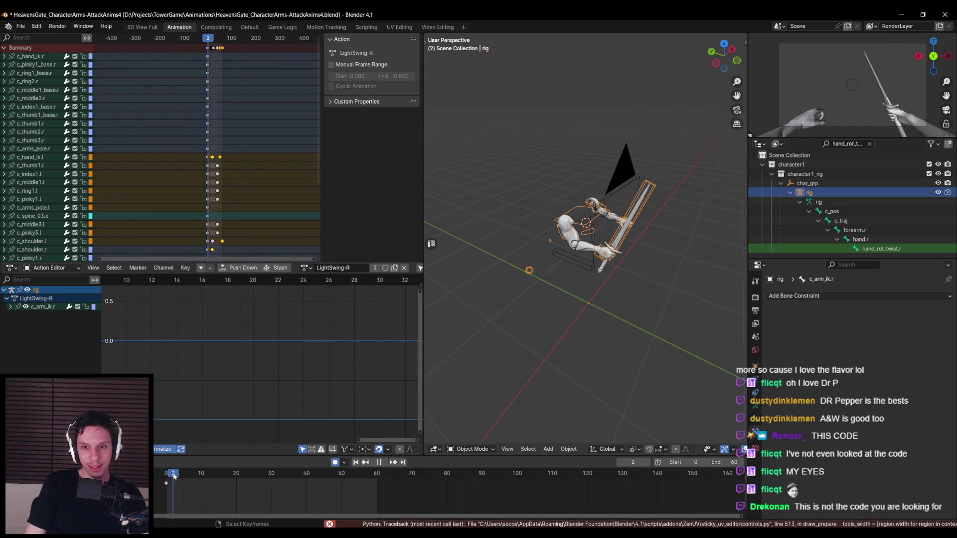
{"action": "left_click_drag", "start_coordinate": [234, 474], "coordinate": [161, 474]}
{"action": "key", "text": "space"}
{"action": "key", "text": "KP_0"}
{"action": "key", "text": "KP_0"}
{"action": "middle_click_drag", "start_coordinate": [575, 298], "coordinate": [520, 301]}
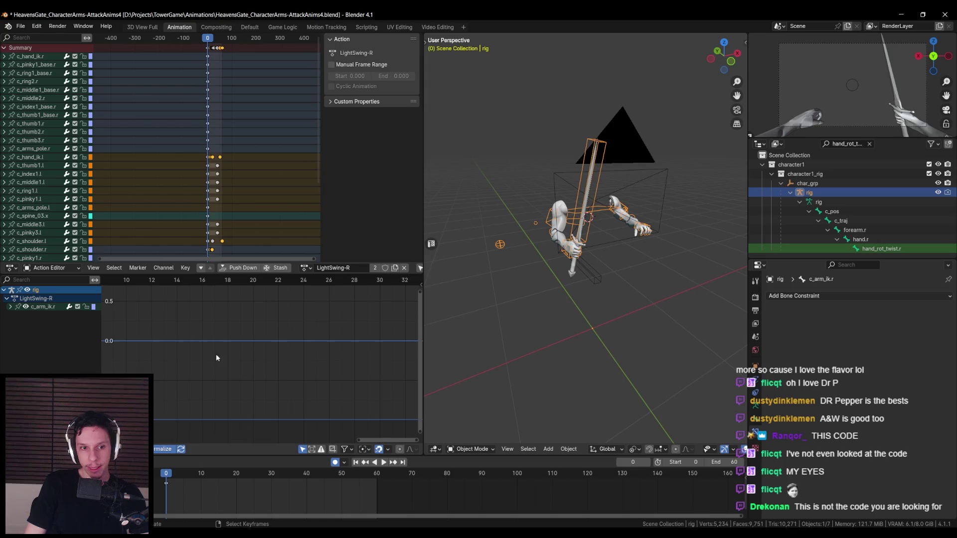